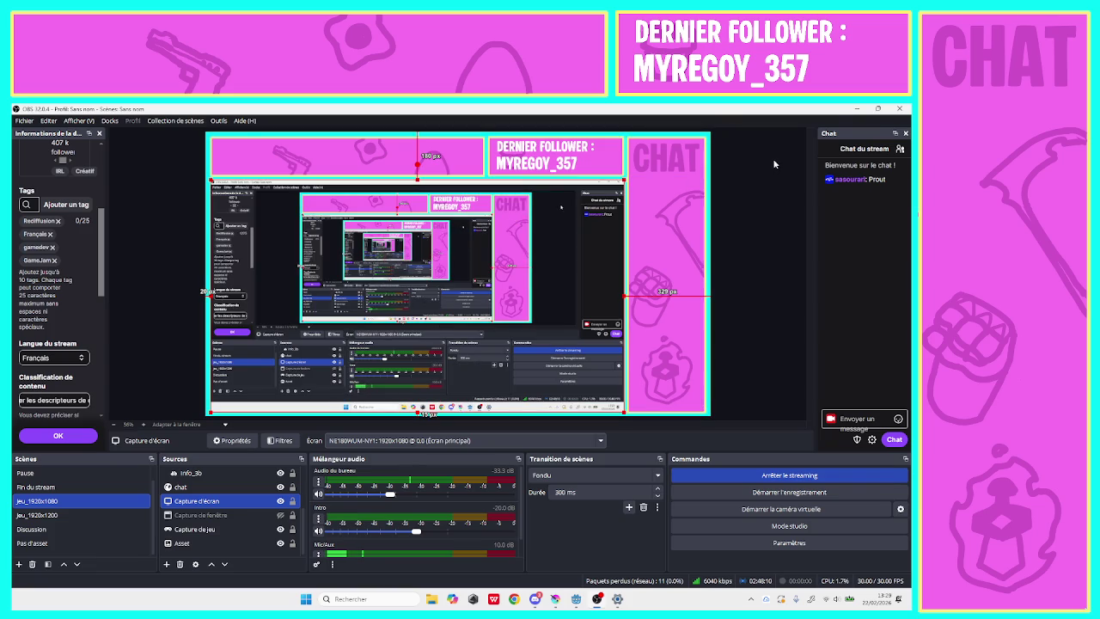
# Minimize the OBS Studio window to reveal the Windows desktop and bring up Discord.
pyautogui.click(856, 108)
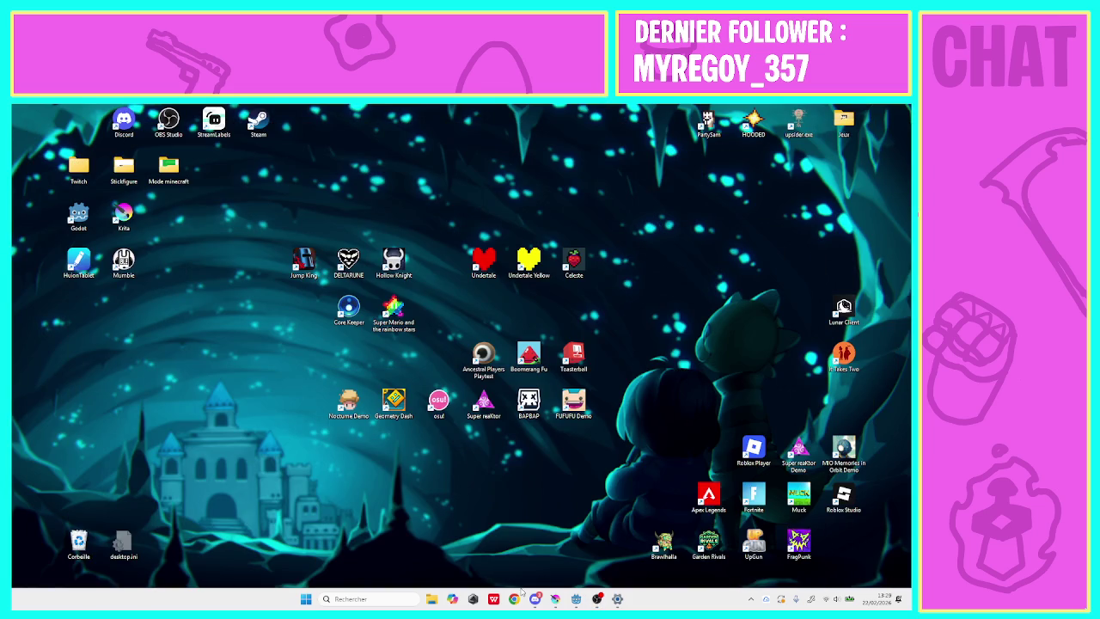
pyautogui.click(534, 598)
# Watch the live Godot project screen share in the Discord voice channel.
pyautogui.click(344, 259)
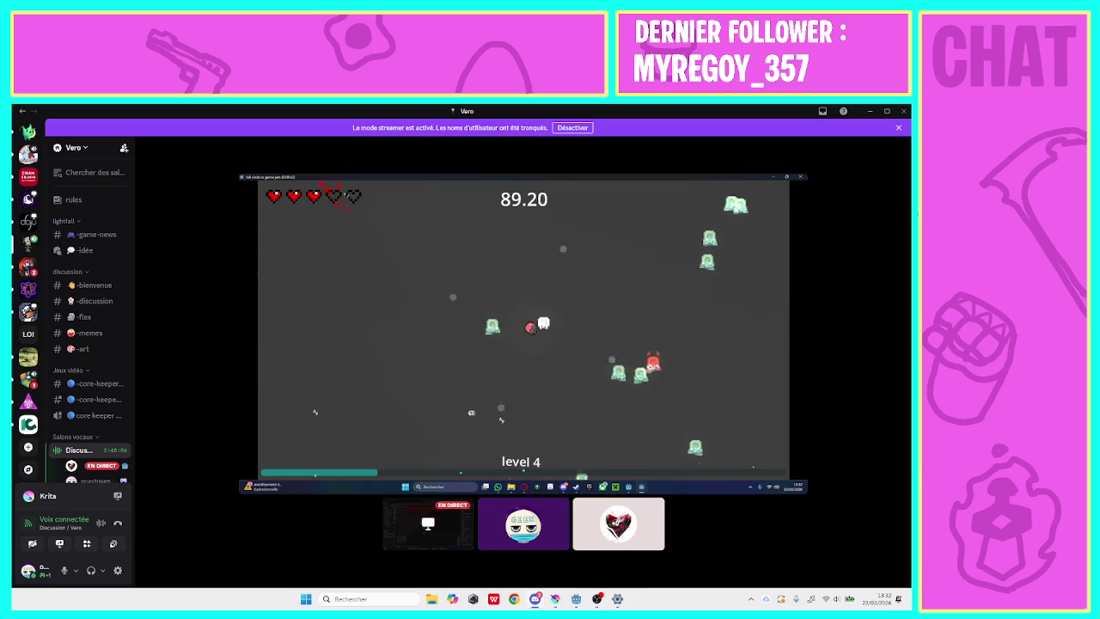
pyautogui.moveTo(515, 361)
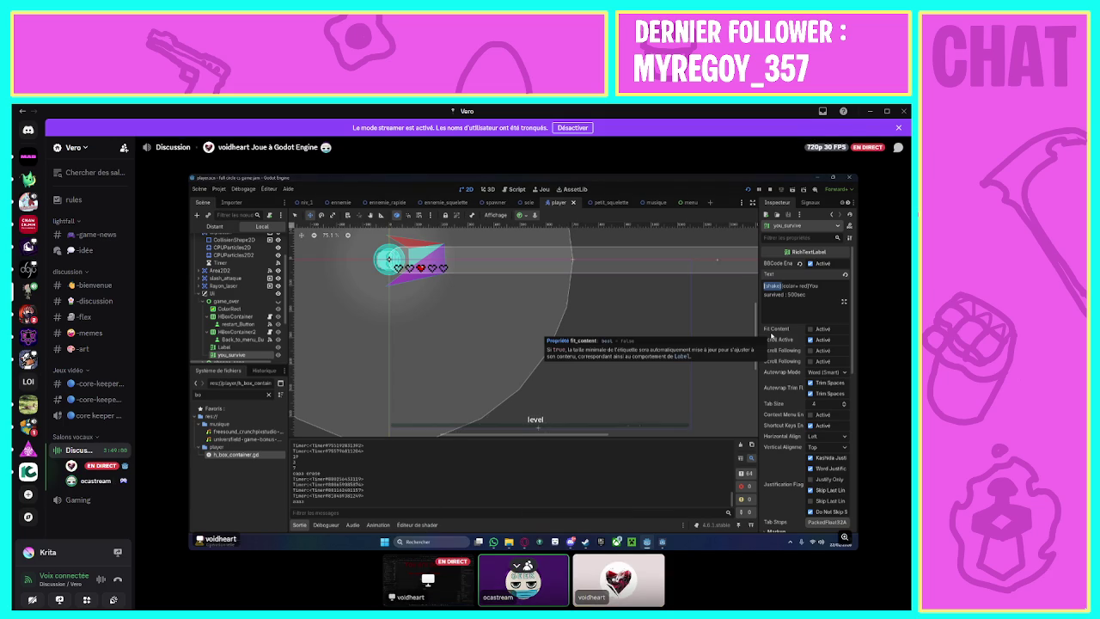
# Set the 'Capture d'écran' source's Écran to the second monitor, where Krita is open.
pyautogui.hotkey('alt', 'Tab')
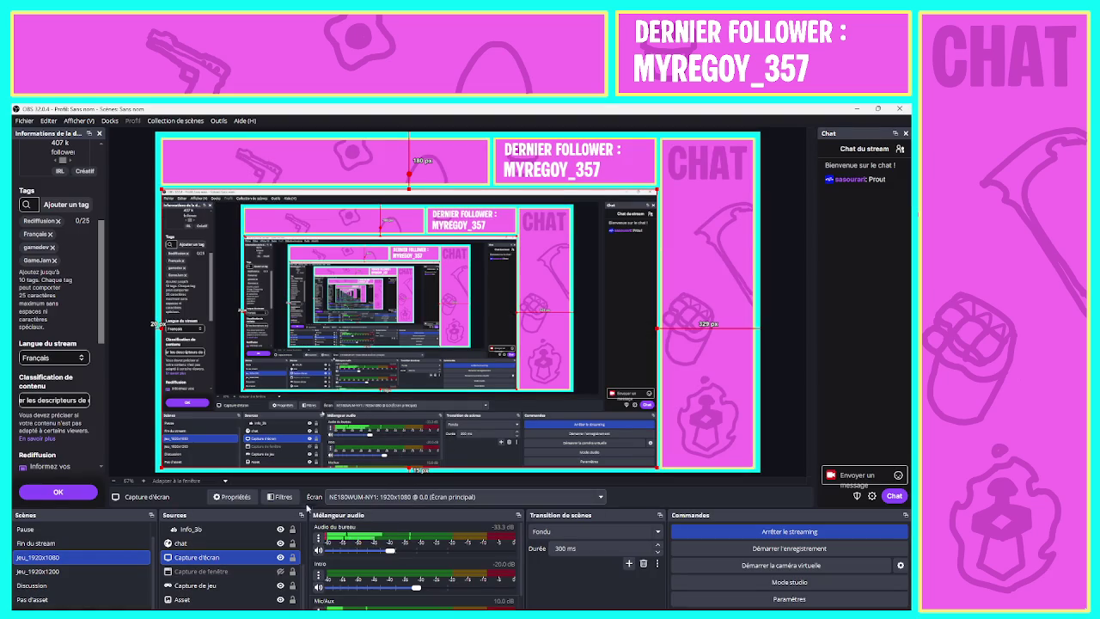
pyautogui.click(415, 497)
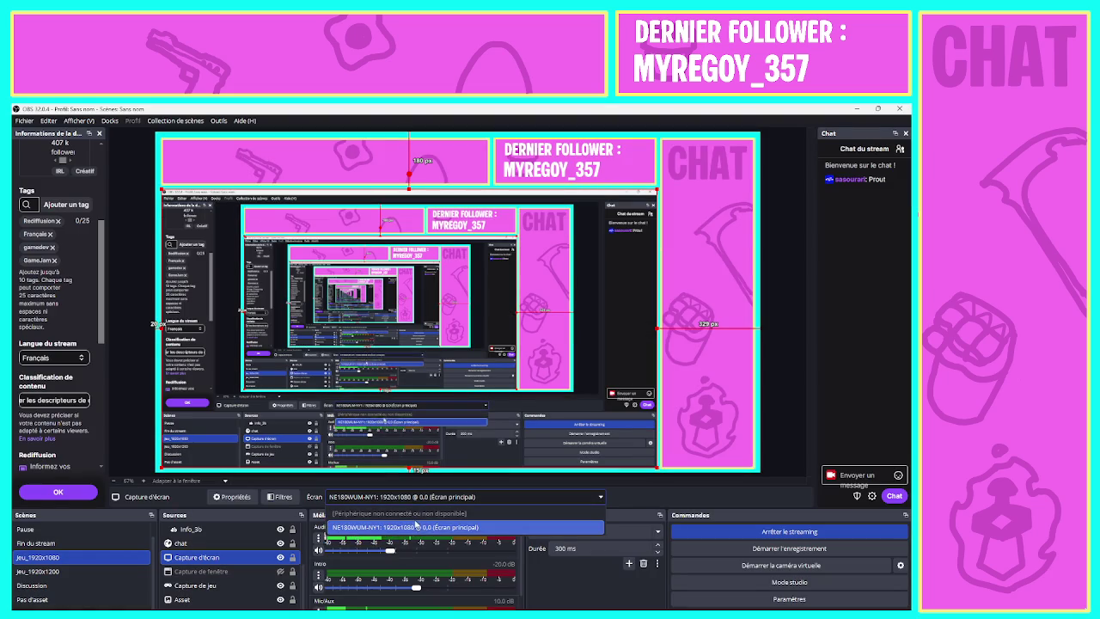
pyautogui.click(451, 497)
pyautogui.click(463, 496)
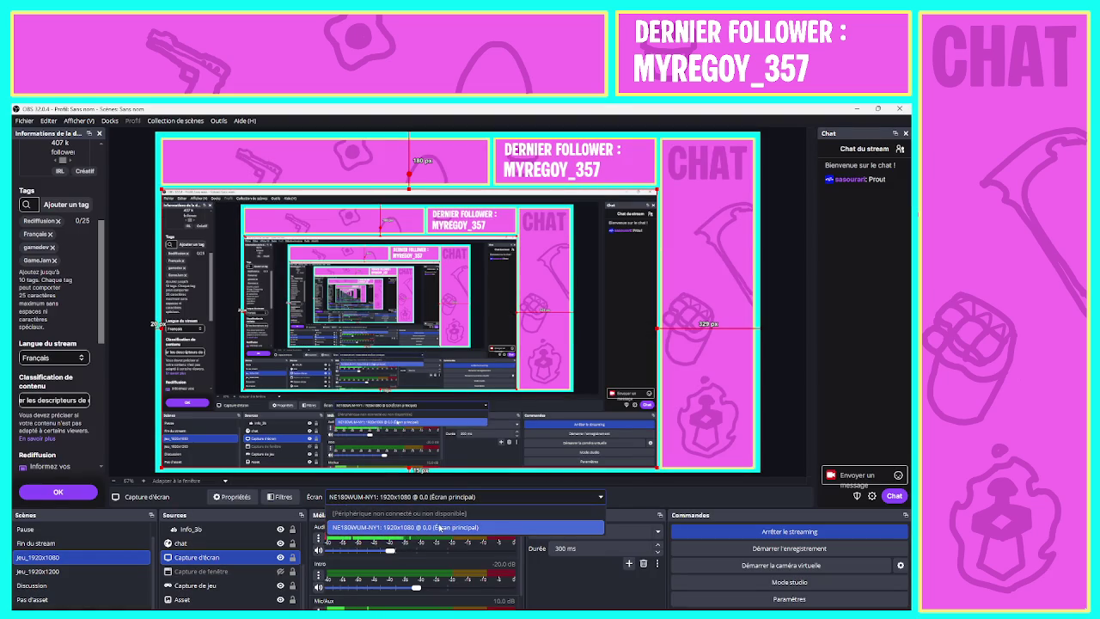
pyautogui.click(216, 496)
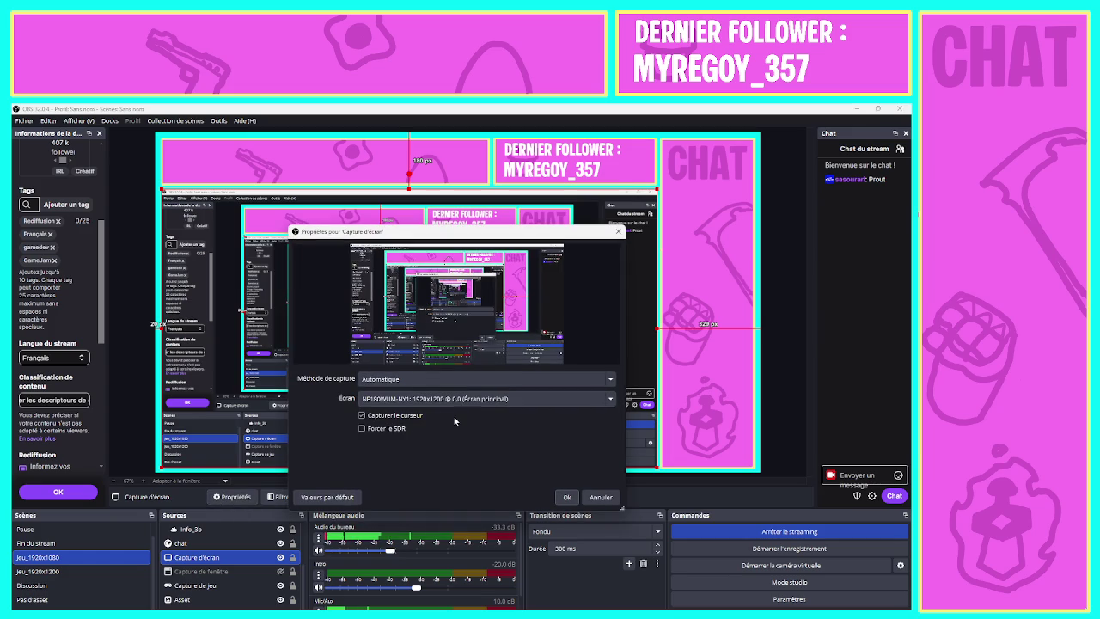
pyautogui.click(478, 400)
pyautogui.click(430, 428)
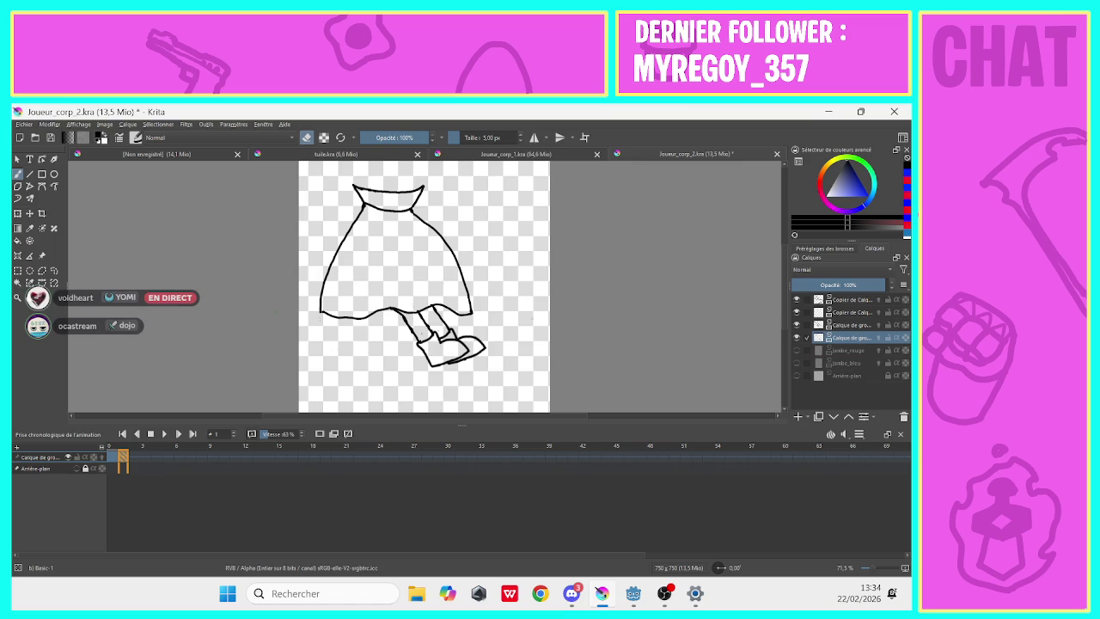
# In Joueur_corp_1.kra, hide the jambe leg layers and move the blue drawing layer out of its group.
pyautogui.click(112, 460)
pyautogui.click(123, 460)
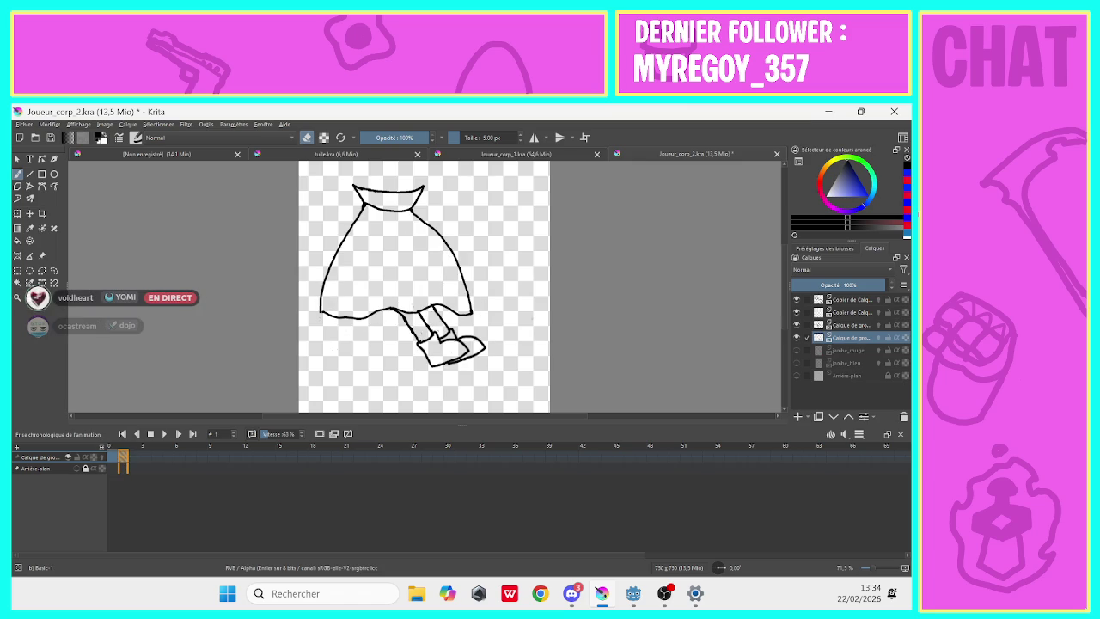
pyautogui.click(447, 154)
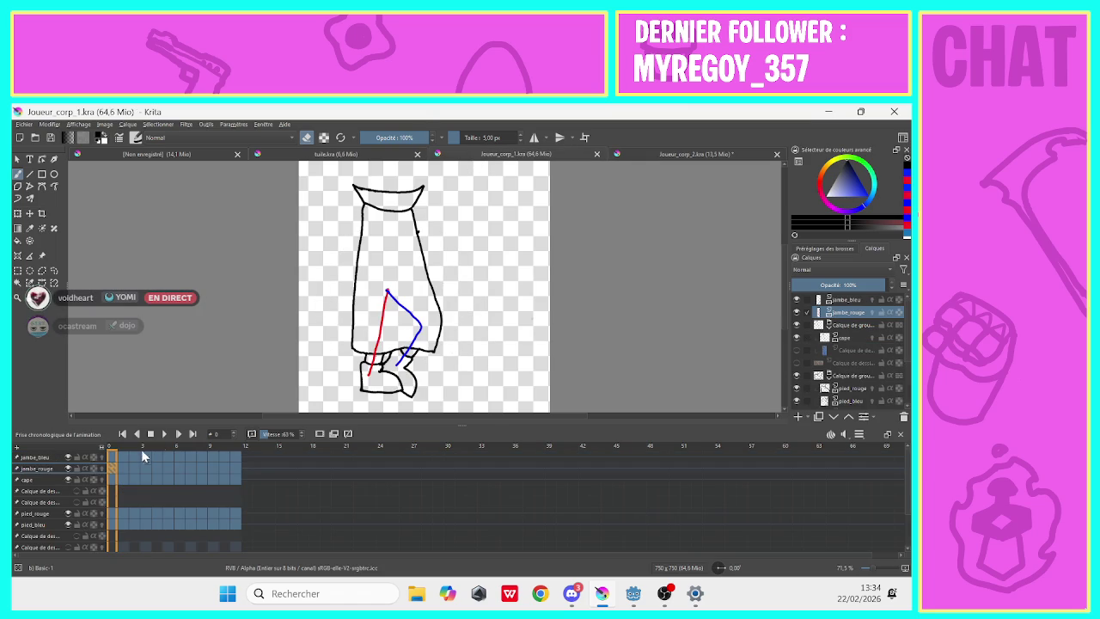
pyautogui.click(795, 311)
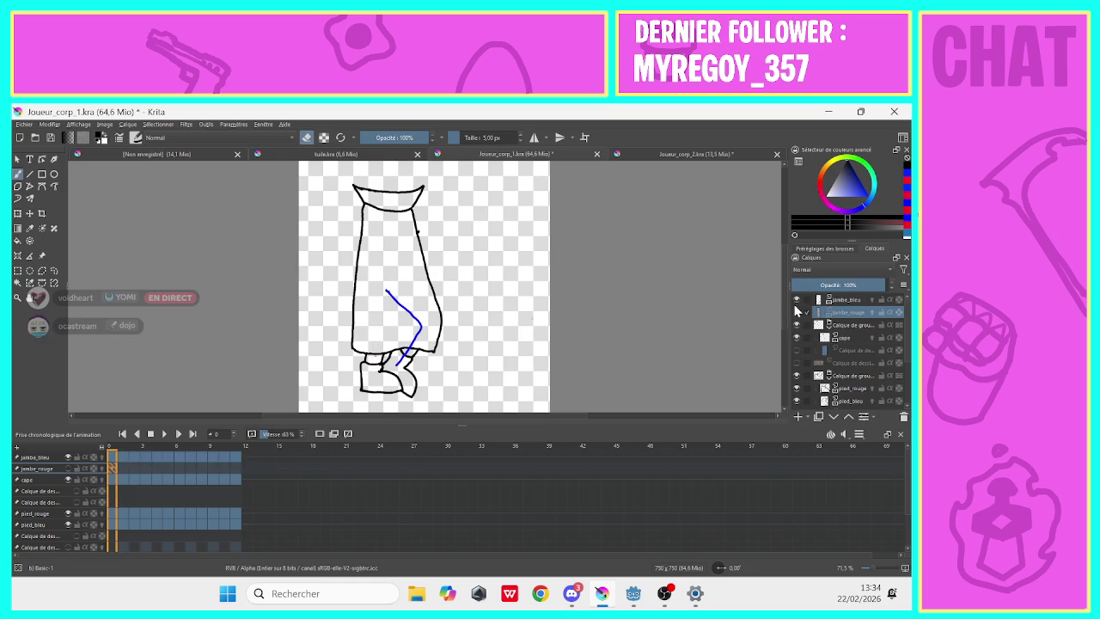
pyautogui.moveTo(904, 350); pyautogui.dragTo(896, 321)
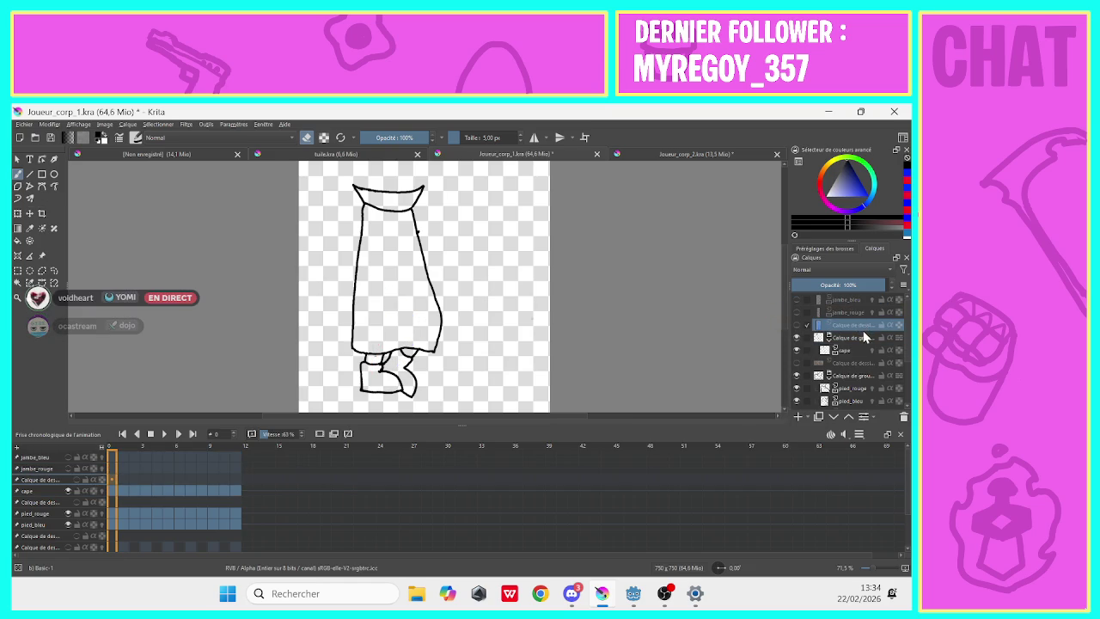
pyautogui.click(796, 326)
pyautogui.click(796, 326)
# Sample the cape's blue from the canvas as paint colour, then hide the blue fill layer.
pyautogui.moveTo(909, 342); pyautogui.dragTo(909, 347)
pyautogui.click(795, 317)
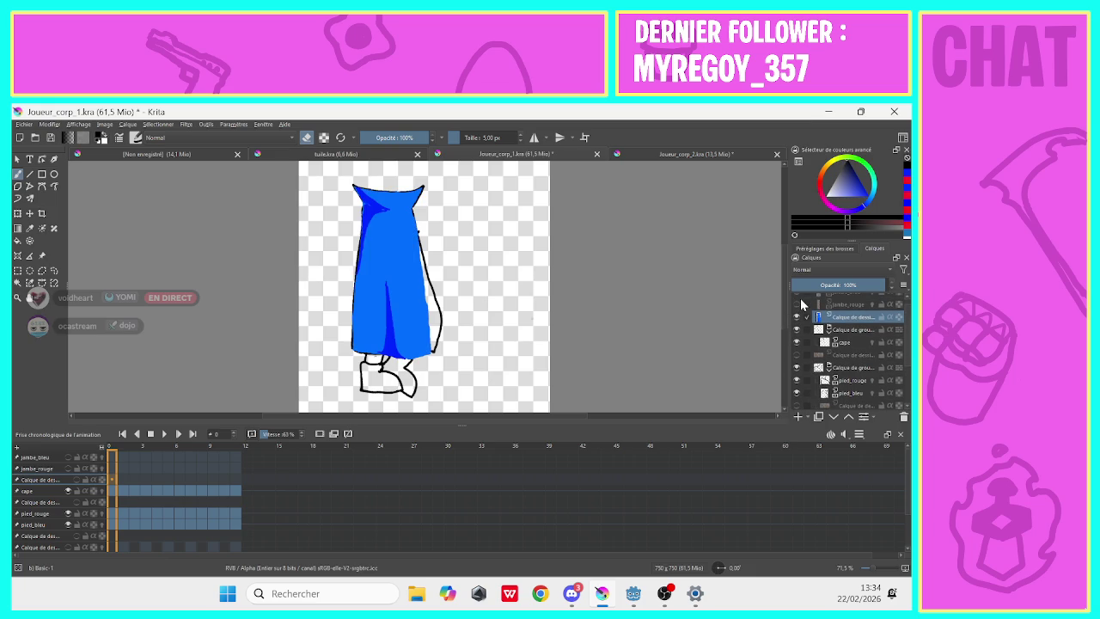
pyautogui.moveTo(846, 304)
pyautogui.click(30, 228)
pyautogui.click(392, 248)
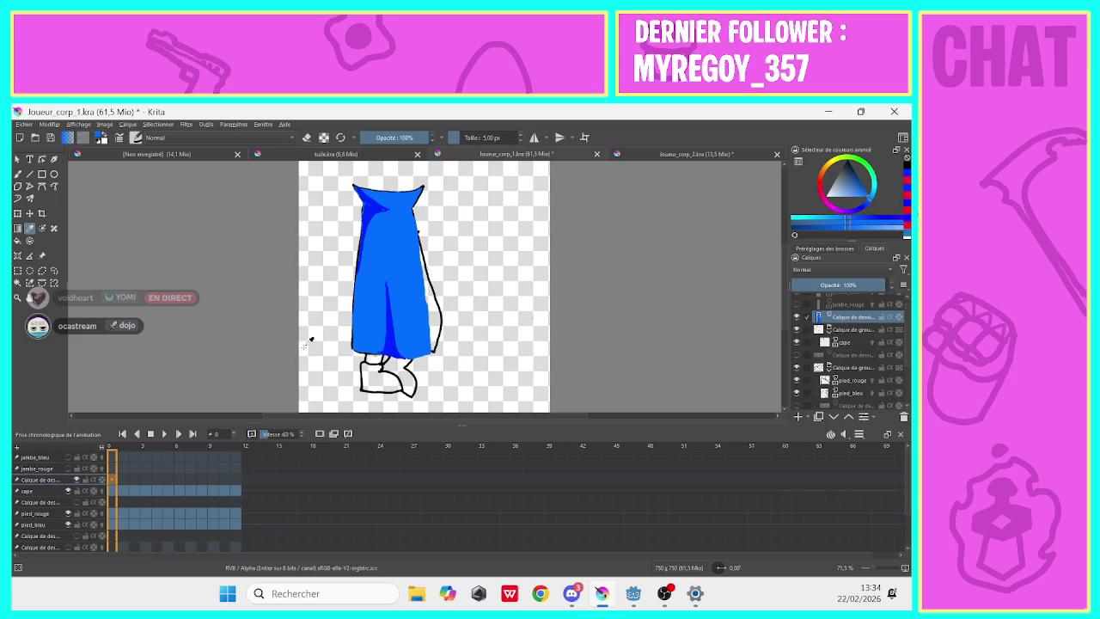
pyautogui.click(796, 317)
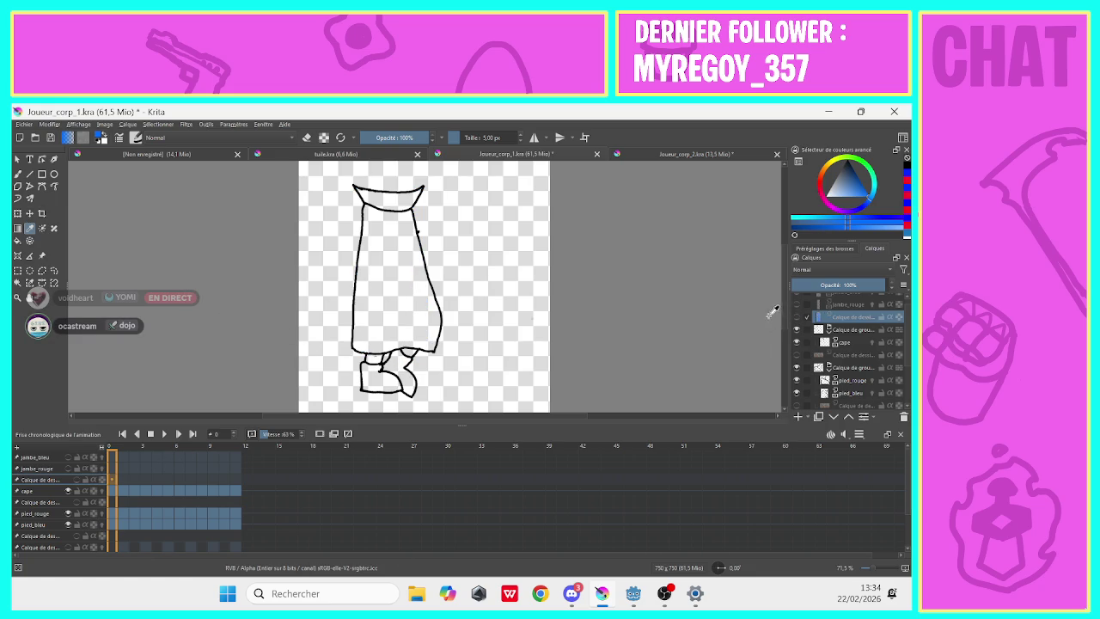
# Add a paint layer and delete the jambe_bleu and jambe_rouge layers.
pyautogui.click(798, 415)
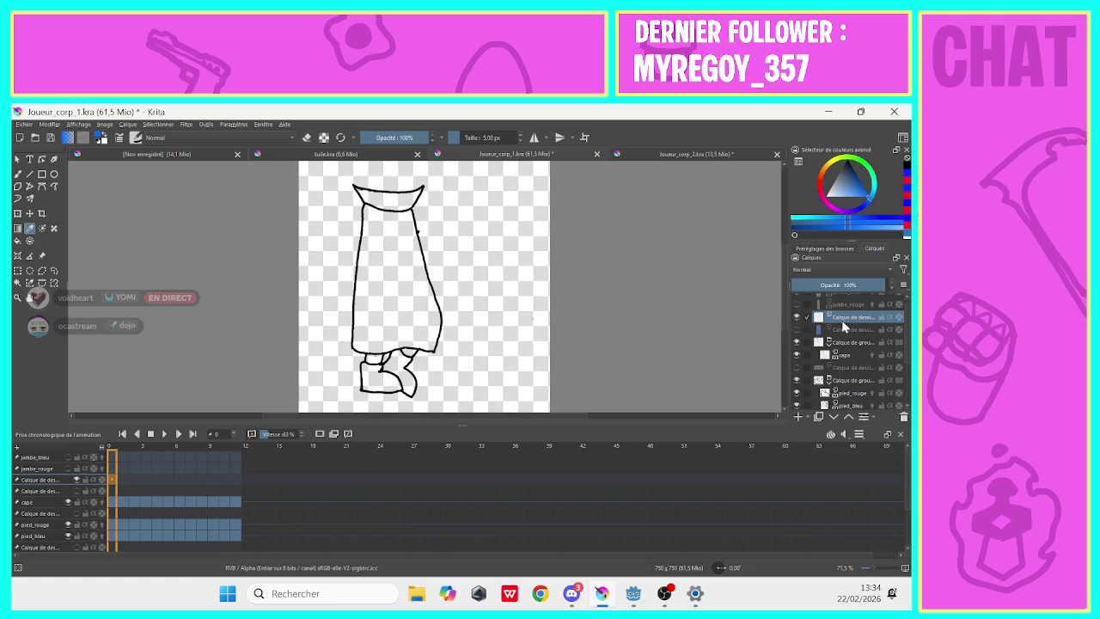
pyautogui.moveTo(841, 326); pyautogui.dragTo(830, 325)
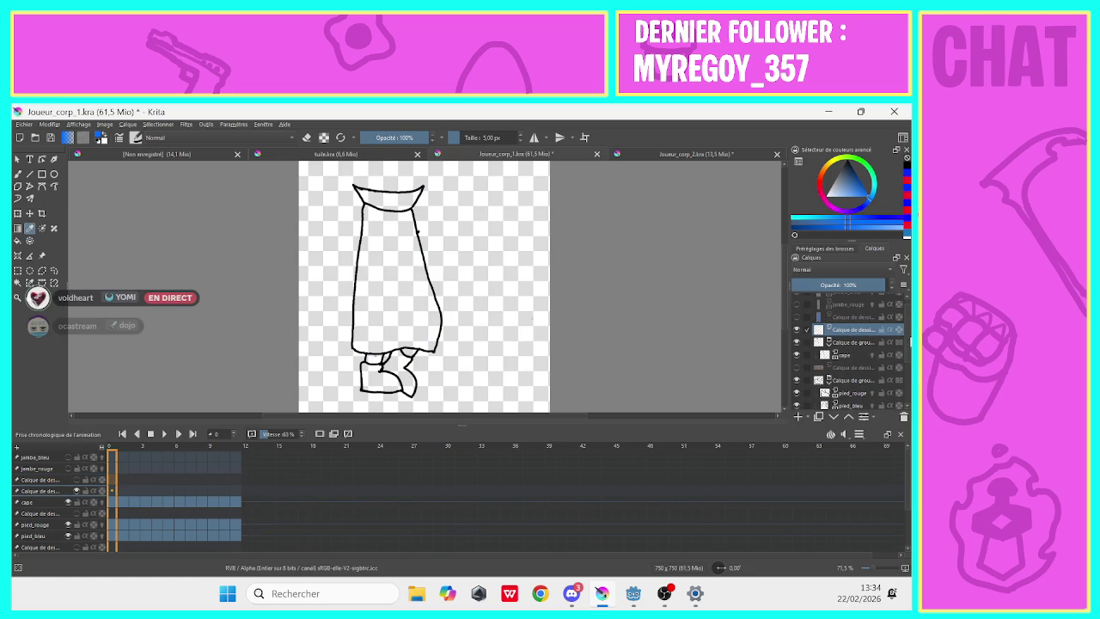
pyautogui.scroll(1, 825, 344)
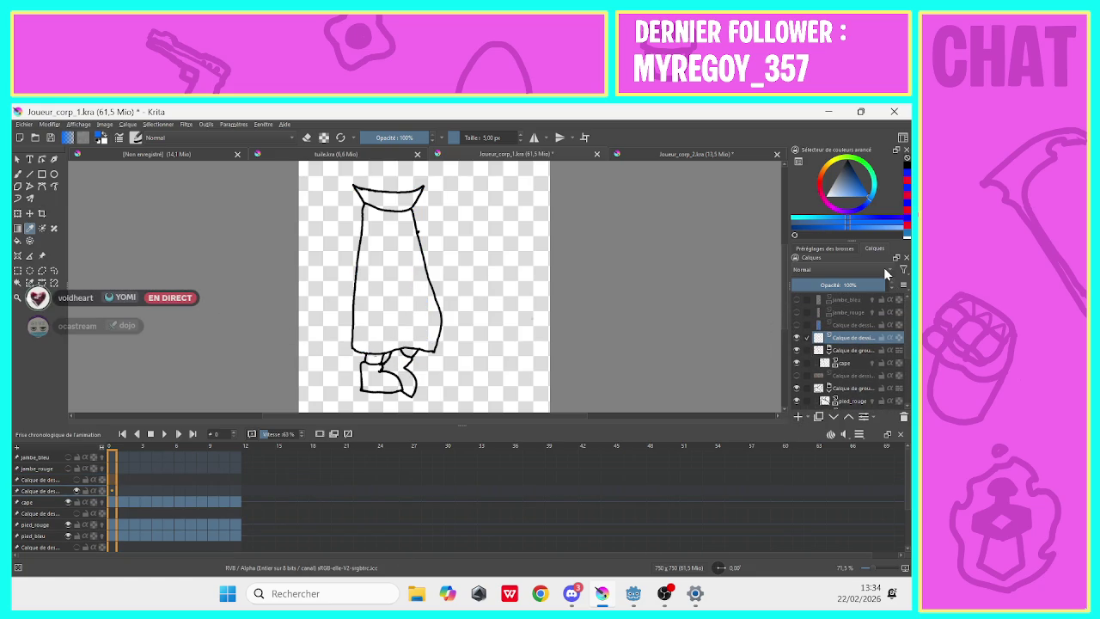
pyautogui.rightClick(846, 302)
pyautogui.click(756, 396)
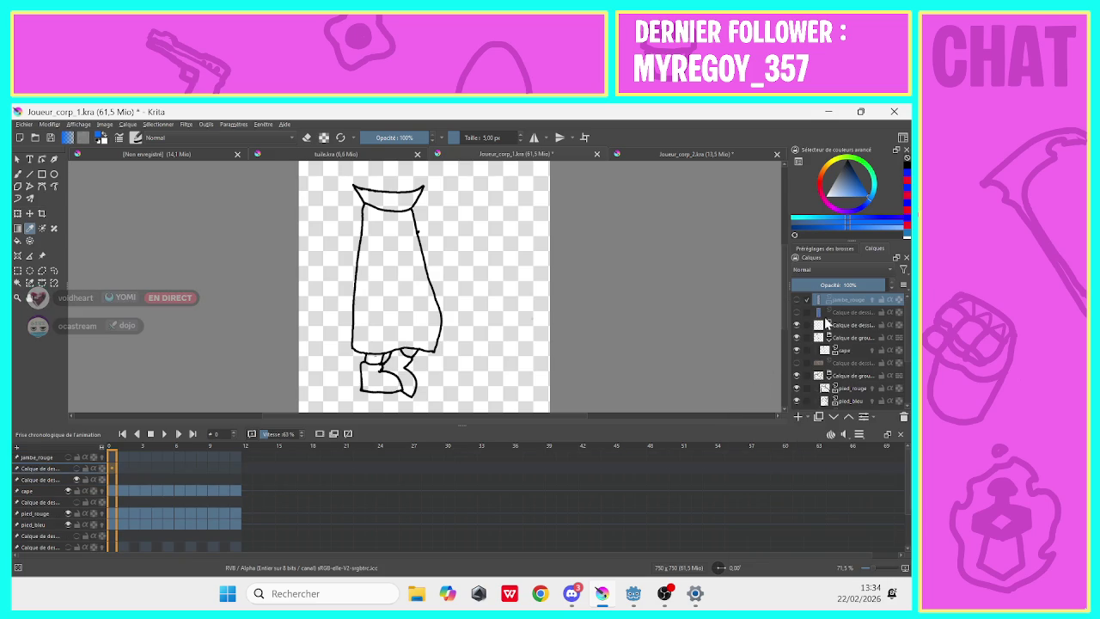
pyautogui.rightClick(853, 298)
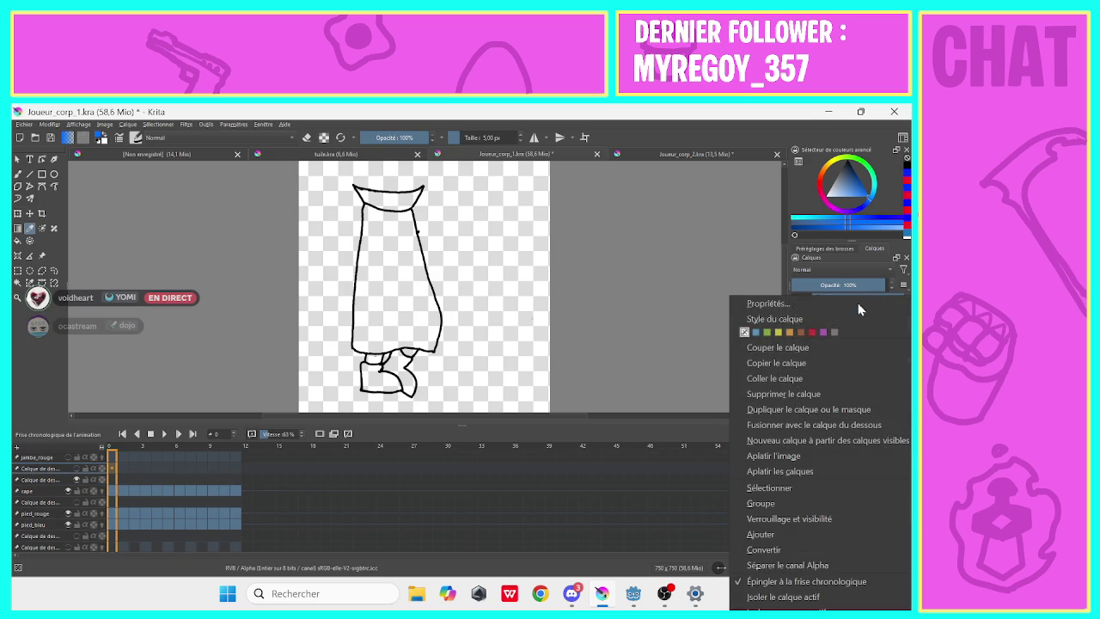
pyautogui.click(761, 384)
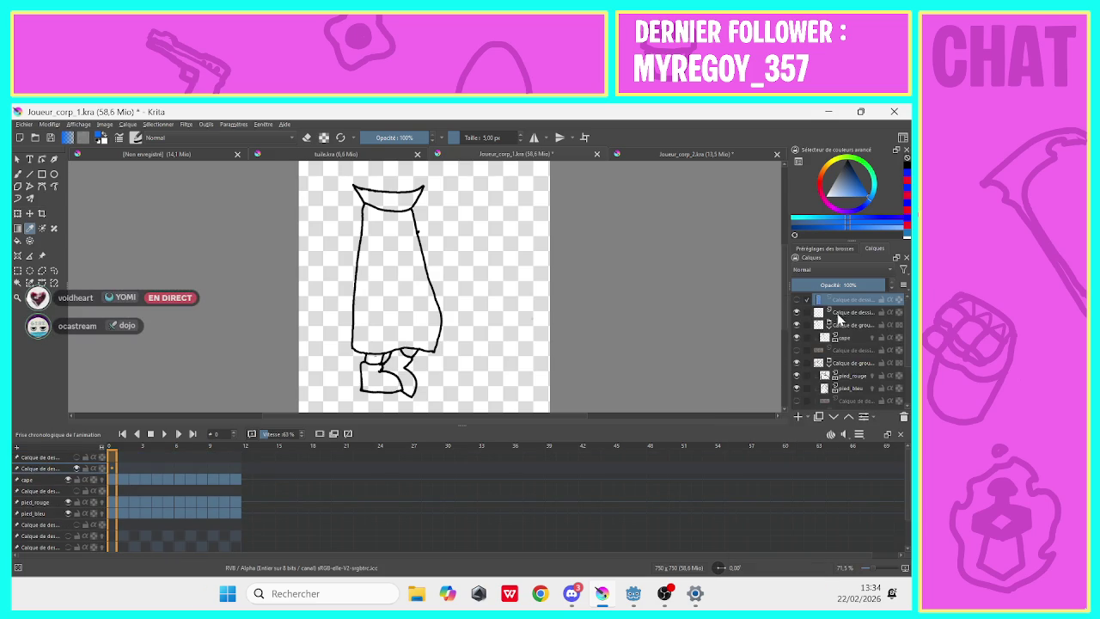
# Check the cape and feet colouring layers, then delete the layer below cape.
pyautogui.click(795, 324)
pyautogui.click(795, 324)
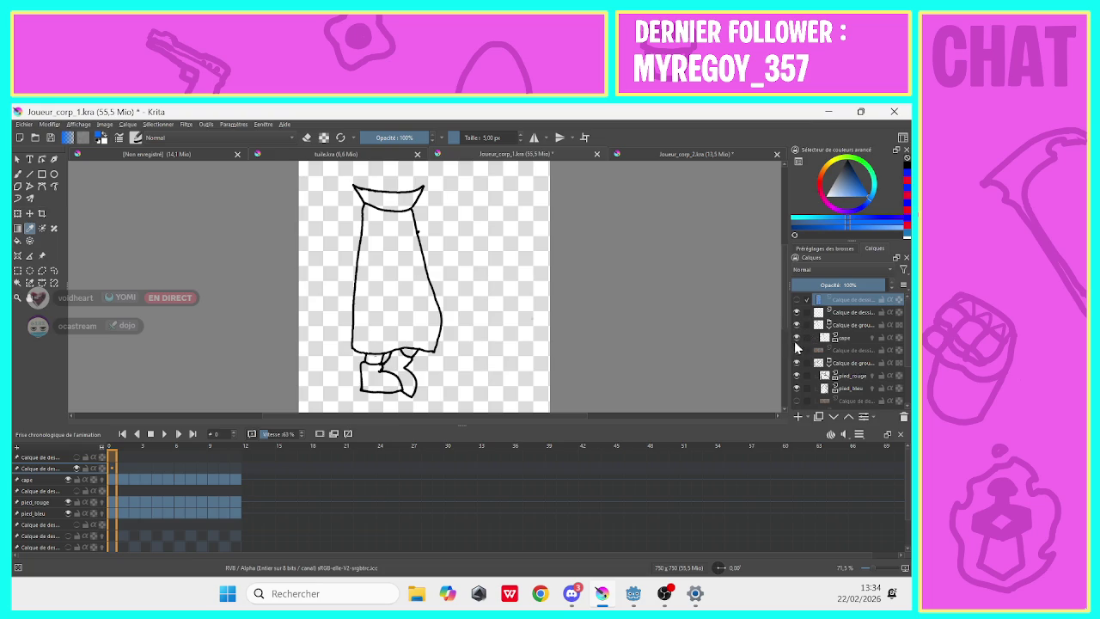
pyautogui.click(794, 339)
pyautogui.click(796, 338)
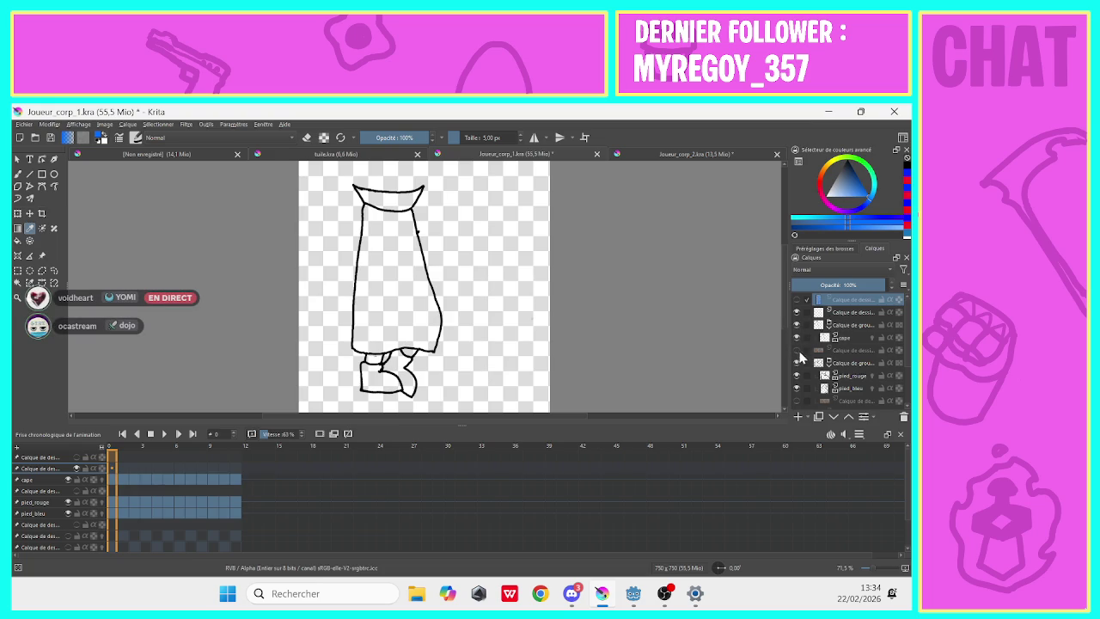
pyautogui.click(796, 351)
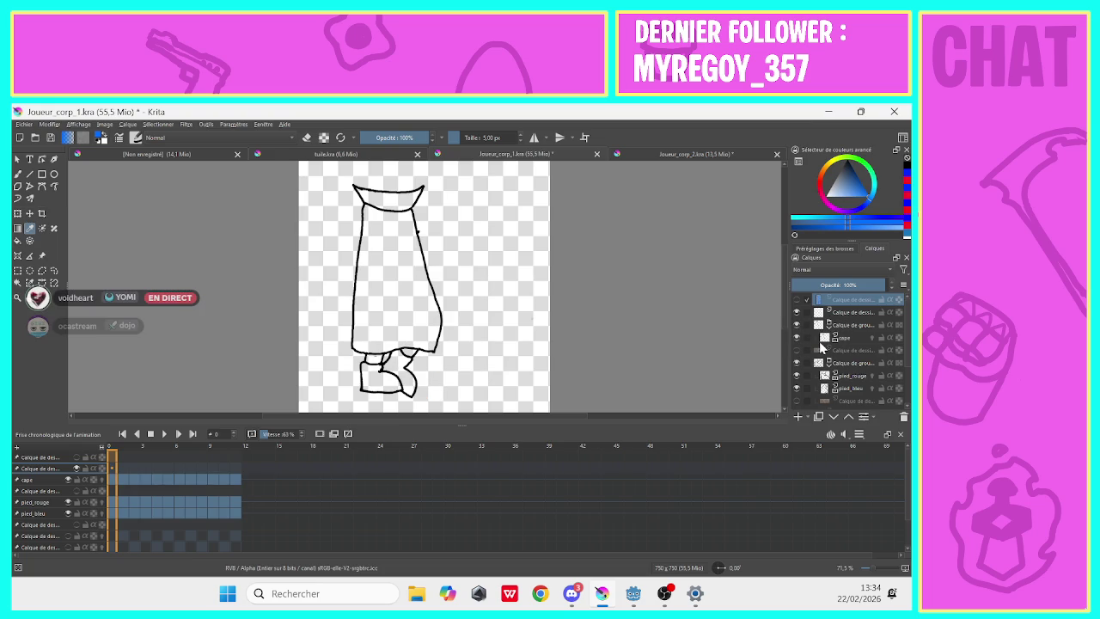
pyautogui.rightClick(844, 349)
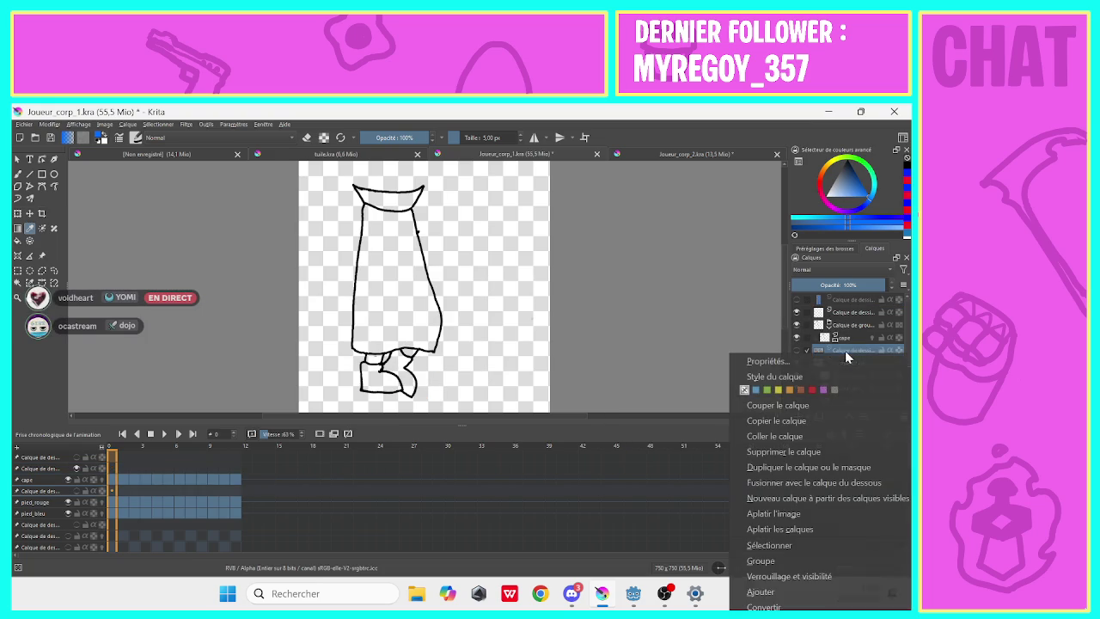
pyautogui.click(755, 452)
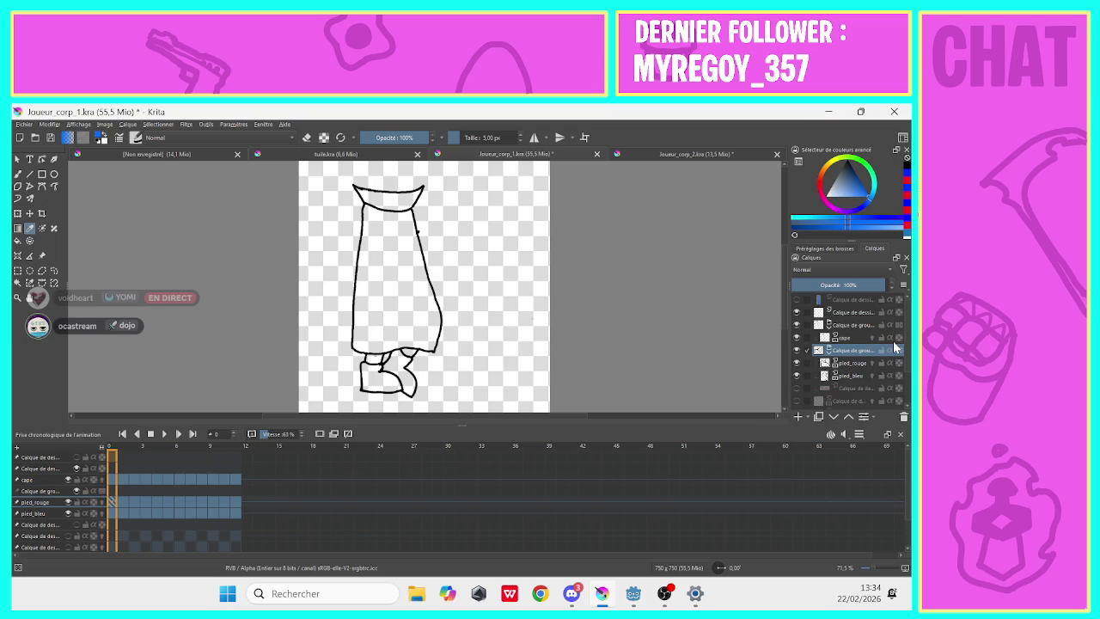
# Insert a new paint layer higher in the stack and delete two unused drawing layers.
pyautogui.press('Insert')
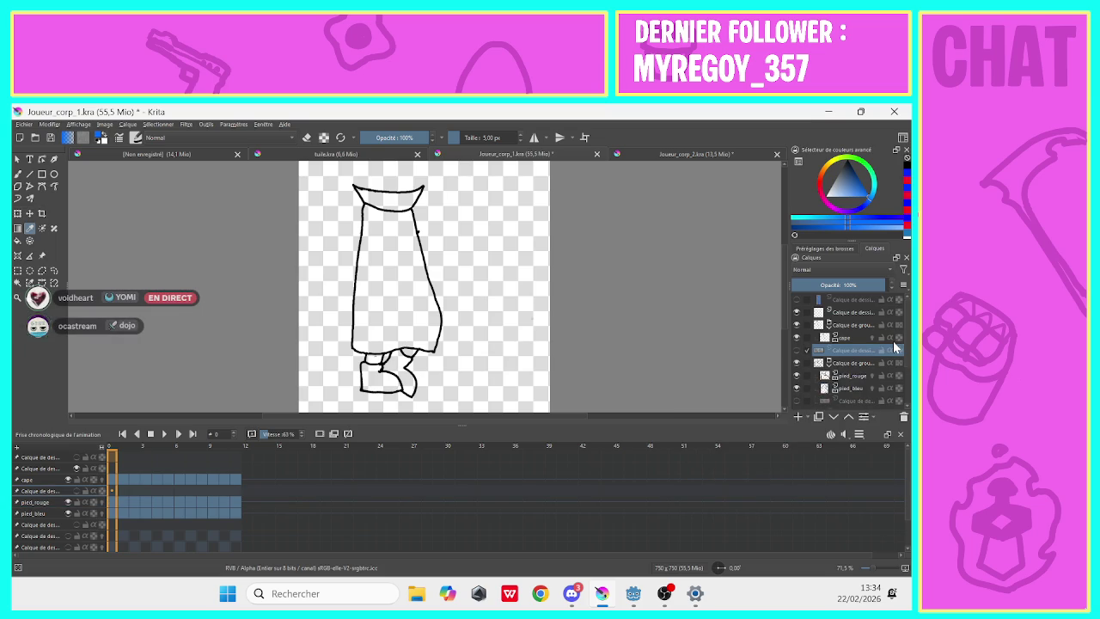
pyautogui.moveTo(853, 350); pyautogui.dragTo(850, 312)
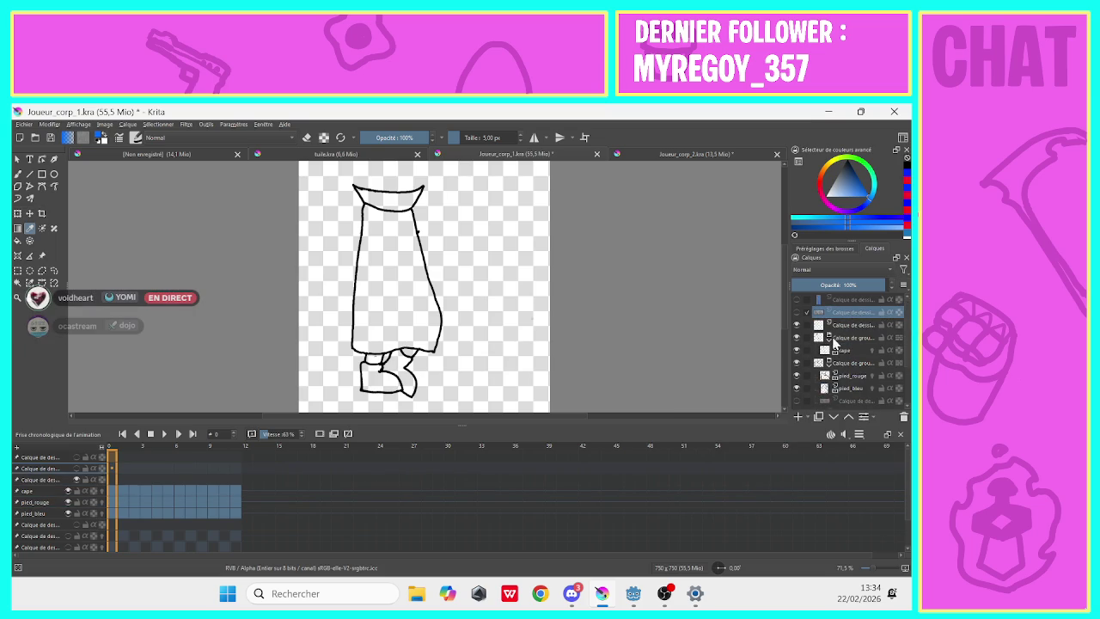
pyautogui.scroll(-2, 804, 361)
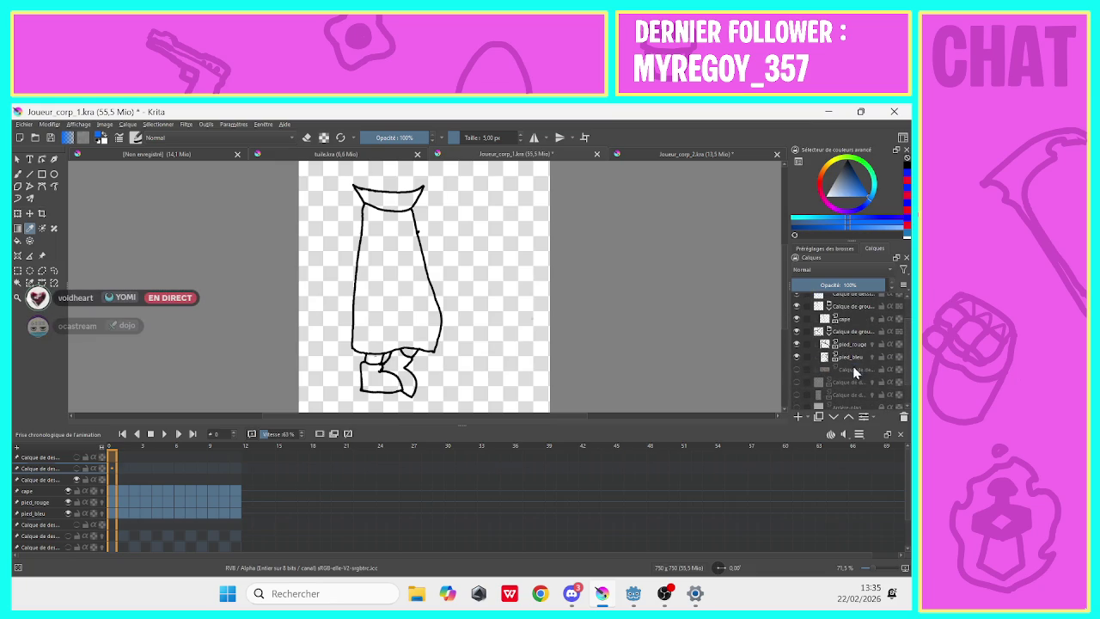
pyautogui.rightClick(853, 369)
pyautogui.click(746, 469)
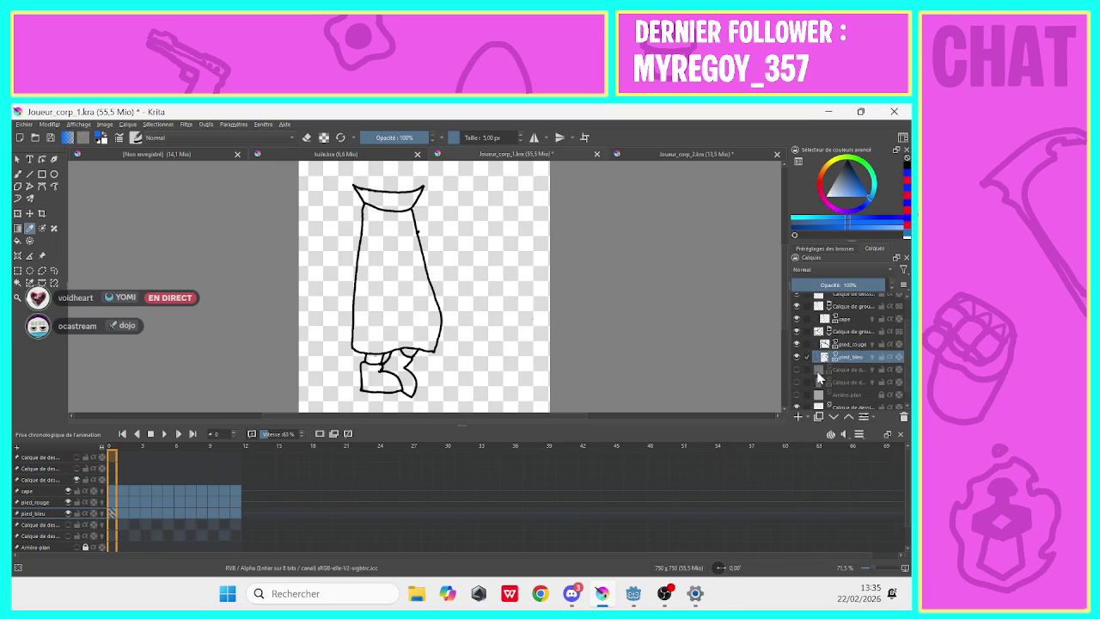
pyautogui.rightClick(844, 366)
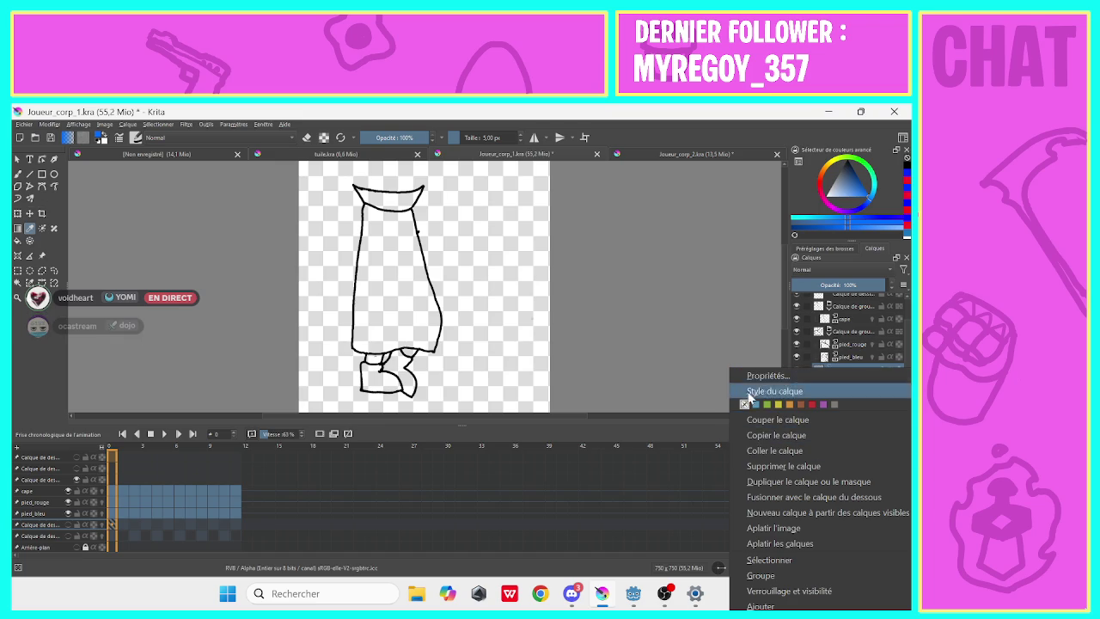
pyautogui.click(748, 466)
# Delete the hidden layer holding the triangular cape drawing.
pyautogui.click(795, 370)
pyautogui.rightClick(831, 375)
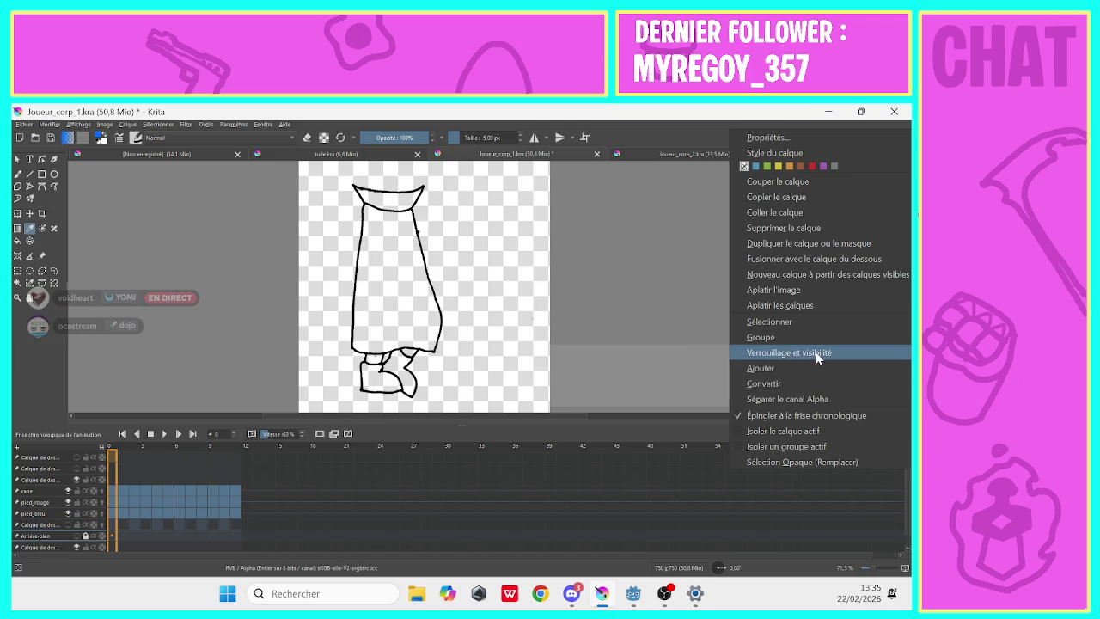
pyautogui.click(747, 228)
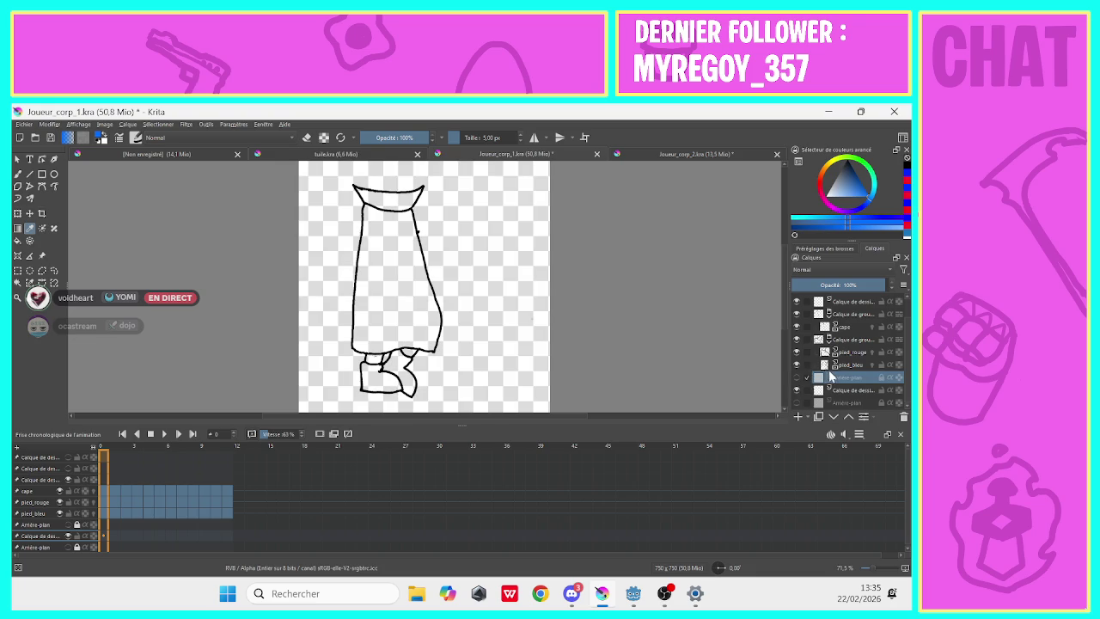
pyautogui.rightClick(832, 378)
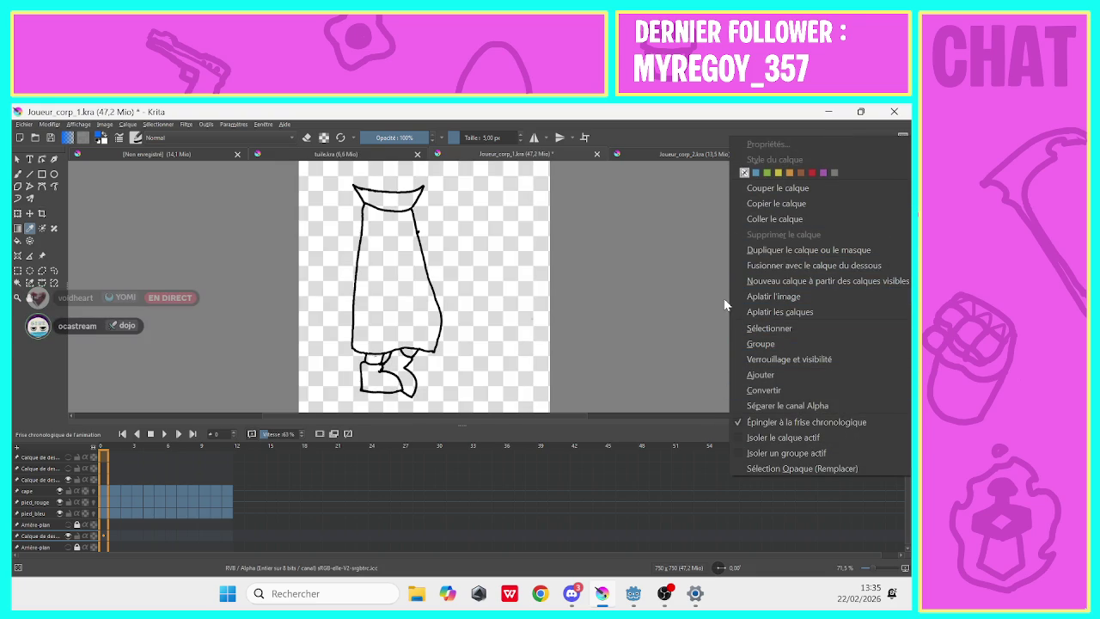
pyautogui.click(695, 322)
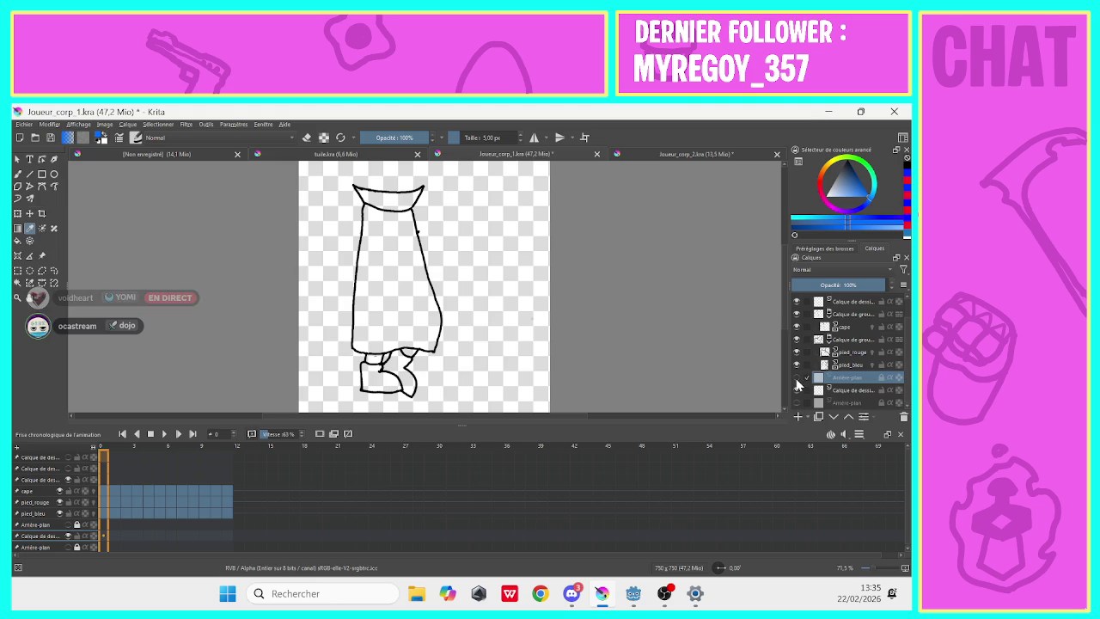
# Delete the duplicate white background layer and the extra drawing layer.
pyautogui.click(795, 378)
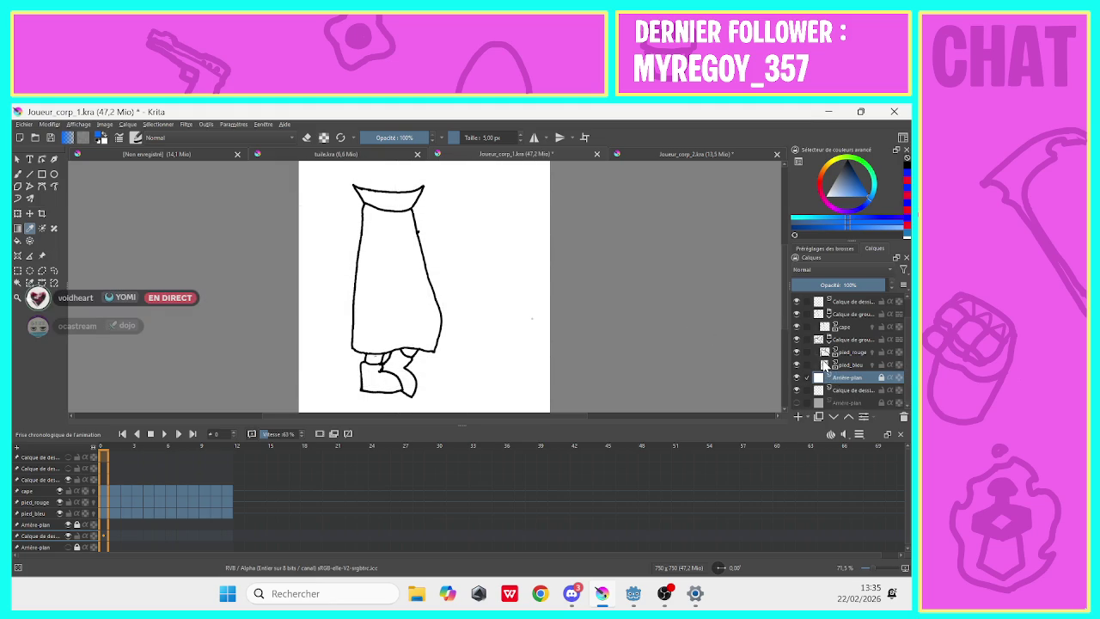
pyautogui.rightClick(824, 367)
pyautogui.moveTo(769, 328)
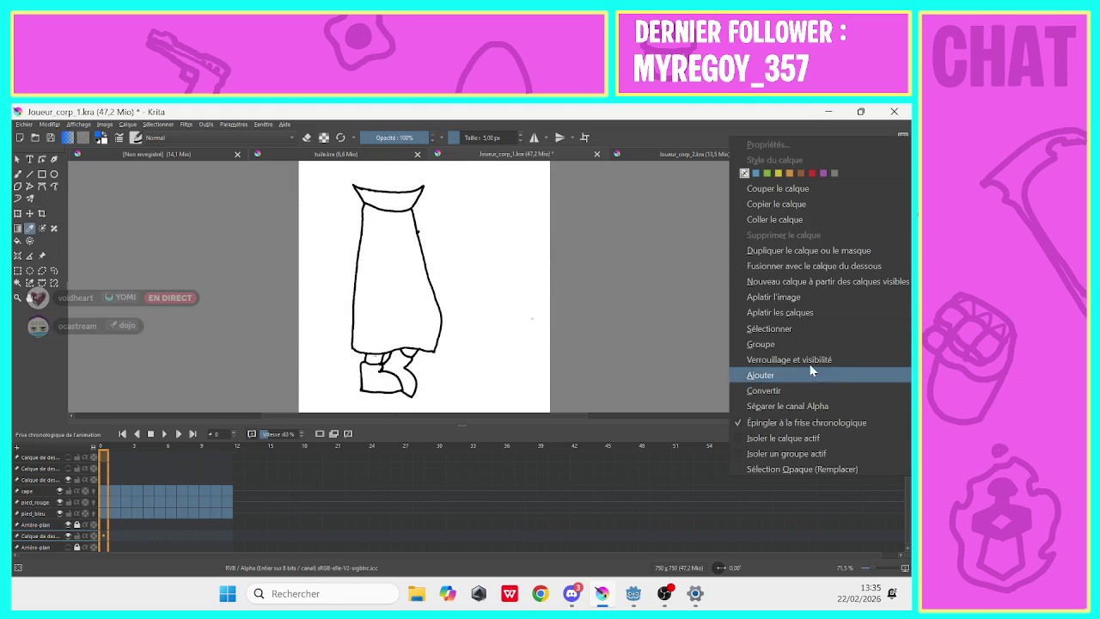
pyautogui.click(727, 254)
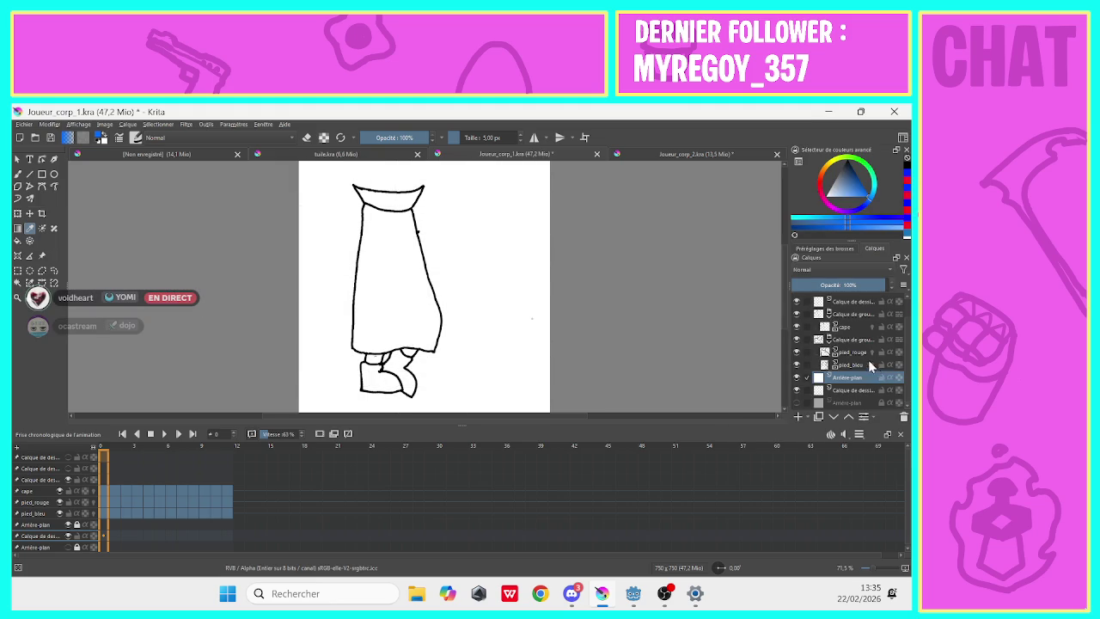
pyautogui.rightClick(847, 378)
pyautogui.click(764, 230)
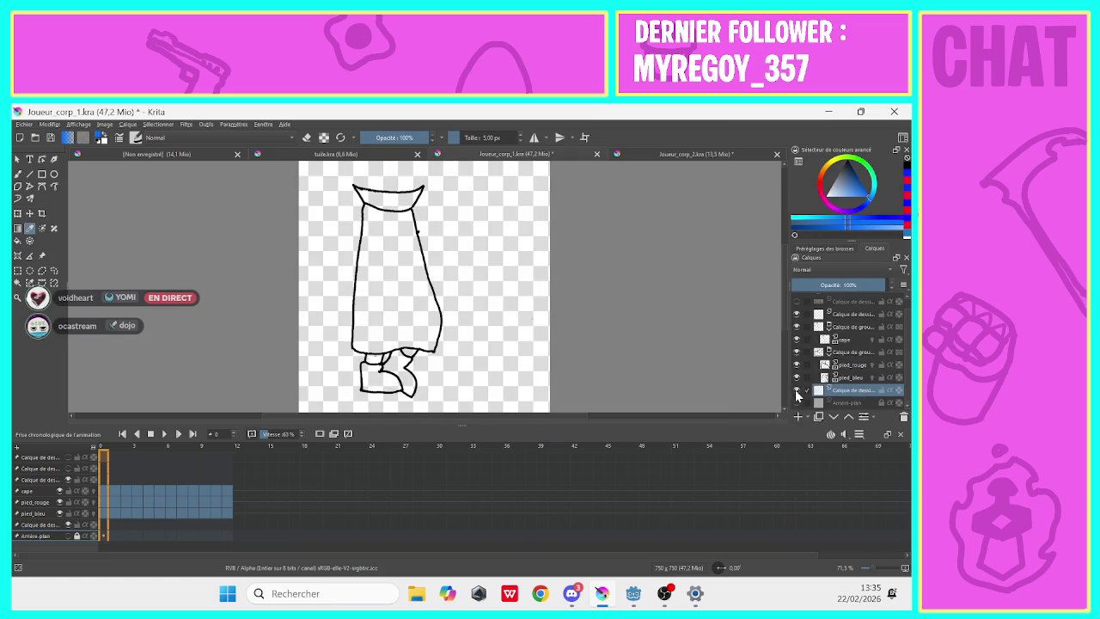
pyautogui.rightClick(832, 395)
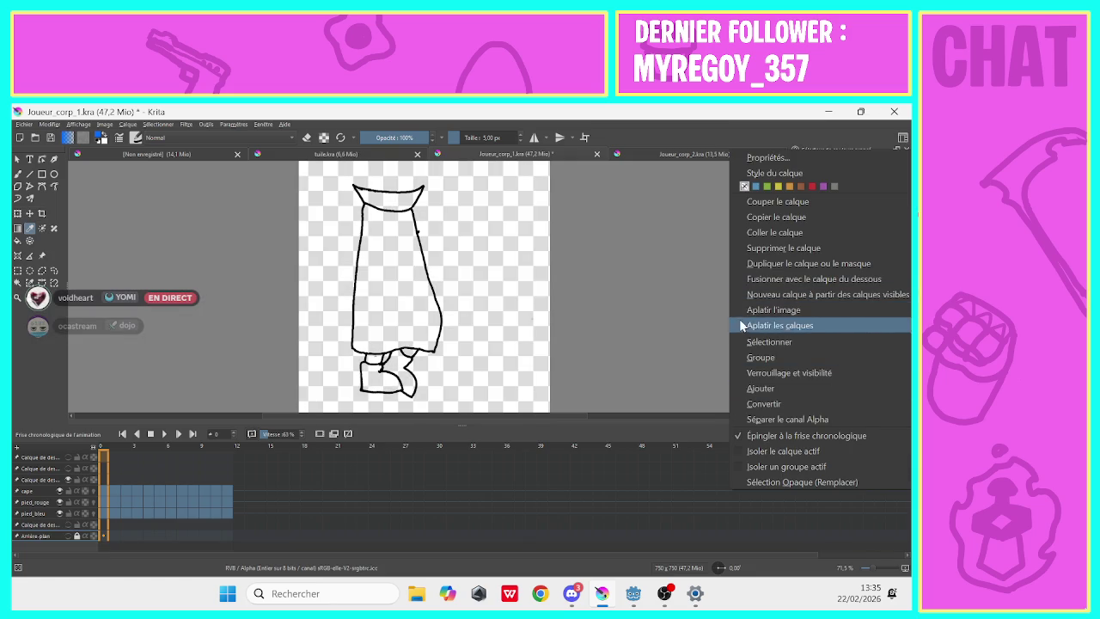
pyautogui.click(751, 247)
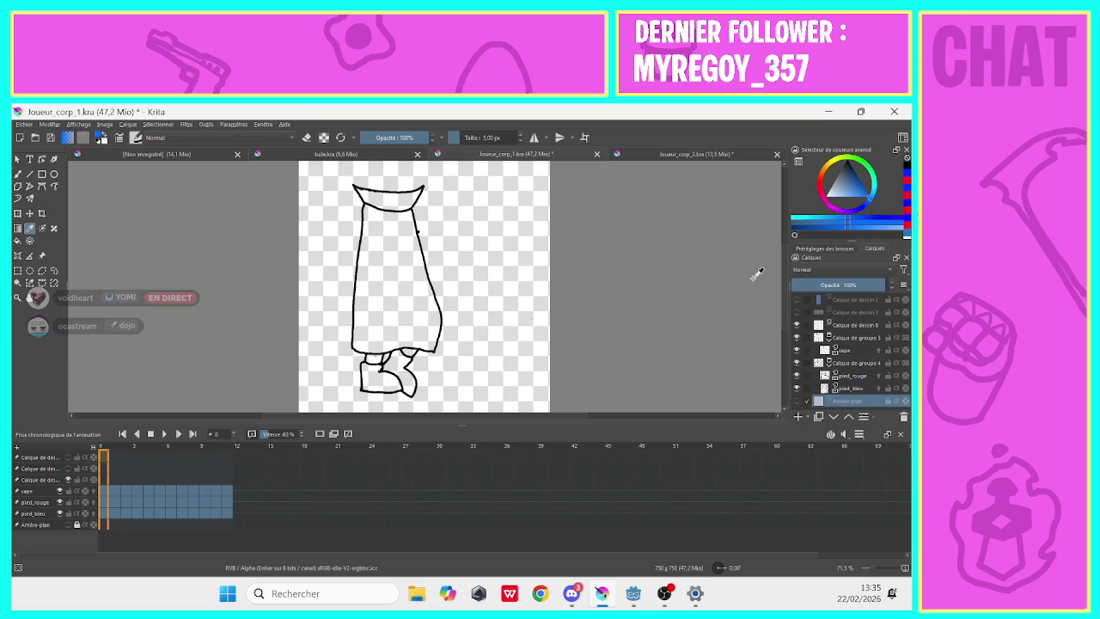
# Move Calque de dessin 8 down just above the background and select the cape layer.
pyautogui.moveTo(843, 326); pyautogui.dragTo(828, 393)
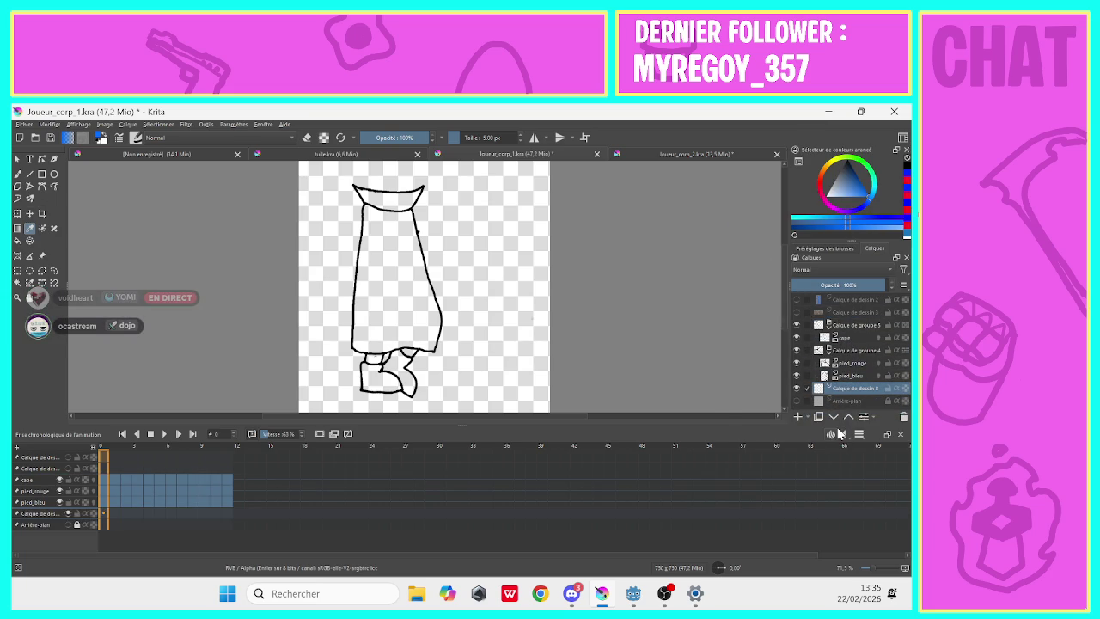
pyautogui.click(847, 336)
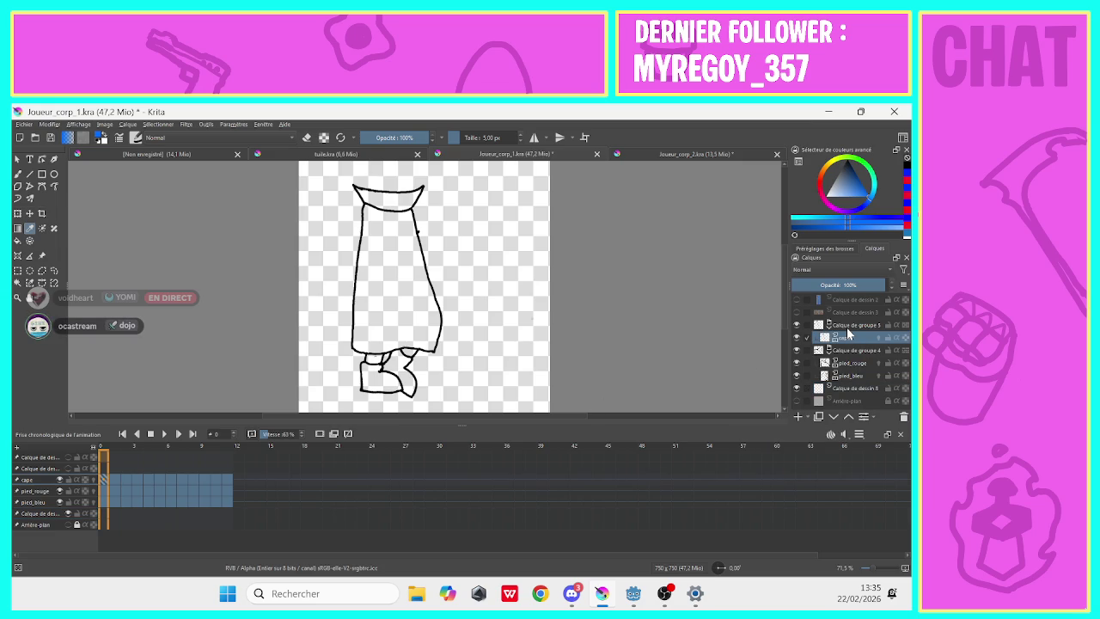
pyautogui.scroll(-1, 196, 555)
pyautogui.click(306, 138)
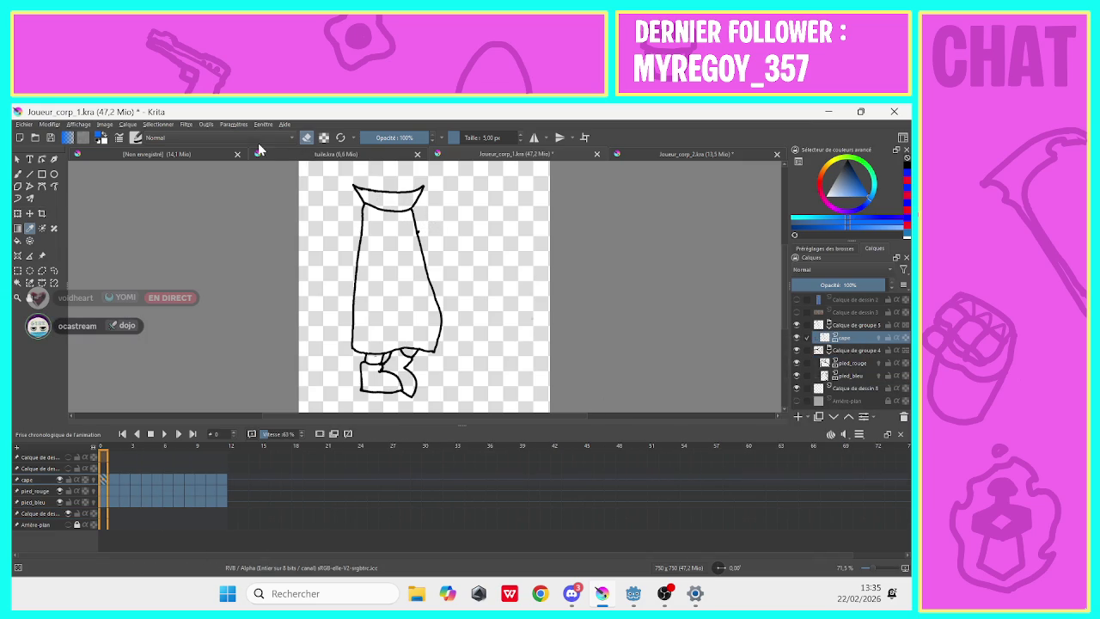
# With the Freehand Brush, drag Calque de dessin 8 into Calque de groupe 5 beneath the cape layer.
pyautogui.click(18, 173)
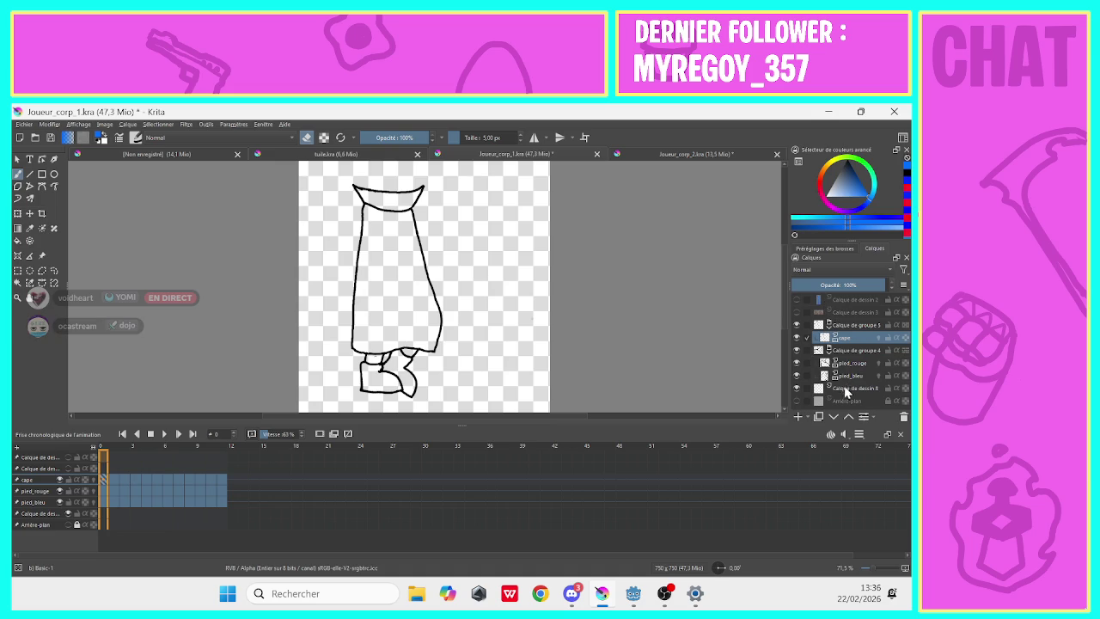
pyautogui.moveTo(846, 388); pyautogui.dragTo(856, 348)
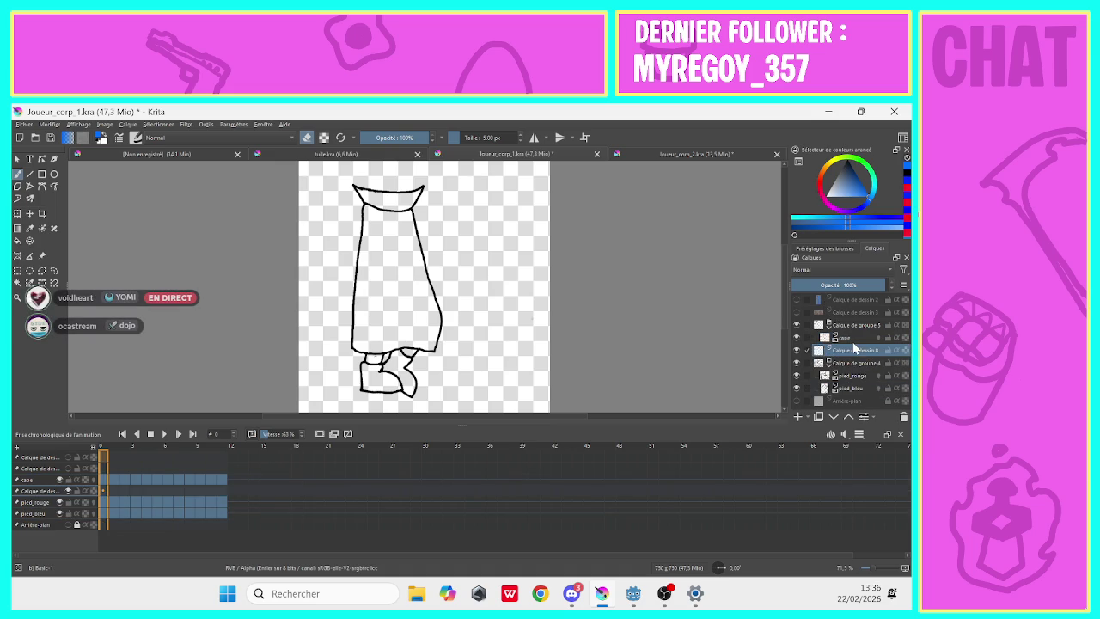
pyautogui.moveTo(856, 348)
pyautogui.mouseDown()
pyautogui.moveTo(843, 344)
pyautogui.moveTo(845, 354)
pyautogui.mouseUp()
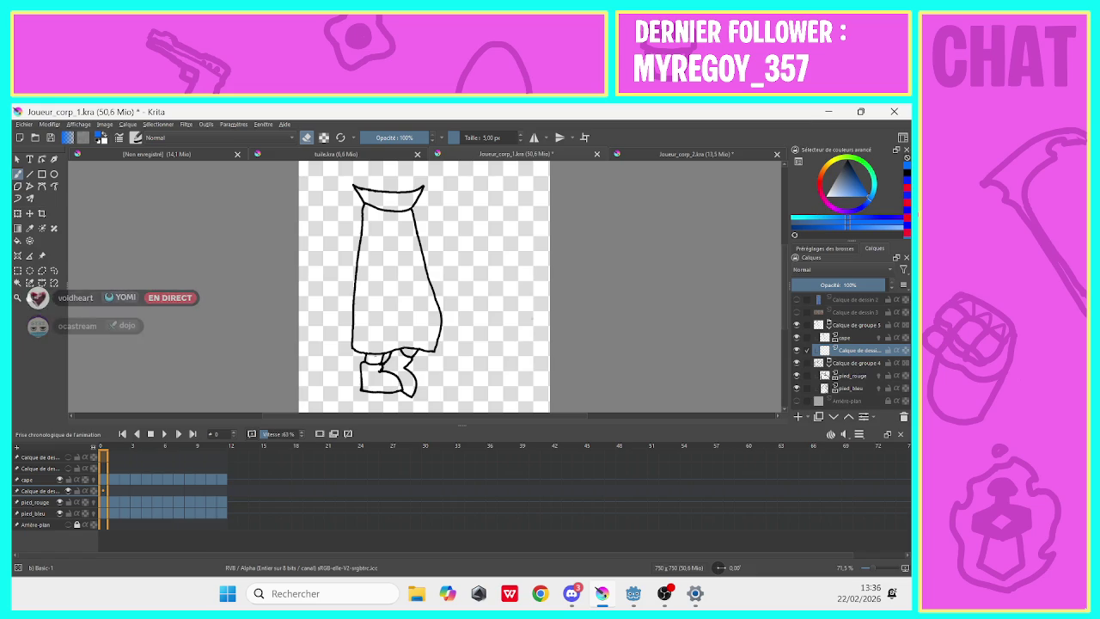
pyautogui.click(475, 138)
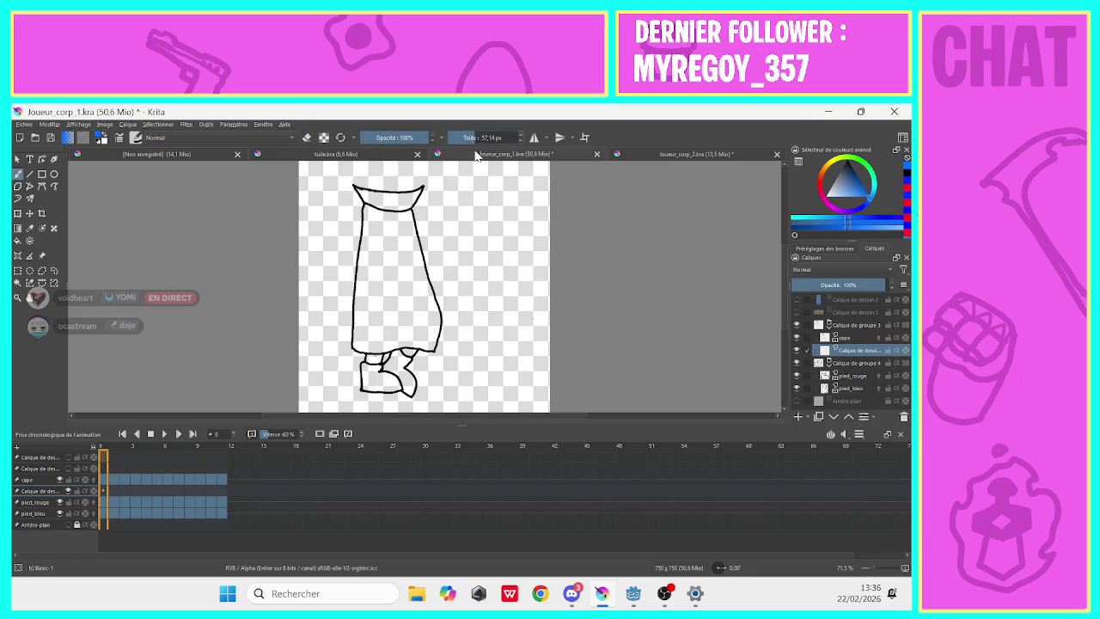
# Set the brush to 25 px and paint blue strokes filling the cape on frame 0.
pyautogui.moveTo(475, 138); pyautogui.dragTo(470, 142)
pyautogui.moveTo(471, 138); pyautogui.dragTo(468, 139)
pyautogui.moveTo(409, 273)
pyautogui.mouseDown()
pyautogui.moveTo(432, 345)
pyautogui.moveTo(406, 211)
pyautogui.moveTo(421, 187)
pyautogui.moveTo(358, 187)
pyautogui.moveTo(393, 206)
pyautogui.moveTo(366, 241)
pyautogui.moveTo(363, 325)
pyautogui.moveTo(358, 249)
pyautogui.moveTo(356, 348)
pyautogui.moveTo(427, 342)
pyautogui.mouseUp()
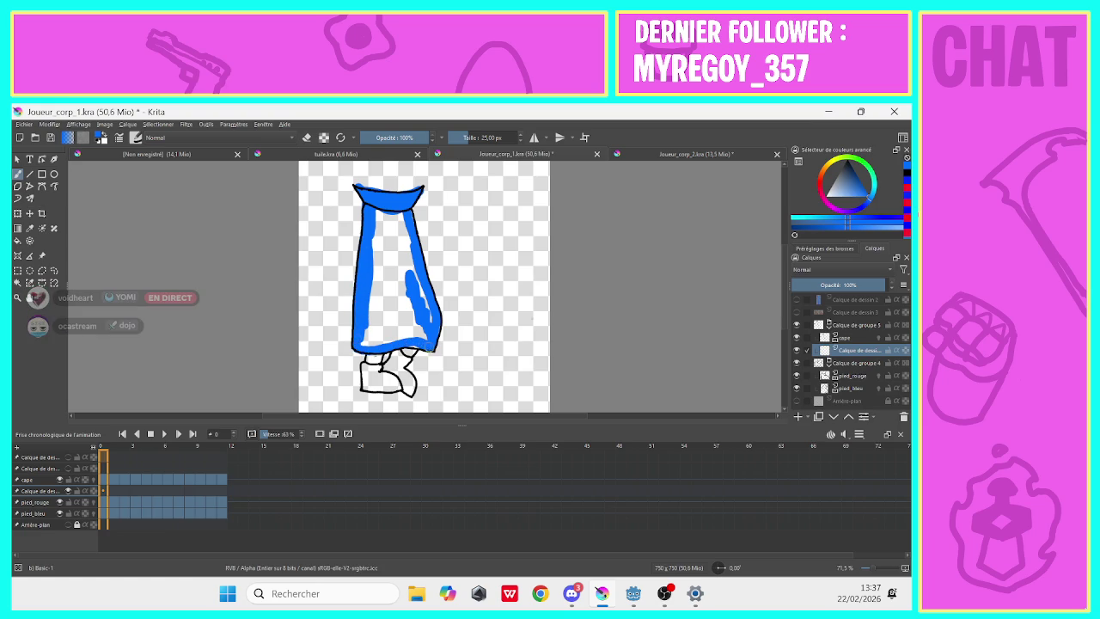
pyautogui.moveTo(427, 335)
pyautogui.mouseDown()
pyautogui.moveTo(409, 229)
pyautogui.moveTo(400, 287)
pyautogui.moveTo(387, 211)
pyautogui.moveTo(368, 342)
pyautogui.moveTo(409, 323)
pyautogui.moveTo(378, 314)
pyautogui.moveTo(402, 294)
pyautogui.moveTo(390, 292)
pyautogui.moveTo(383, 316)
pyautogui.moveTo(366, 222)
pyautogui.mouseUp()
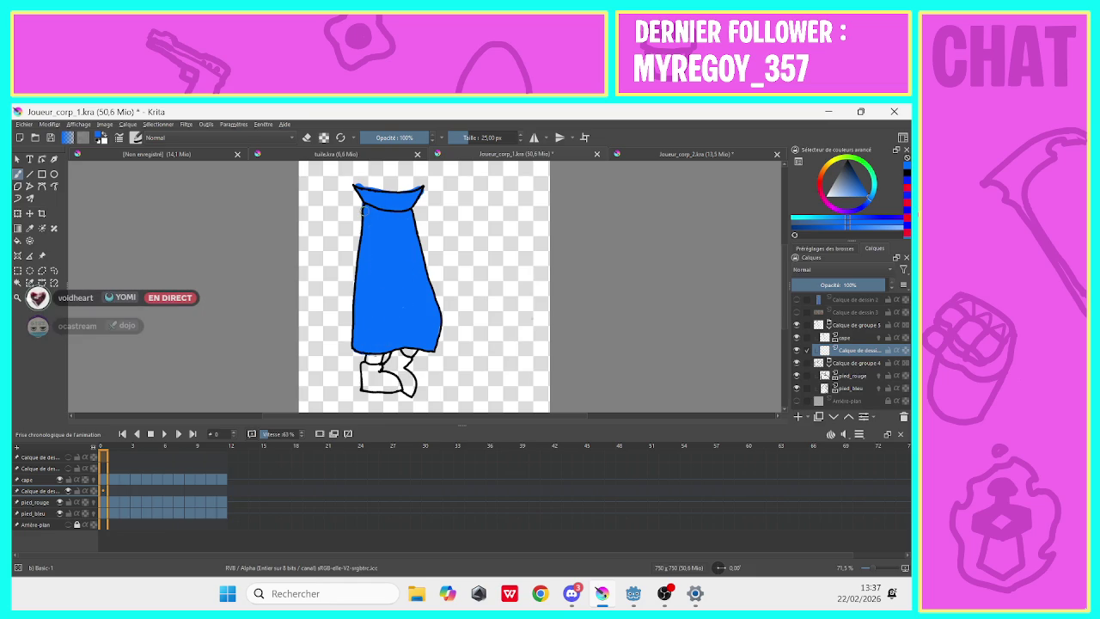
pyautogui.press('e')
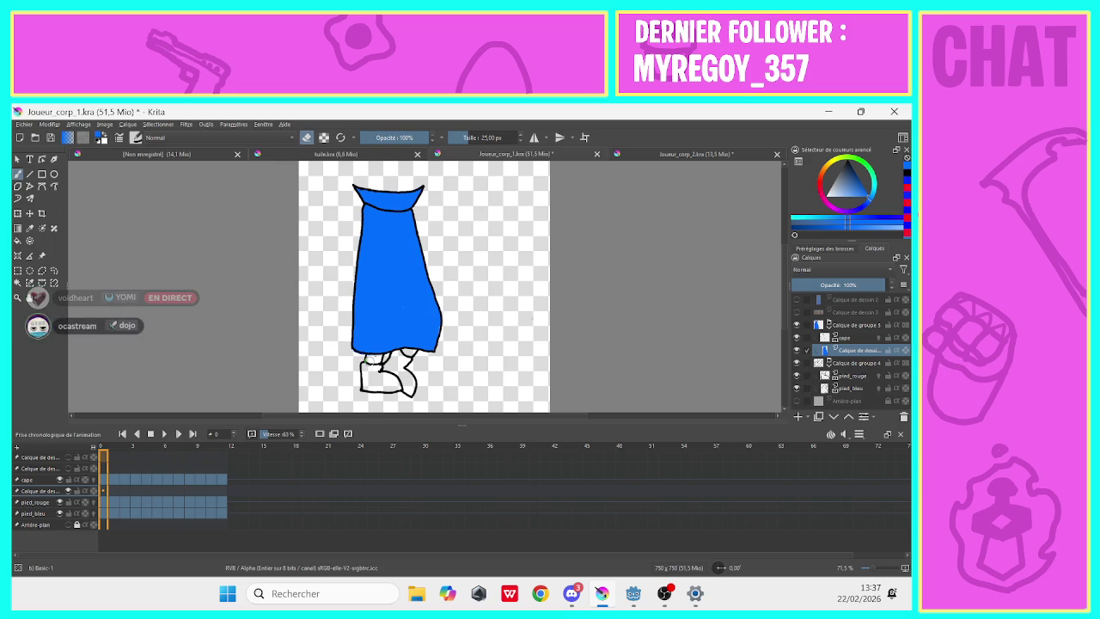
# On frame 1, with onion skin off, paint a blue stroke along the cape's right edge.
pyautogui.click(110, 490)
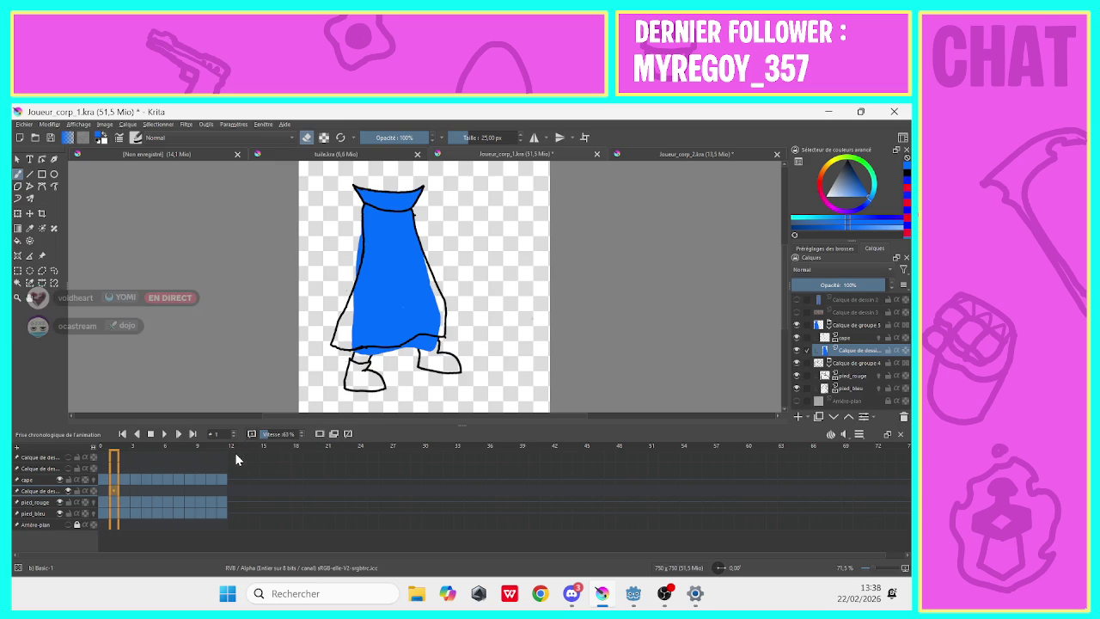
pyautogui.click(316, 434)
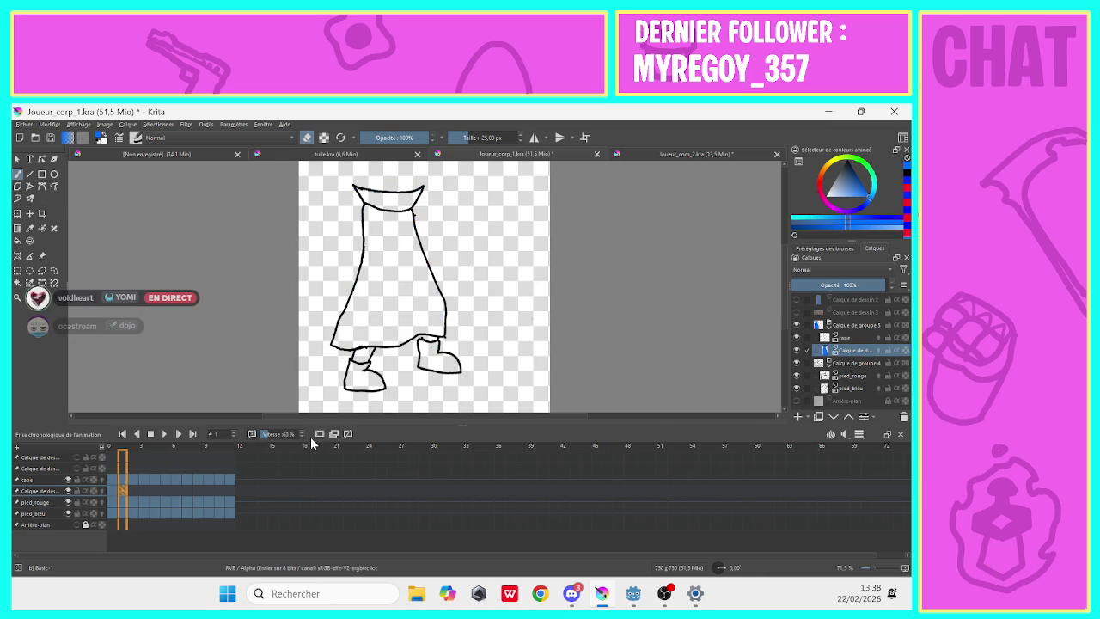
pyautogui.click(113, 501)
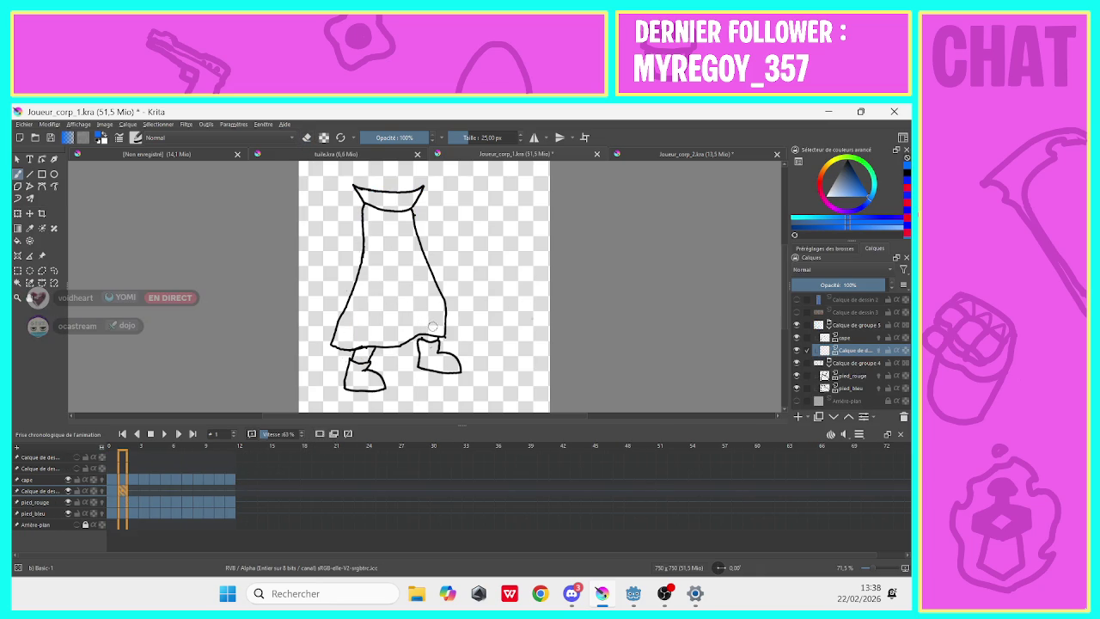
pyautogui.moveTo(440, 333); pyautogui.dragTo(407, 212)
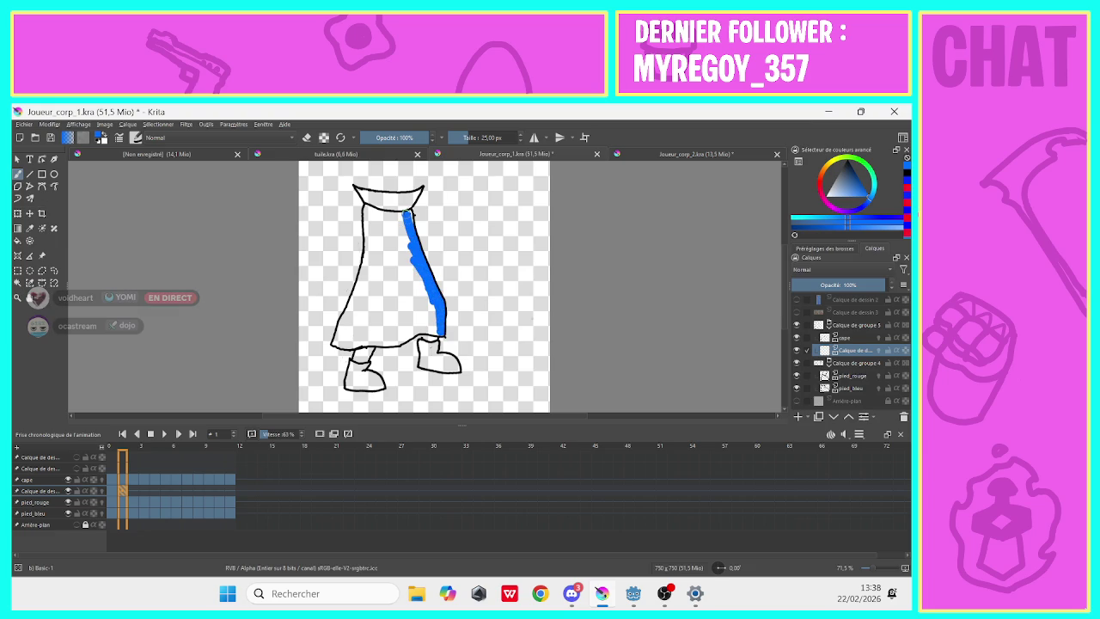
pyautogui.click(846, 338)
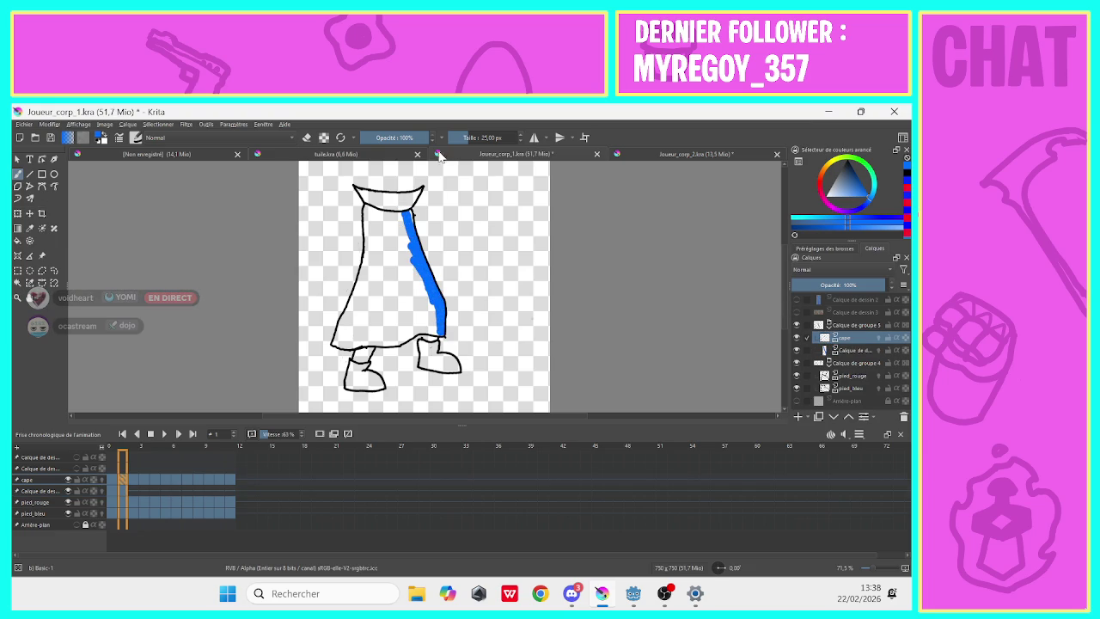
pyautogui.click(307, 138)
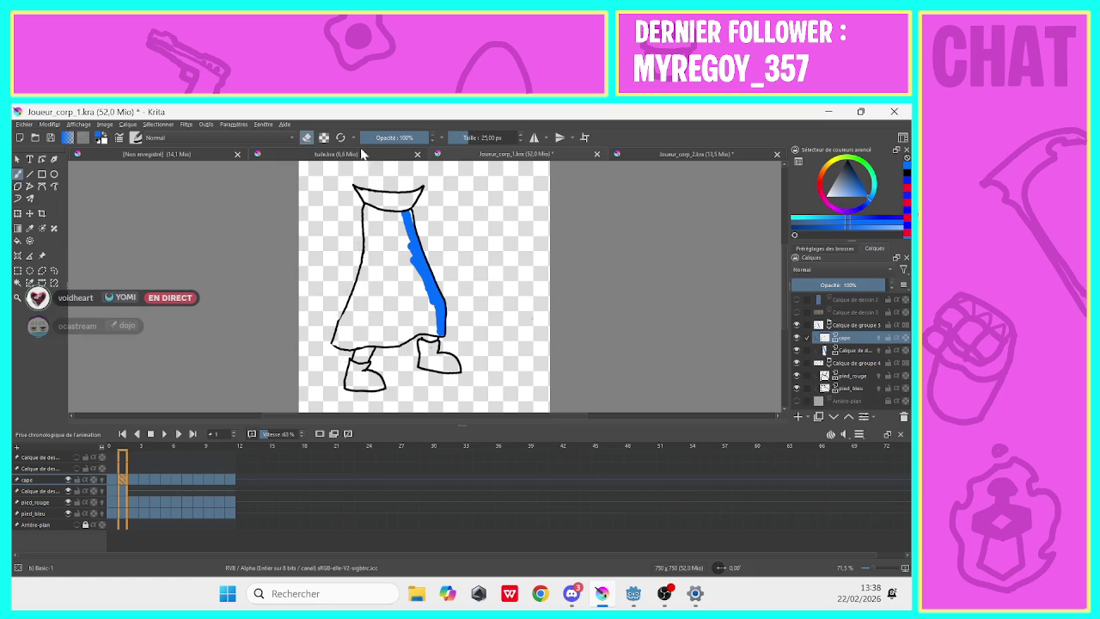
# Shrink the brush to 5 px, set black as the colour, and toggle eraser mode.
pyautogui.moveTo(473, 136); pyautogui.dragTo(458, 138)
pyautogui.click(307, 138)
pyautogui.click(832, 208)
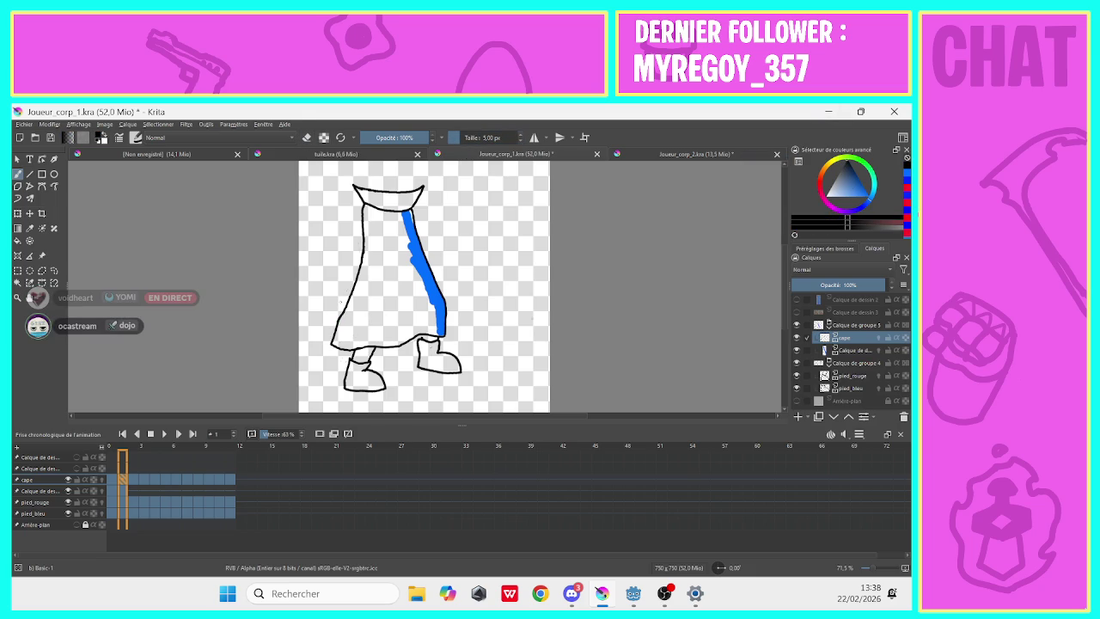
pyautogui.press('e')
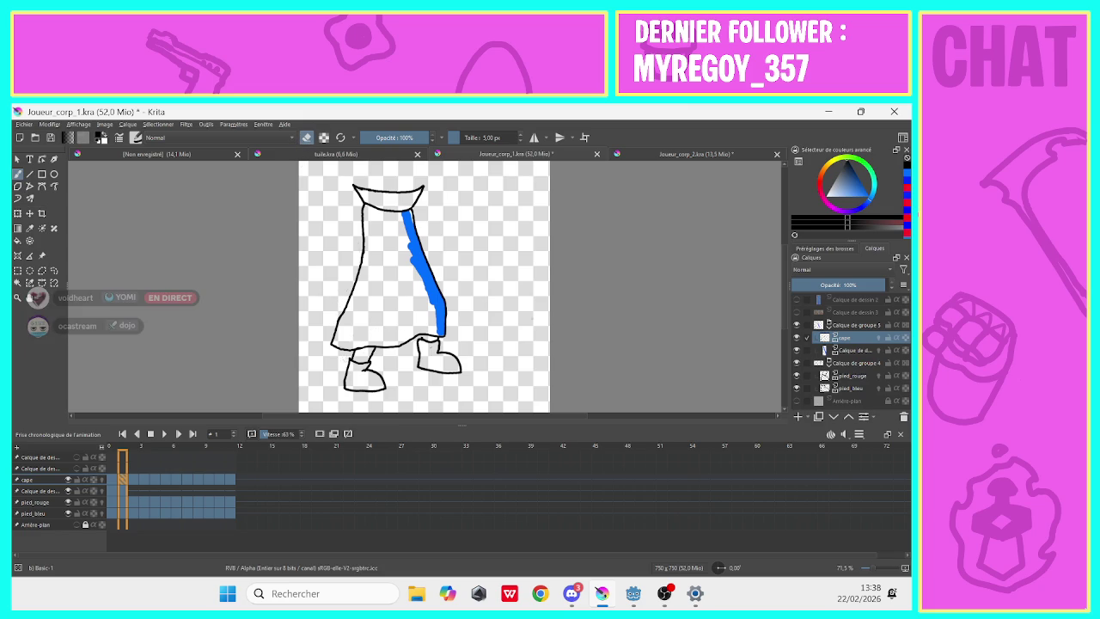
pyautogui.press('e')
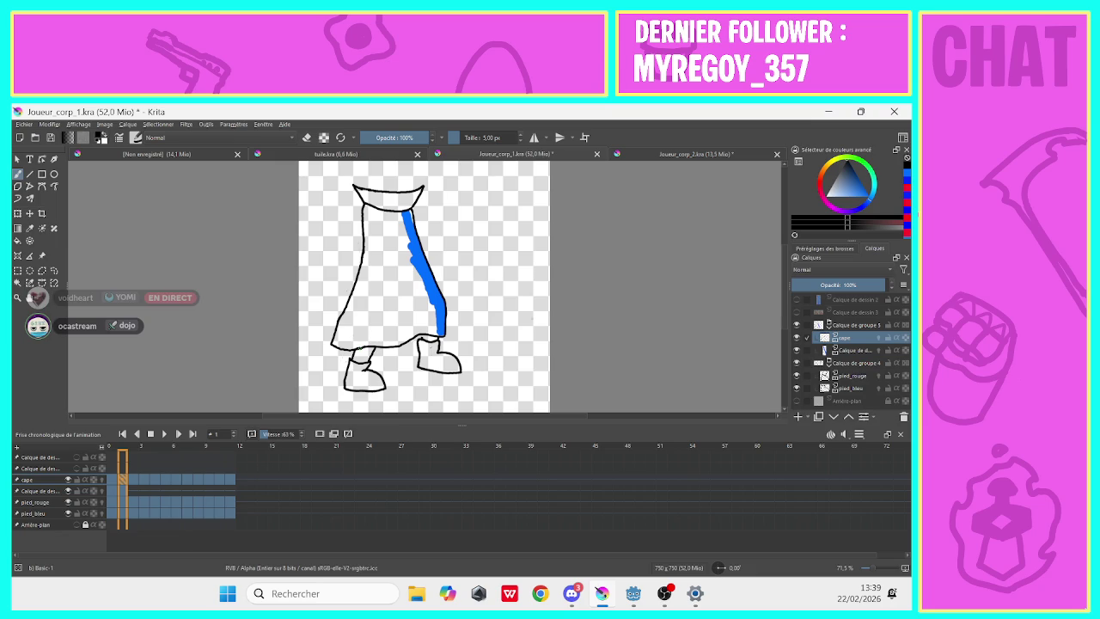
pyautogui.press('e')
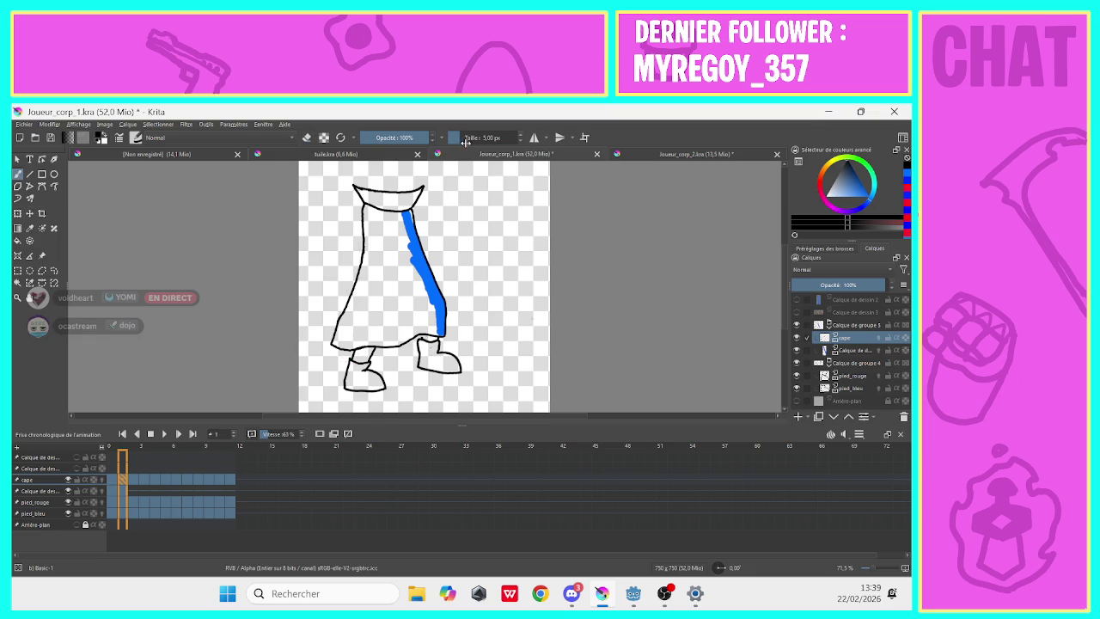
# Enlarge the brush to 54 px in blue, undo a trial stroke, and select the layer below cape.
pyautogui.moveTo(464, 142); pyautogui.dragTo(486, 155)
pyautogui.click(900, 174)
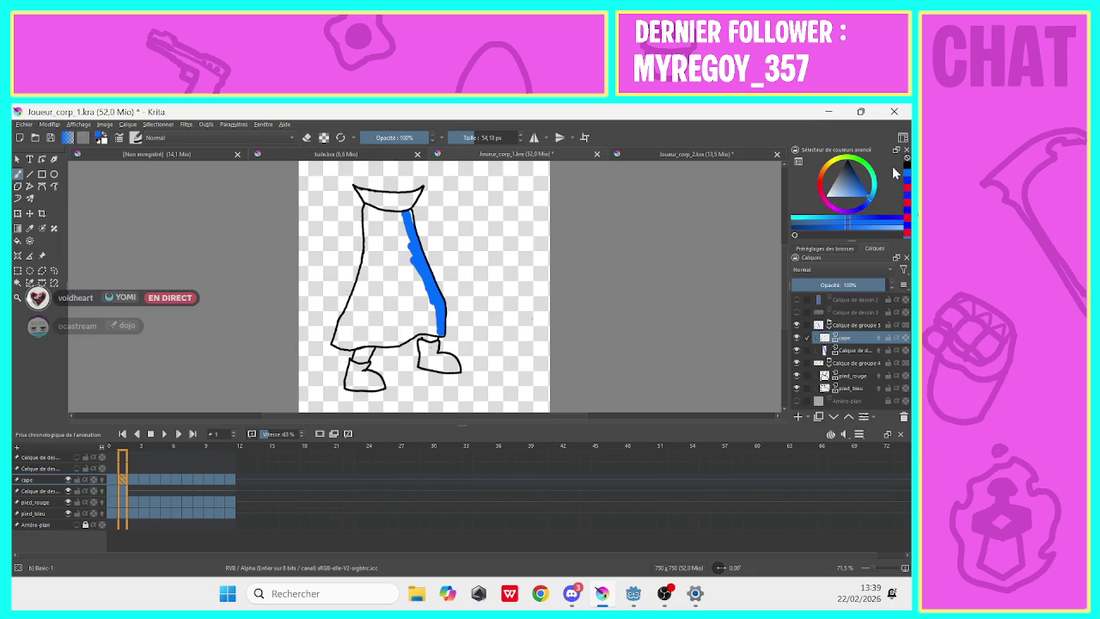
pyautogui.moveTo(423, 305)
pyautogui.mouseDown()
pyautogui.moveTo(405, 215)
pyautogui.moveTo(391, 213)
pyautogui.mouseUp()
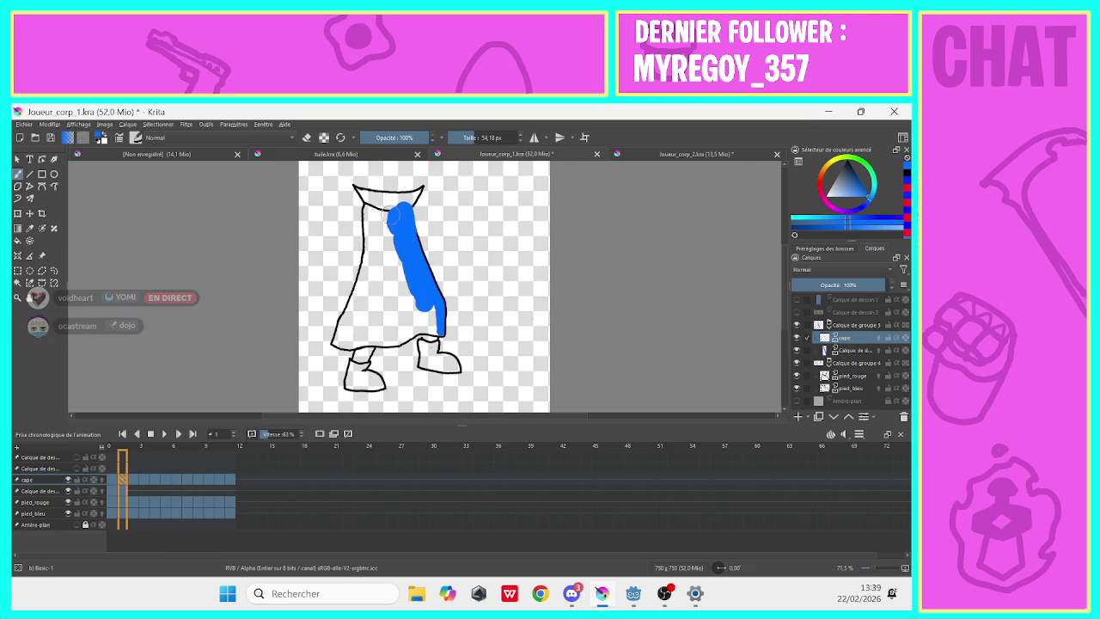
pyautogui.hotkey('ctrl', 'z')
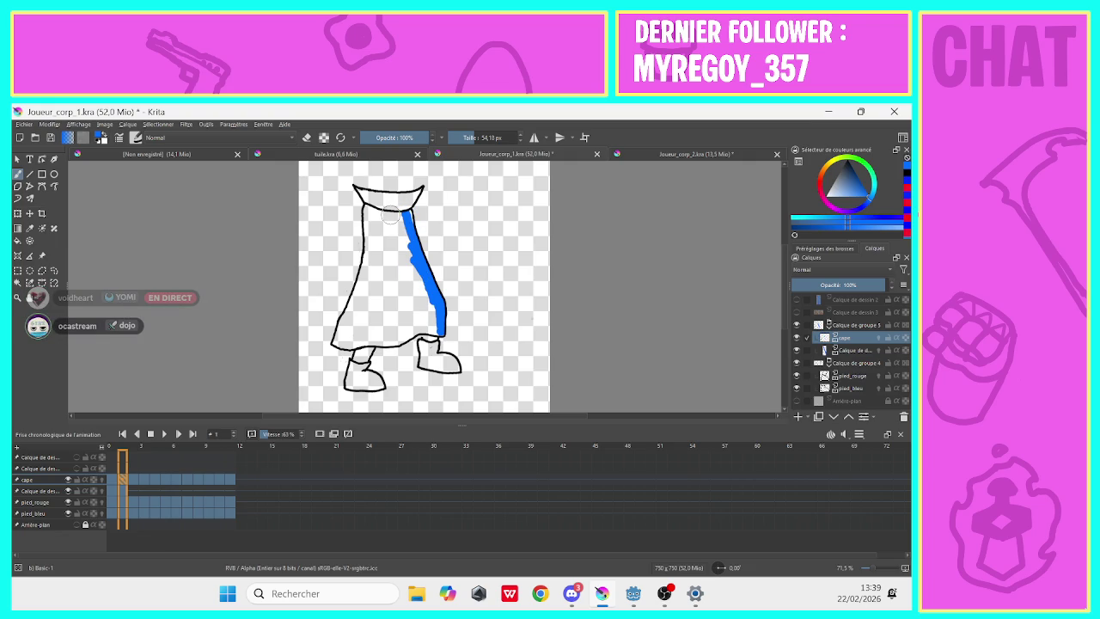
pyautogui.press('pagedown')
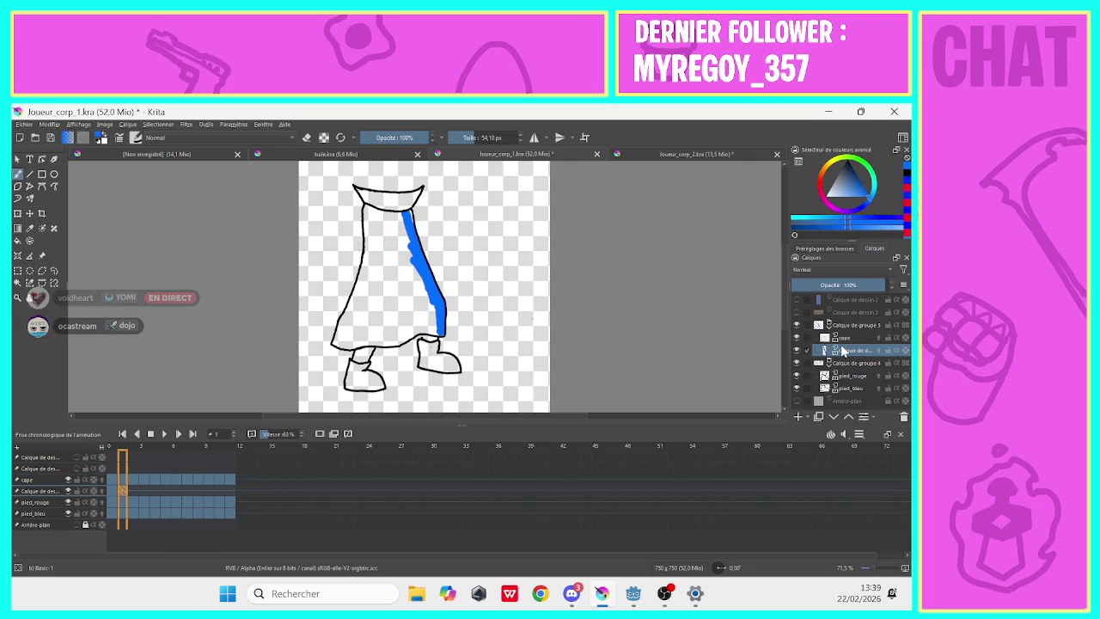
# Paint blue over frame 1's cape and collar, then erase the overflow at its bottom-left and top.
pyautogui.moveTo(397, 289)
pyautogui.mouseDown()
pyautogui.moveTo(420, 325)
pyautogui.moveTo(340, 338)
pyautogui.moveTo(407, 298)
pyautogui.moveTo(401, 226)
pyautogui.mouseUp()
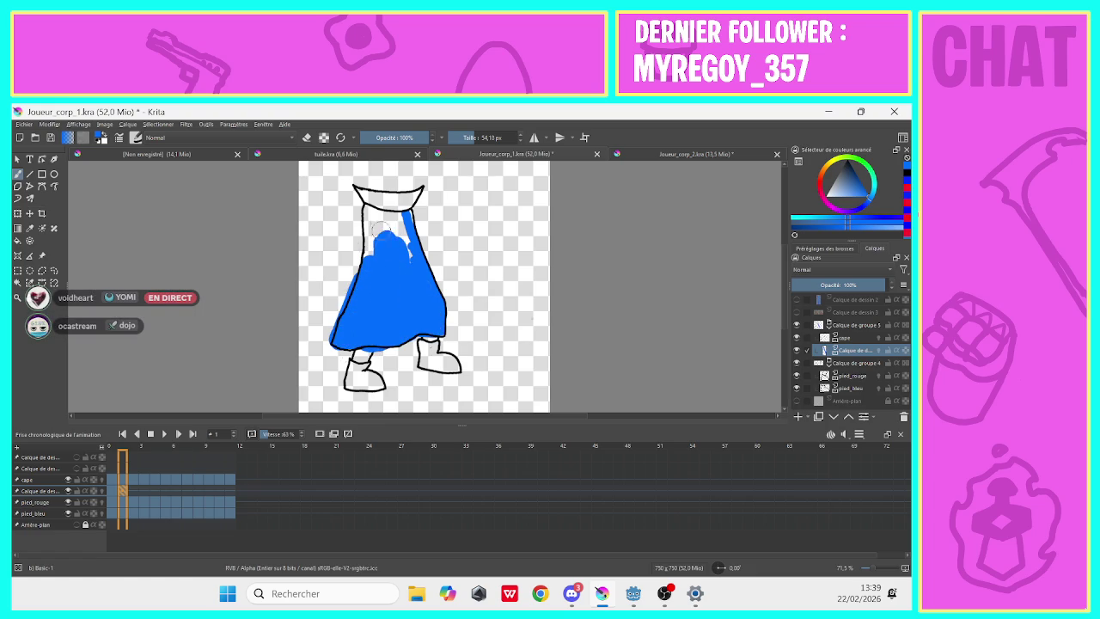
pyautogui.moveTo(404, 206)
pyautogui.mouseDown()
pyautogui.moveTo(413, 194)
pyautogui.moveTo(387, 184)
pyautogui.moveTo(365, 211)
pyautogui.moveTo(381, 232)
pyautogui.moveTo(368, 251)
pyautogui.moveTo(348, 177)
pyautogui.mouseUp()
pyautogui.click(306, 139)
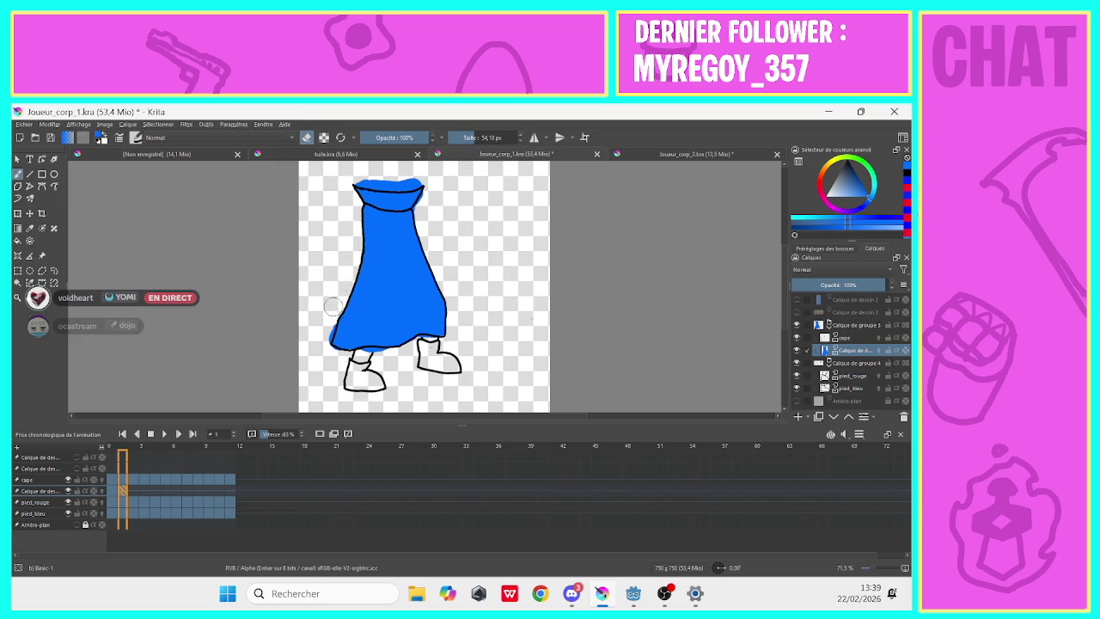
pyautogui.moveTo(322, 335)
pyautogui.mouseDown()
pyautogui.moveTo(335, 359)
pyautogui.moveTo(390, 361)
pyautogui.mouseUp()
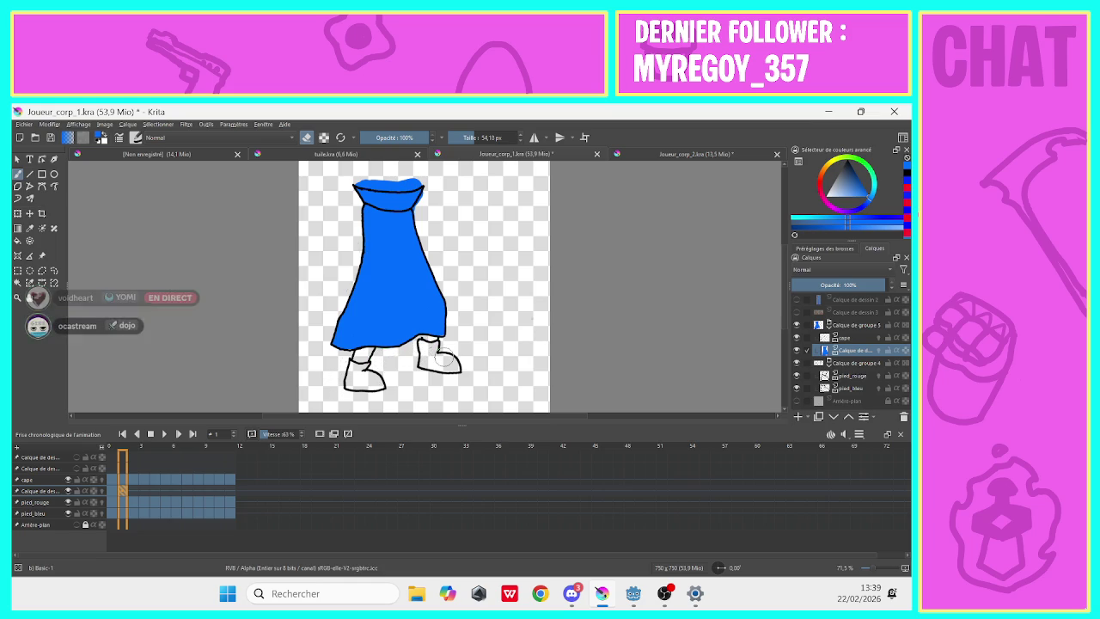
pyautogui.moveTo(361, 174); pyautogui.dragTo(387, 180)
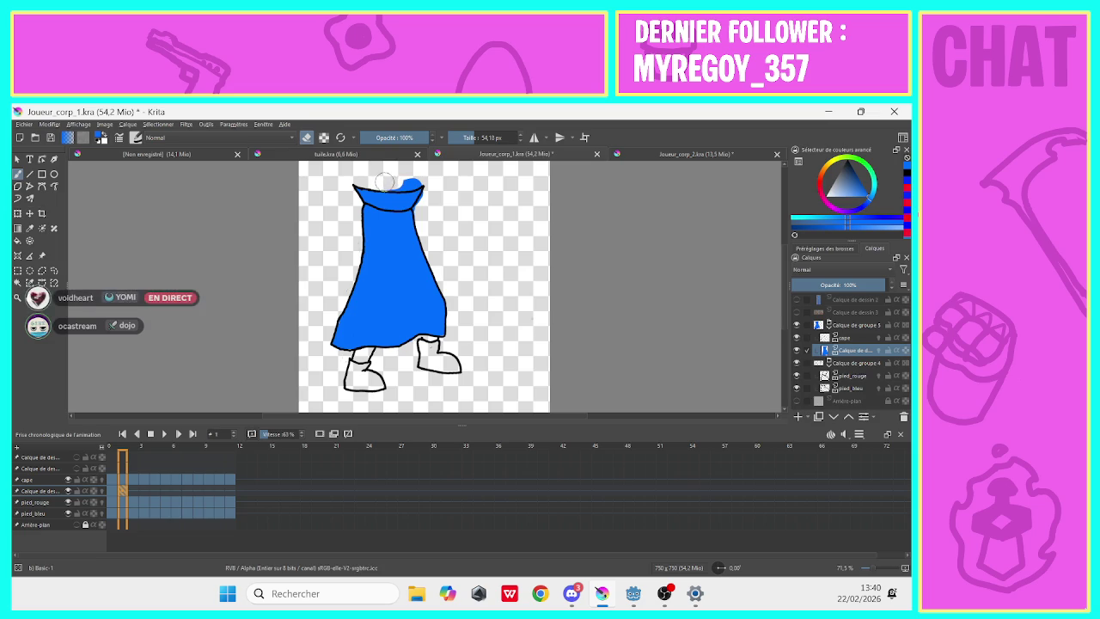
pyautogui.moveTo(391, 180); pyautogui.dragTo(425, 176)
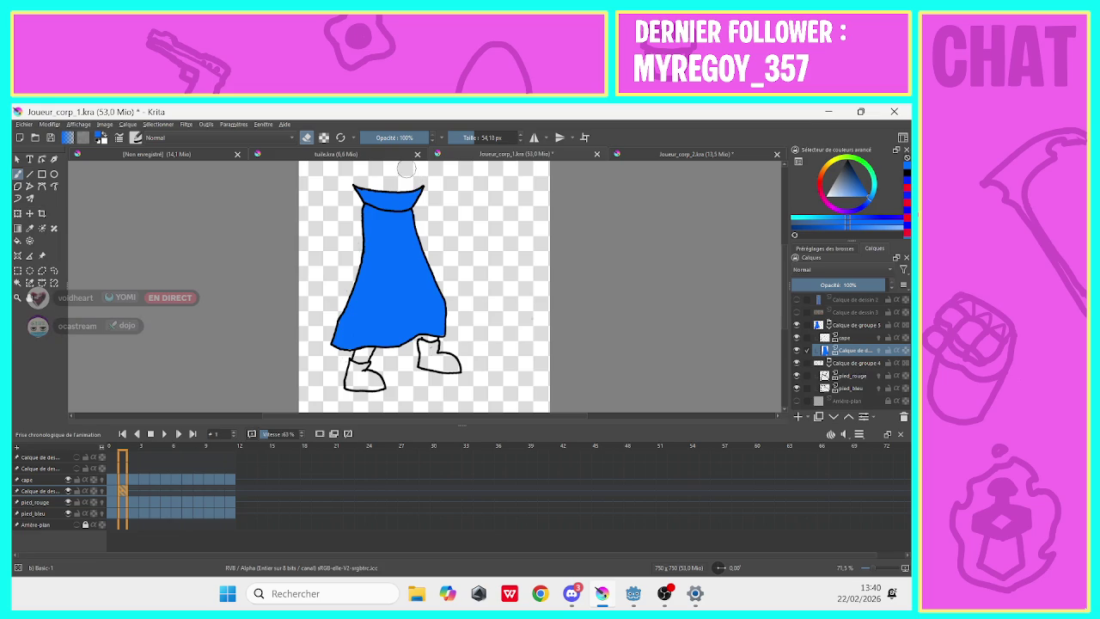
# On frame 2, select the cape layer and test a few brush strokes, undoing them.
pyautogui.click(131, 491)
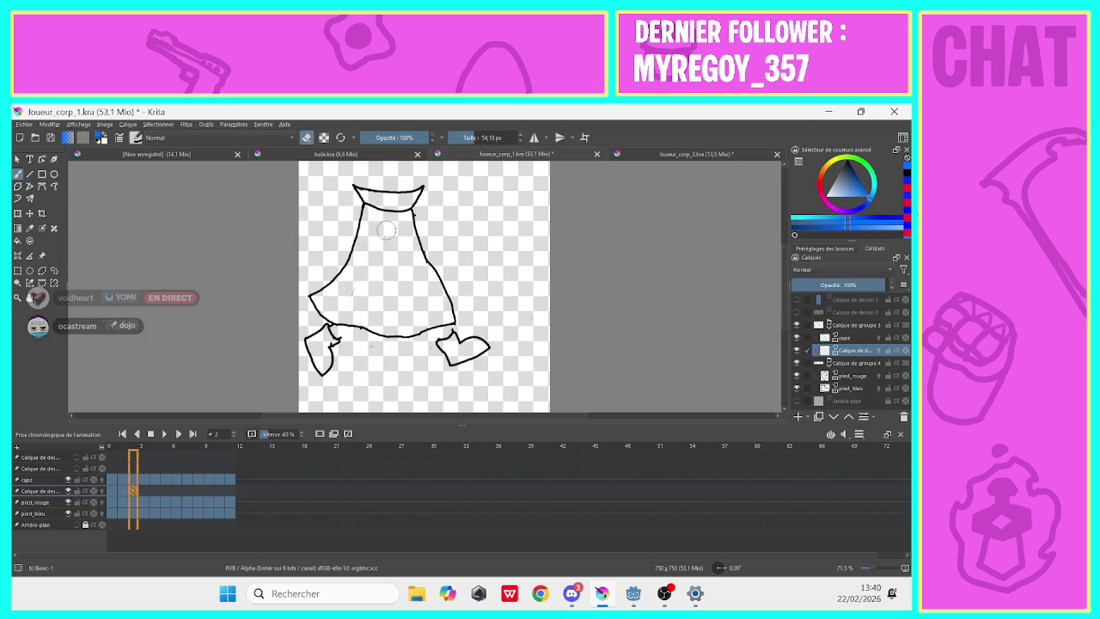
pyautogui.click(306, 138)
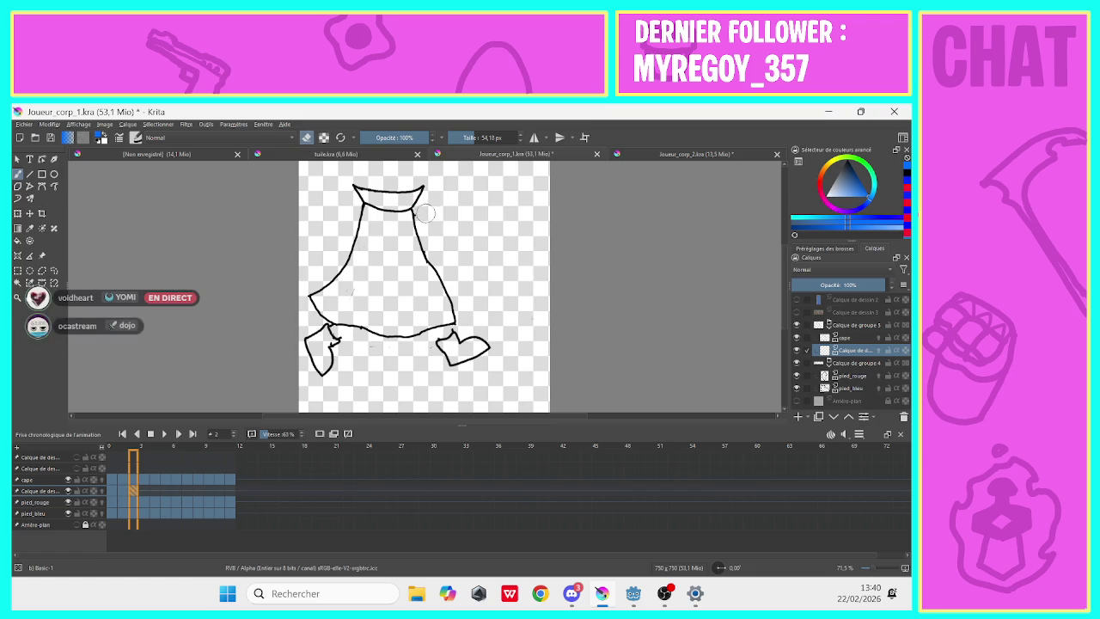
pyautogui.click(846, 336)
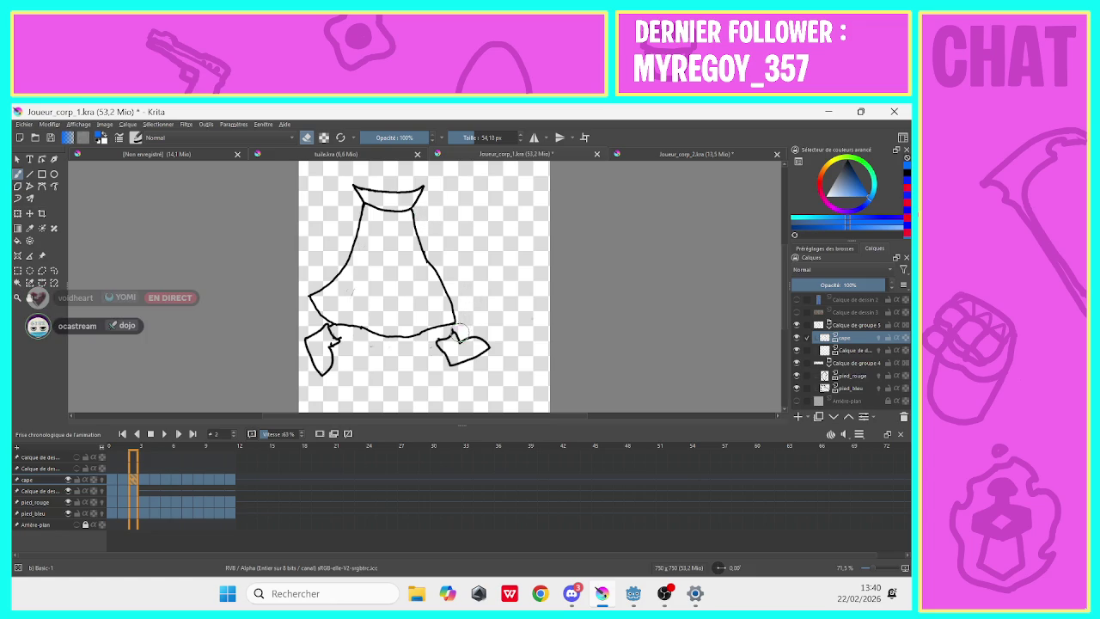
pyautogui.moveTo(456, 334); pyautogui.dragTo(454, 337)
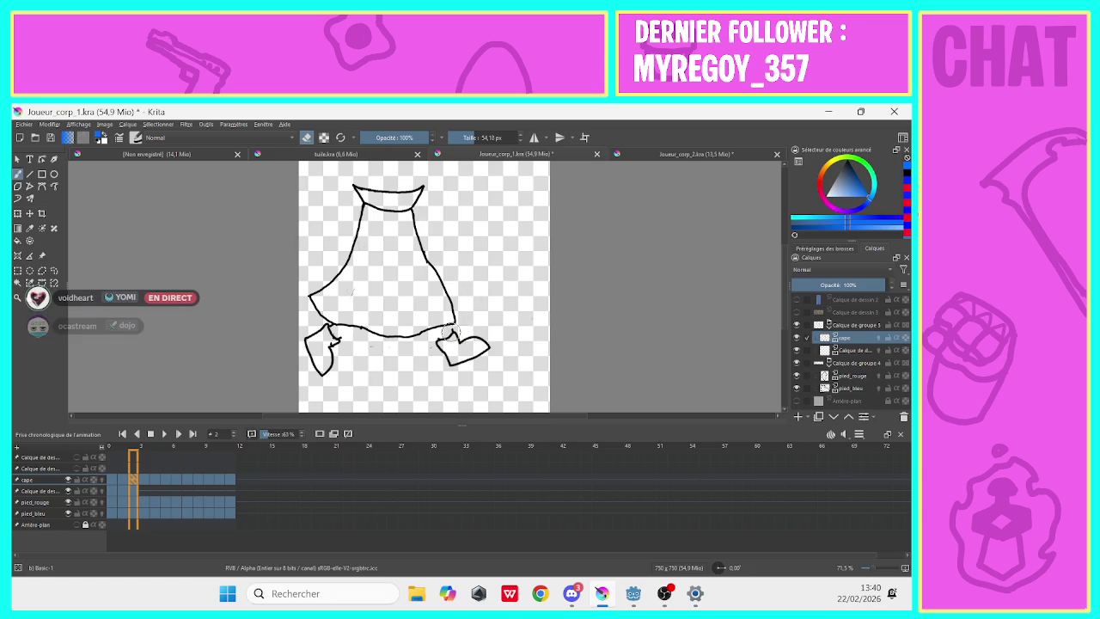
pyautogui.hotkey('ctrl', 'z')
pyautogui.moveTo(344, 336); pyautogui.dragTo(330, 334)
pyautogui.hotkey('ctrl', 'z')
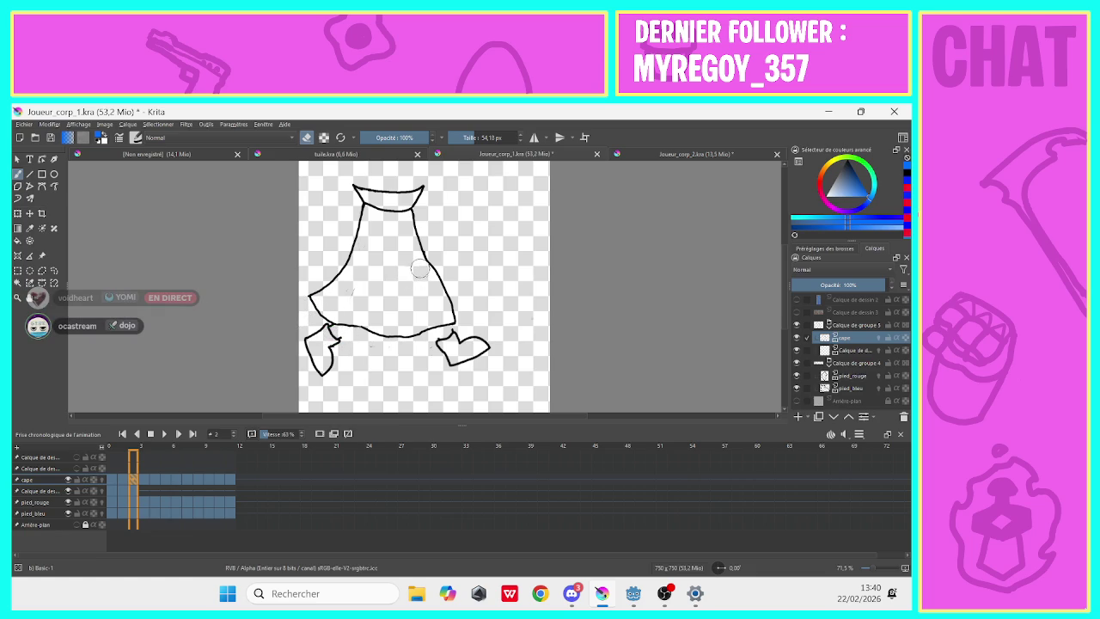
pyautogui.moveTo(432, 249); pyautogui.dragTo(432, 230)
pyautogui.click(846, 350)
# Brush blue across frame 2's cape and erase the spill along its top edge.
pyautogui.moveTo(418, 302)
pyautogui.mouseDown()
pyautogui.moveTo(441, 311)
pyautogui.moveTo(403, 200)
pyautogui.moveTo(383, 219)
pyautogui.mouseUp()
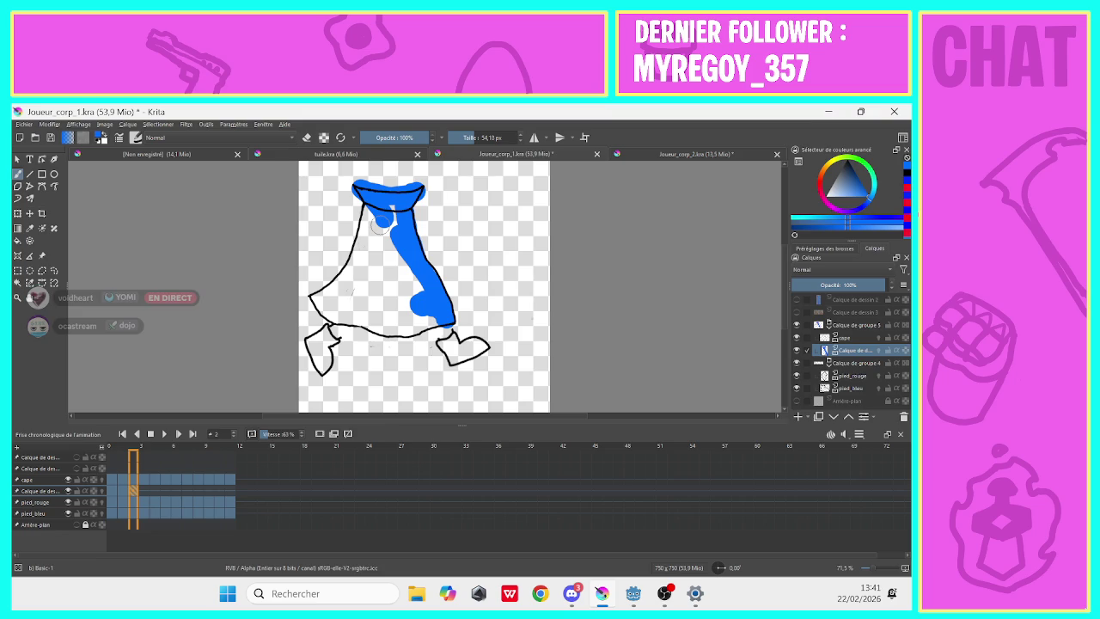
pyautogui.moveTo(380, 225)
pyautogui.mouseDown()
pyautogui.moveTo(379, 248)
pyautogui.moveTo(372, 215)
pyautogui.moveTo(325, 302)
pyautogui.moveTo(385, 326)
pyautogui.moveTo(442, 316)
pyautogui.moveTo(400, 254)
pyautogui.moveTo(388, 306)
pyautogui.moveTo(366, 275)
pyautogui.moveTo(347, 299)
pyautogui.mouseUp()
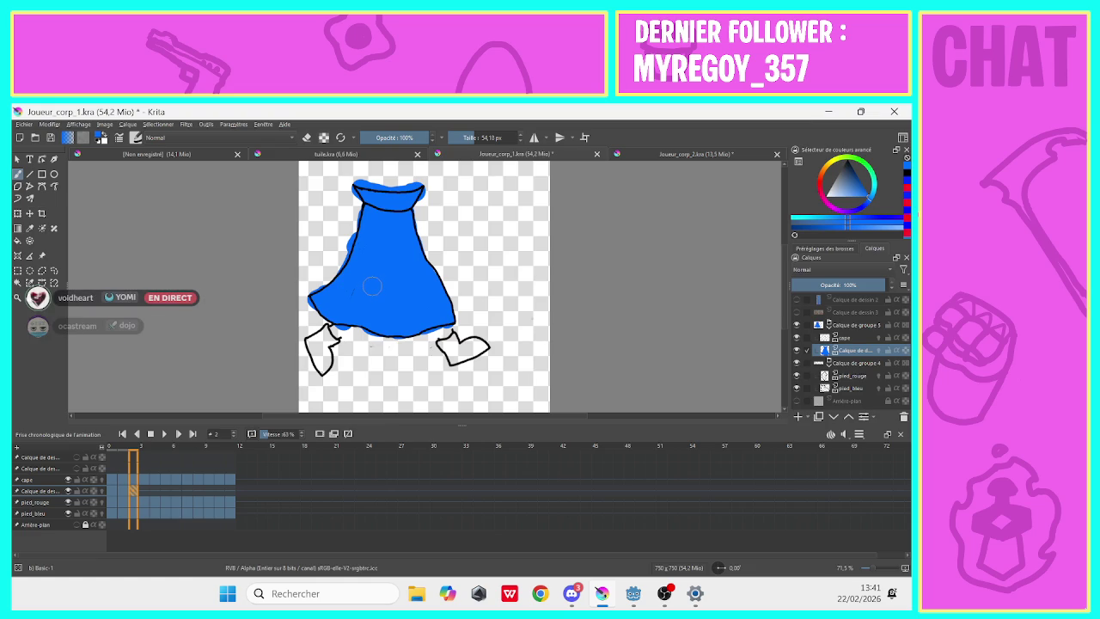
pyautogui.press('e')
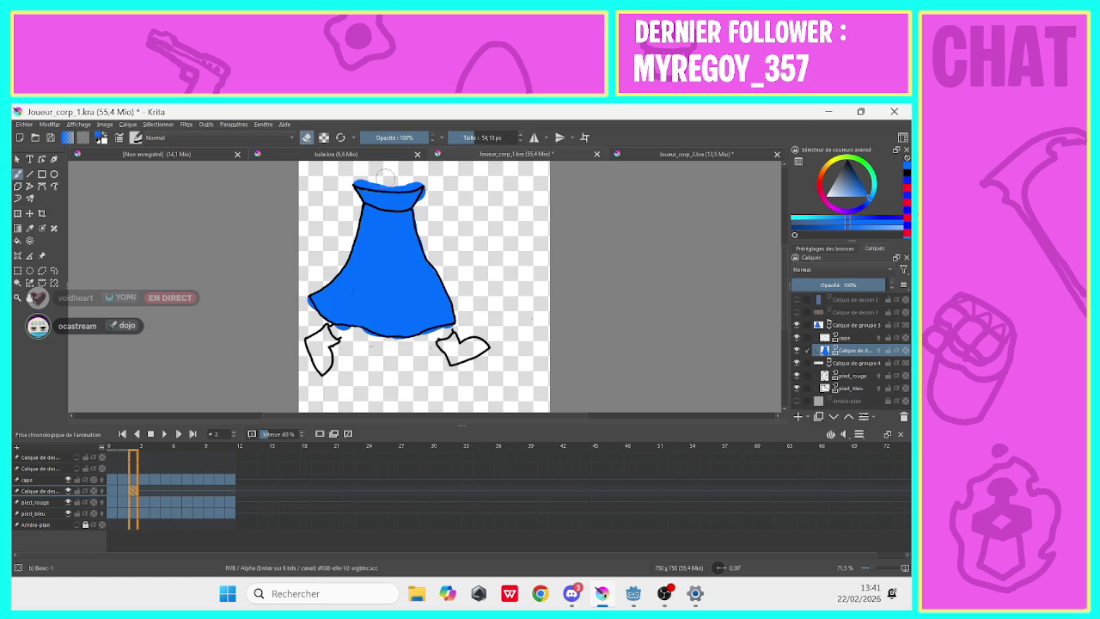
pyautogui.moveTo(378, 178)
pyautogui.mouseDown()
pyautogui.moveTo(430, 176)
pyautogui.moveTo(427, 231)
pyautogui.mouseUp()
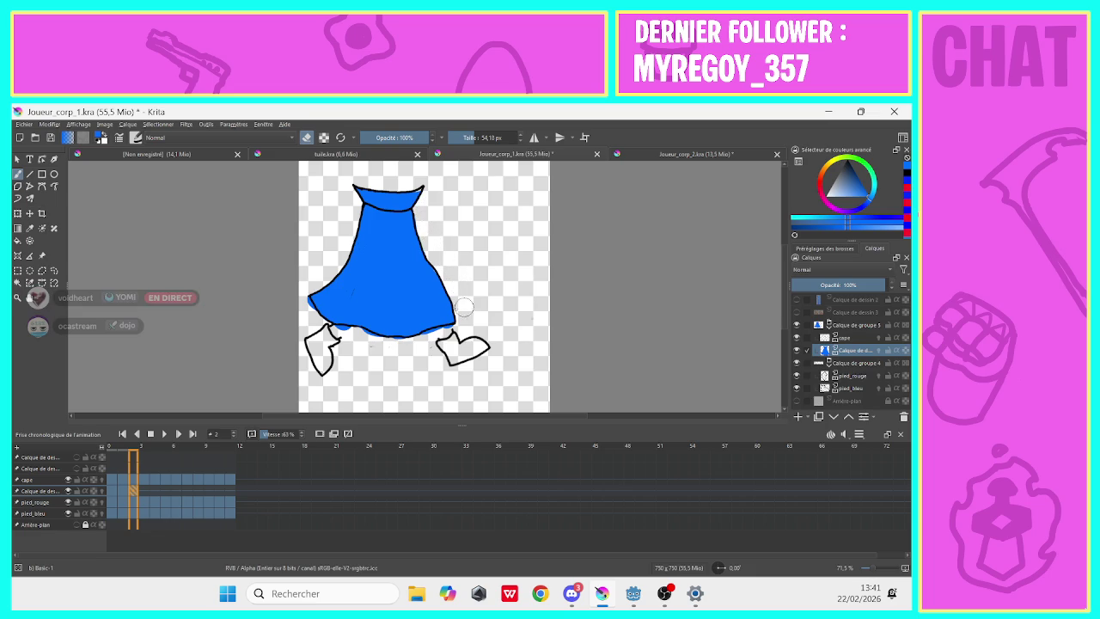
# Erase the blue overflow below the cape's bottom edge and dab blue at its top-right corner.
pyautogui.moveTo(438, 340); pyautogui.dragTo(391, 347)
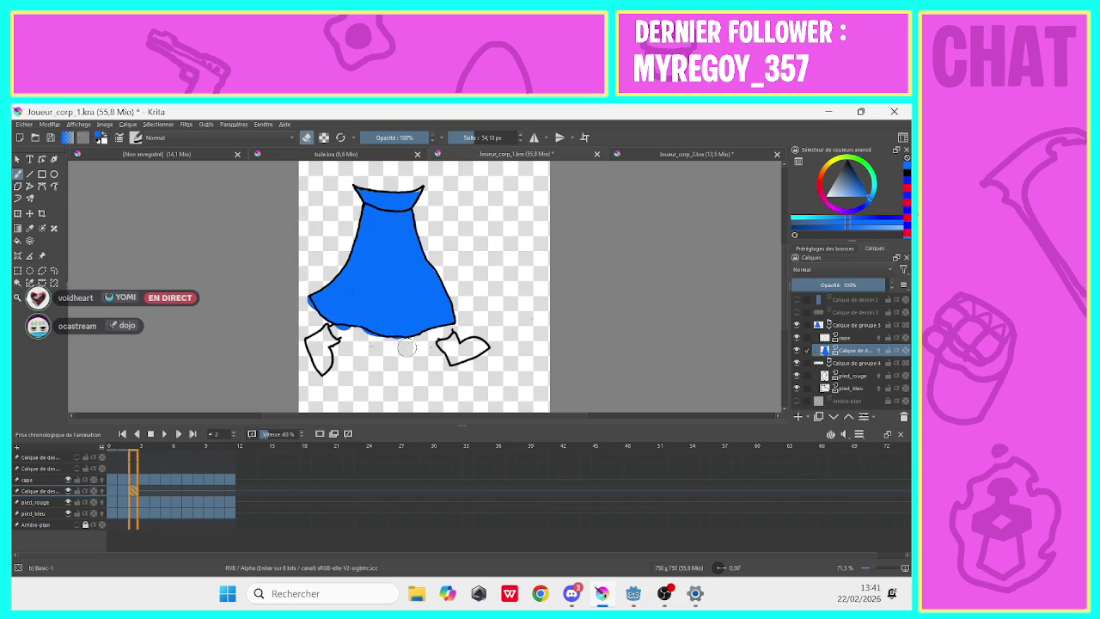
pyautogui.moveTo(391, 347); pyautogui.dragTo(309, 318)
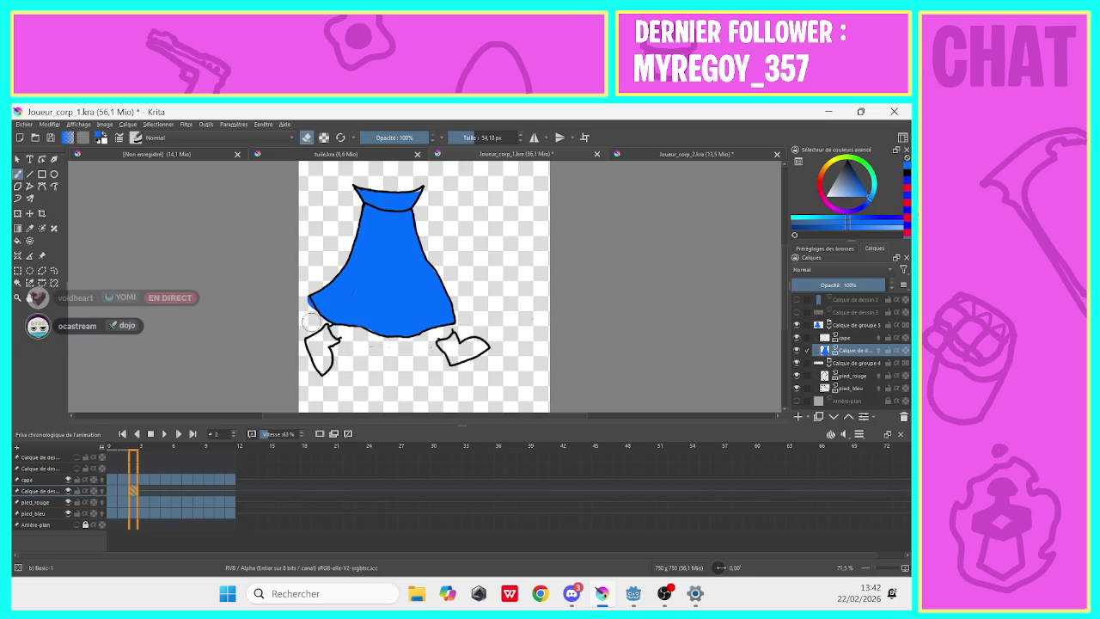
pyautogui.press('e')
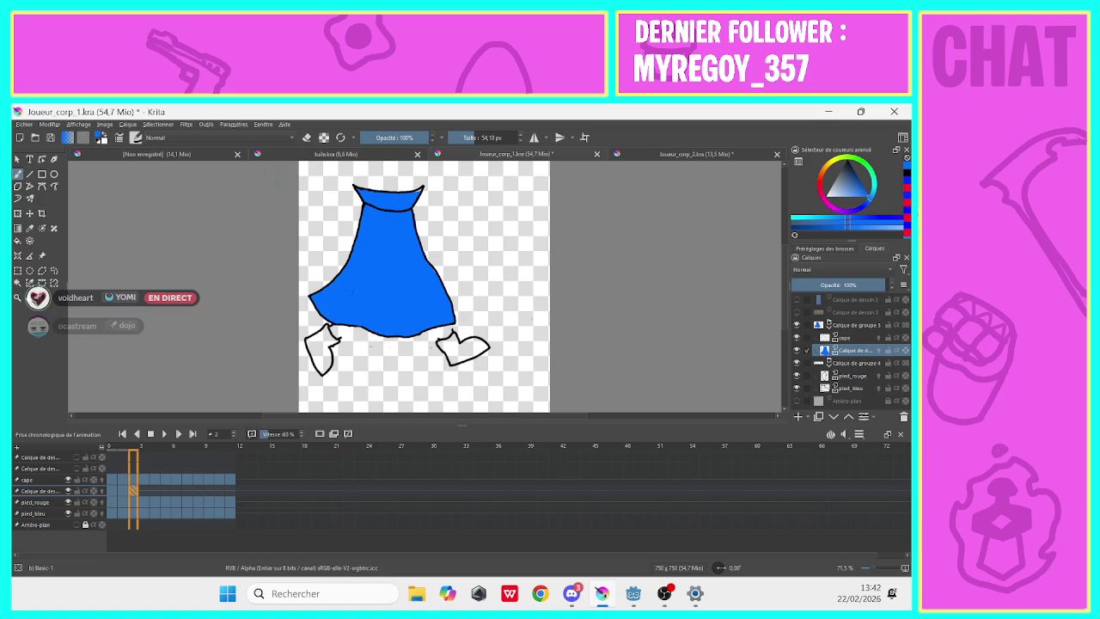
pyautogui.click(417, 187)
pyautogui.click(307, 137)
# Erase the stray blue dab at frame 2's cape top-right corner.
pyautogui.moveTo(429, 196)
pyautogui.mouseDown()
pyautogui.moveTo(433, 181)
pyautogui.moveTo(417, 182)
pyautogui.mouseUp()
# On frame 3, clear the fill frame and paint the cape blue up to its top.
pyautogui.click(143, 490)
pyautogui.hotkey('ctrl', 'z')
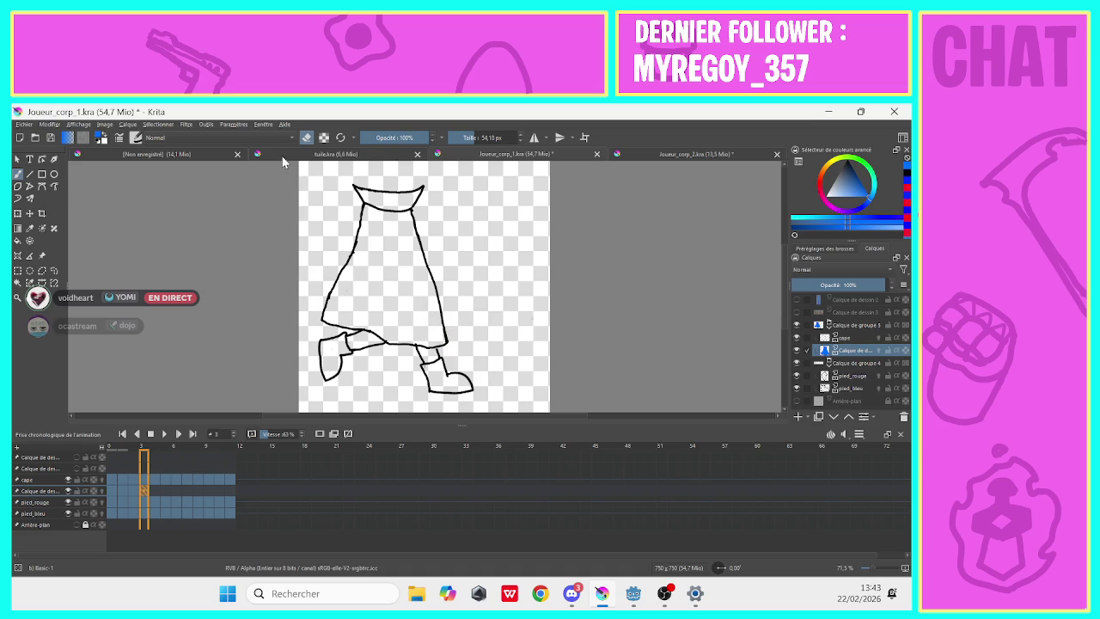
pyautogui.moveTo(438, 342); pyautogui.dragTo(415, 256)
pyautogui.moveTo(434, 323)
pyautogui.mouseDown()
pyautogui.moveTo(401, 219)
pyautogui.moveTo(417, 187)
pyautogui.moveTo(363, 188)
pyautogui.moveTo(385, 234)
pyautogui.moveTo(325, 320)
pyautogui.moveTo(430, 337)
pyautogui.moveTo(381, 221)
pyautogui.moveTo(378, 288)
pyautogui.moveTo(363, 300)
pyautogui.moveTo(348, 295)
pyautogui.mouseUp()
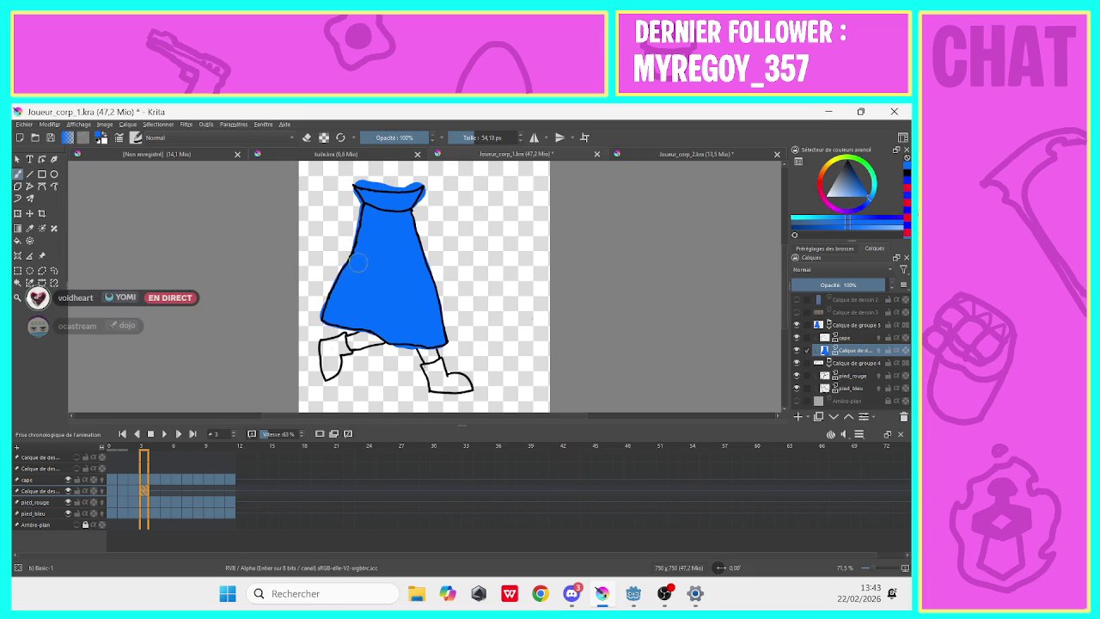
# On frame 4, paint blue over the cape's right side, top and left side.
pyautogui.click(152, 489)
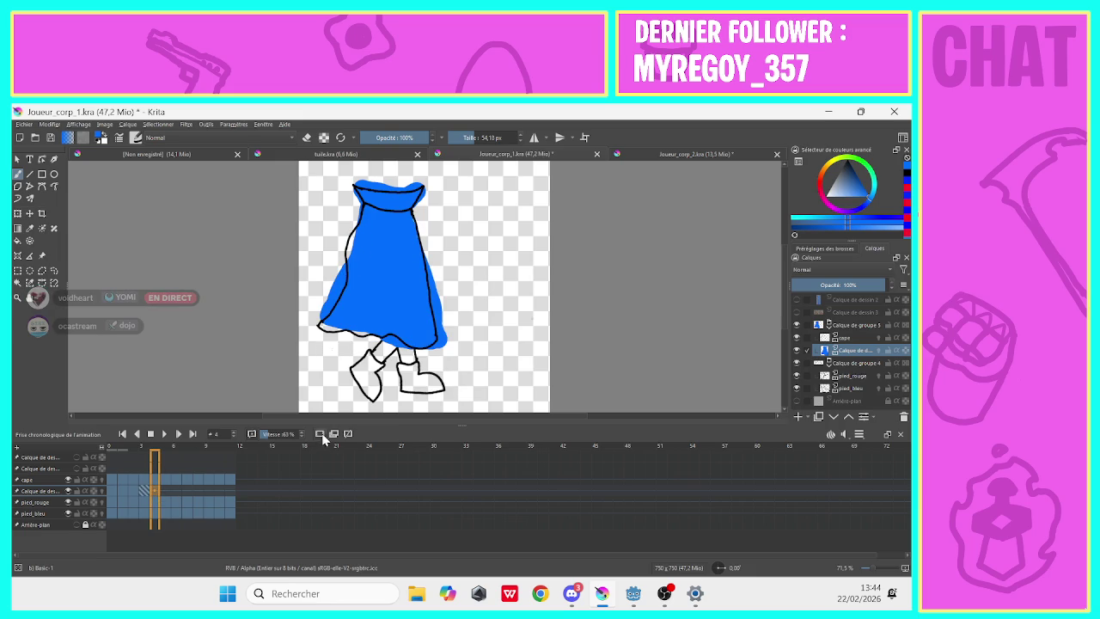
pyautogui.moveTo(418, 340)
pyautogui.mouseDown()
pyautogui.moveTo(414, 186)
pyautogui.moveTo(356, 188)
pyautogui.moveTo(376, 221)
pyautogui.moveTo(362, 263)
pyautogui.mouseUp()
pyautogui.moveTo(370, 206)
pyautogui.mouseDown()
pyautogui.moveTo(356, 303)
pyautogui.moveTo(333, 325)
pyautogui.moveTo(407, 333)
pyautogui.moveTo(410, 320)
pyautogui.moveTo(393, 226)
pyautogui.moveTo(389, 317)
pyautogui.moveTo(370, 292)
pyautogui.moveTo(353, 320)
pyautogui.mouseUp()
# Back on frame 3, erase blue overflow at the cape's left edge, top outline and right leg.
pyautogui.click(145, 487)
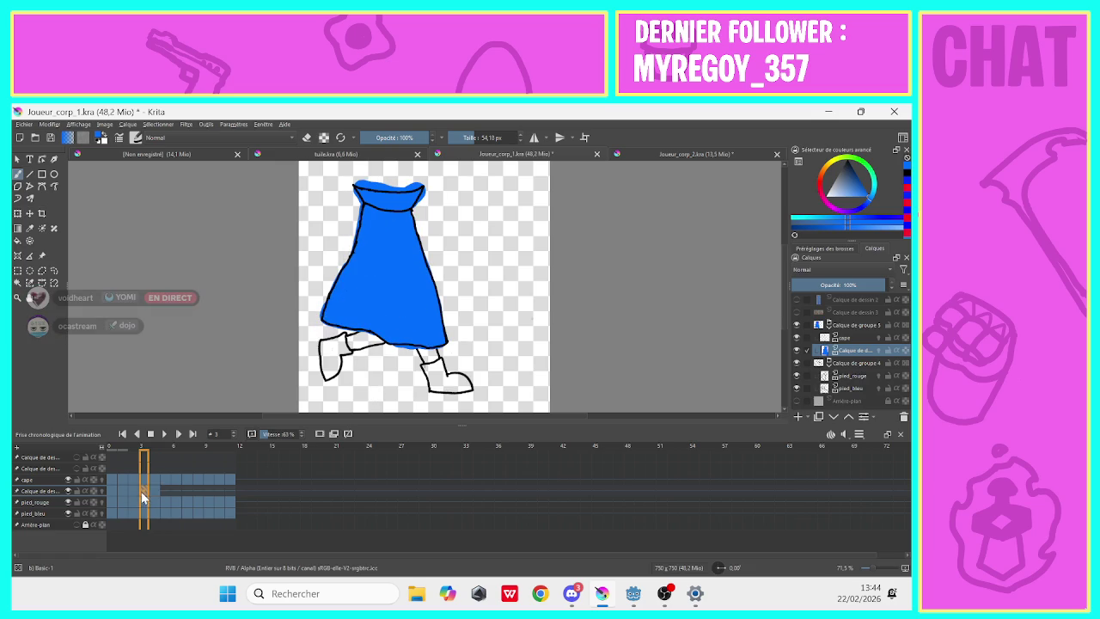
pyautogui.press('e')
pyautogui.moveTo(341, 247); pyautogui.dragTo(346, 225)
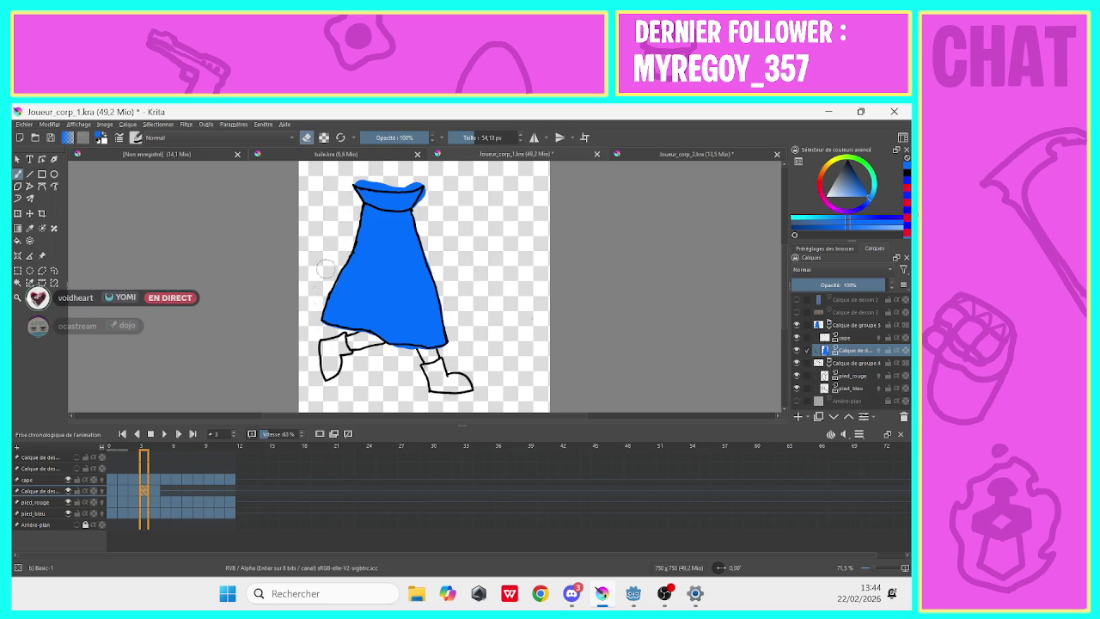
pyautogui.moveTo(409, 182); pyautogui.dragTo(363, 174)
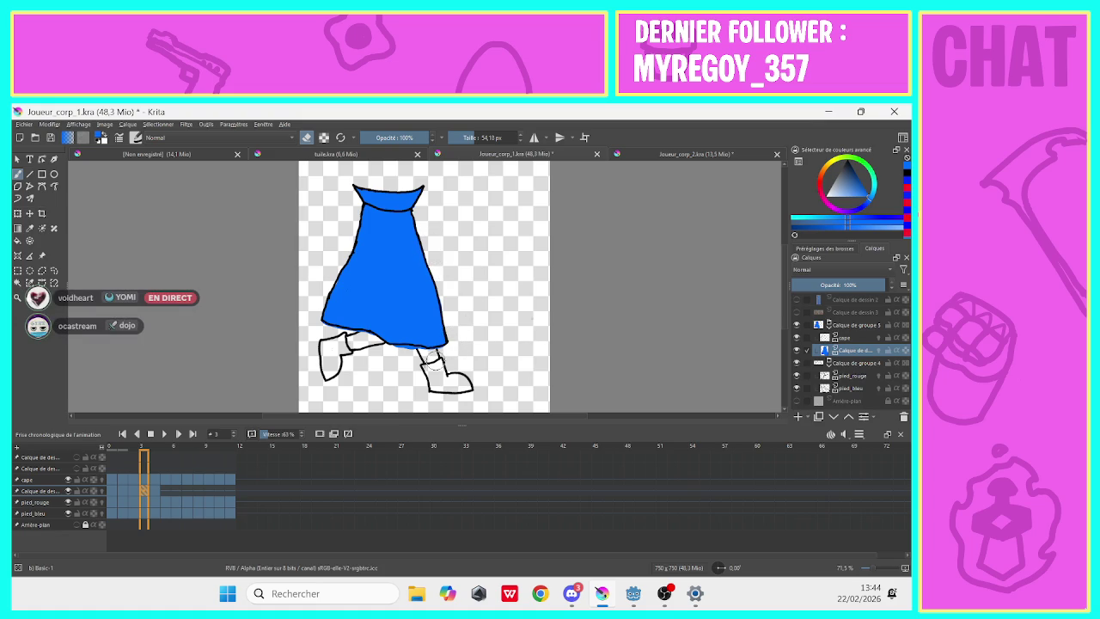
pyautogui.moveTo(432, 358); pyautogui.dragTo(407, 356)
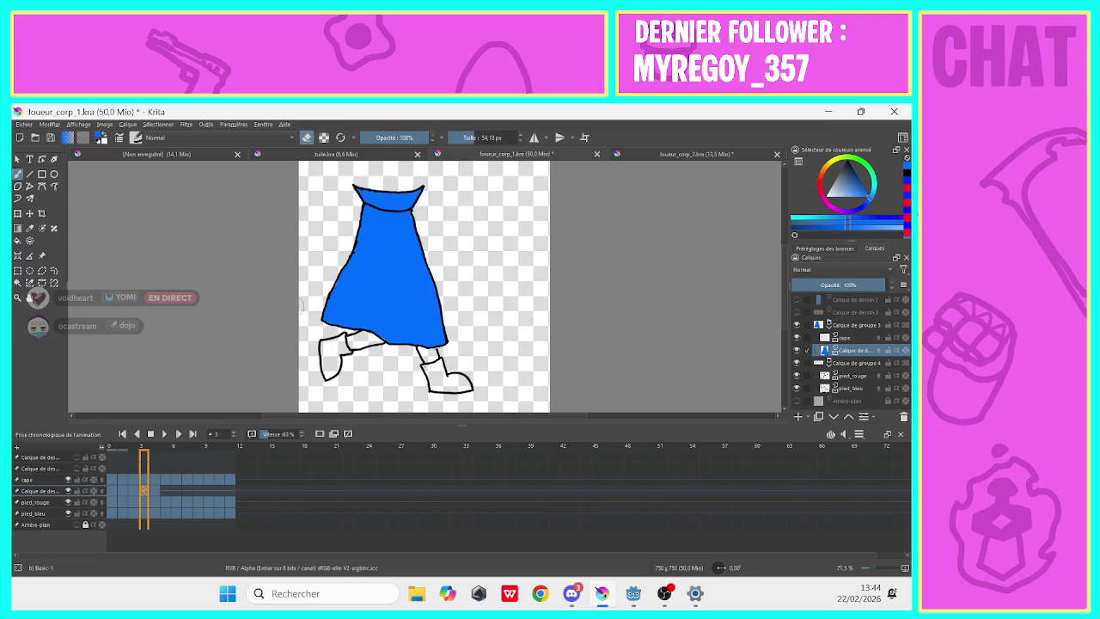
# On frame 4, erase stray blue around the legs, the cape's lower right and top edge.
pyautogui.click(158, 487)
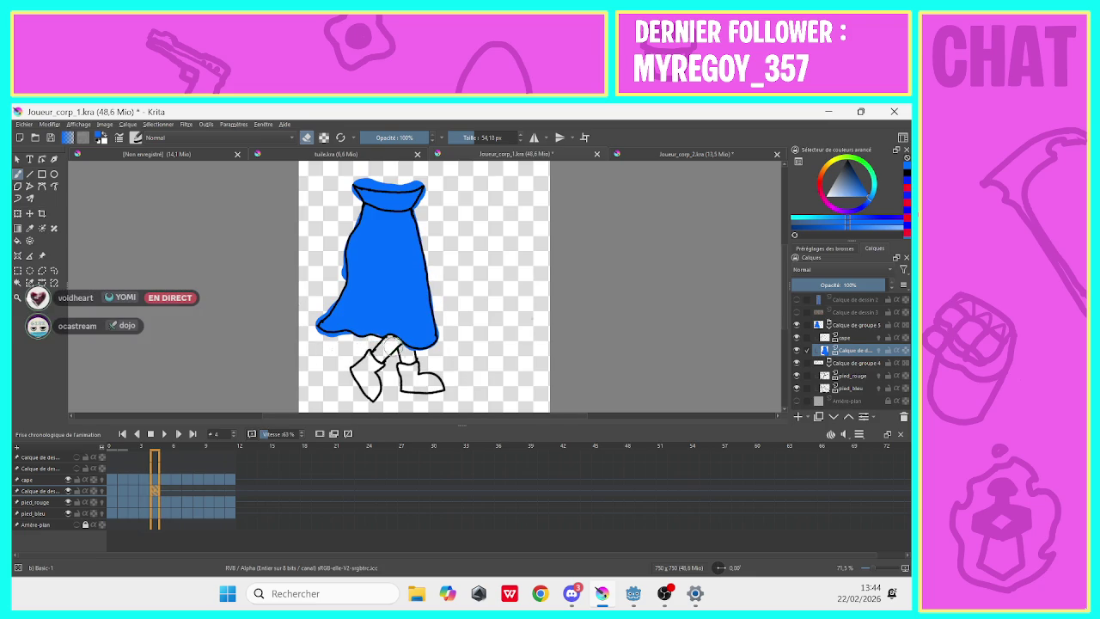
pyautogui.moveTo(400, 350); pyautogui.dragTo(405, 355)
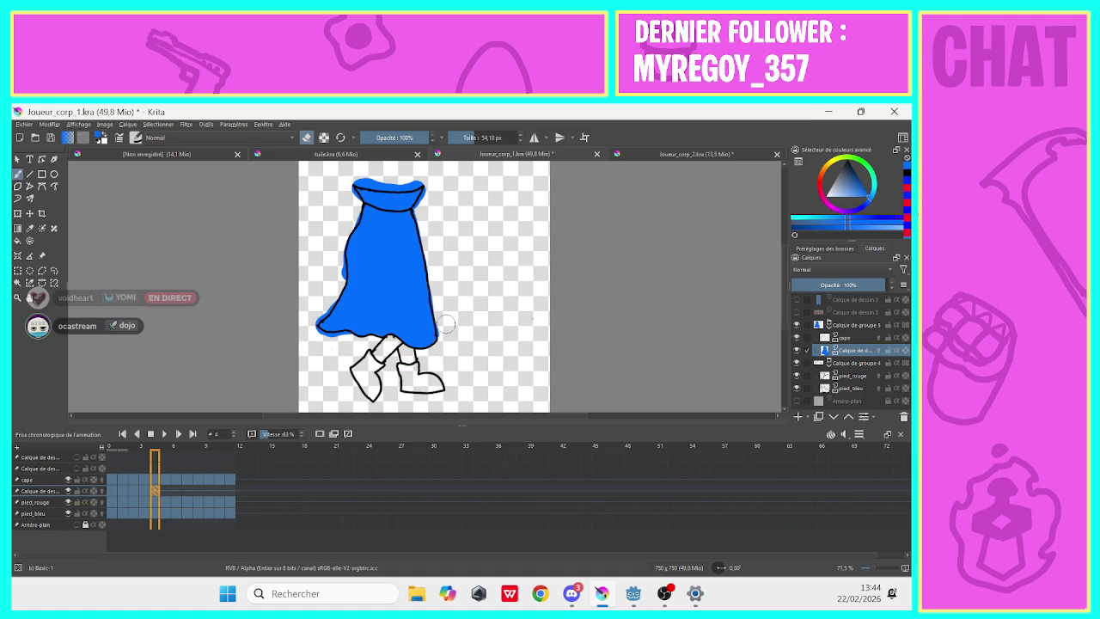
pyautogui.moveTo(447, 326); pyautogui.dragTo(447, 334)
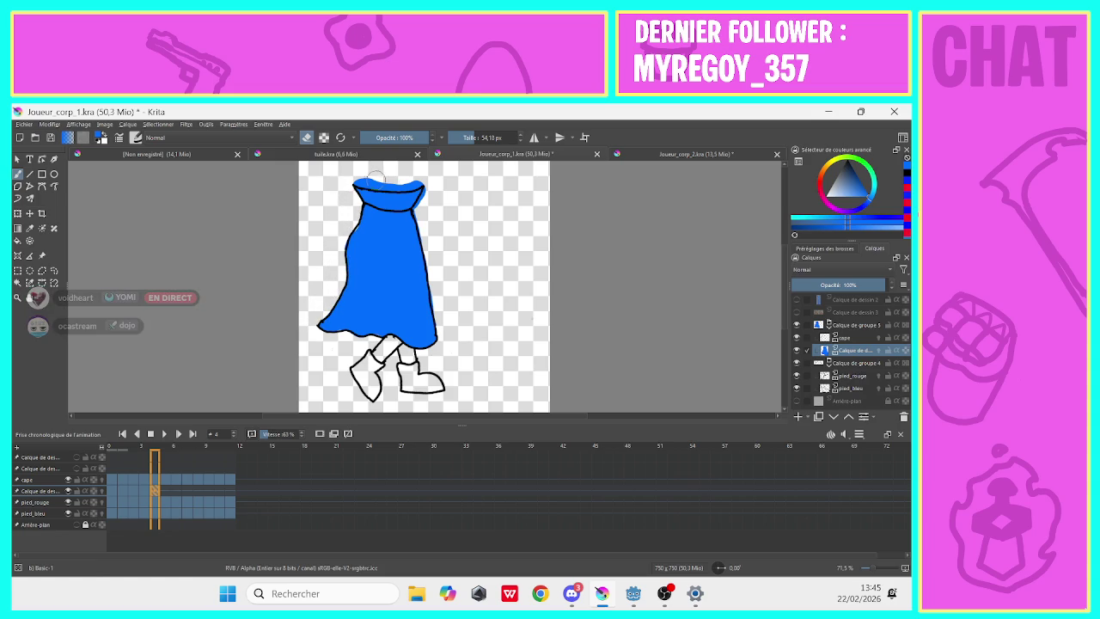
pyautogui.moveTo(415, 177); pyautogui.dragTo(347, 166)
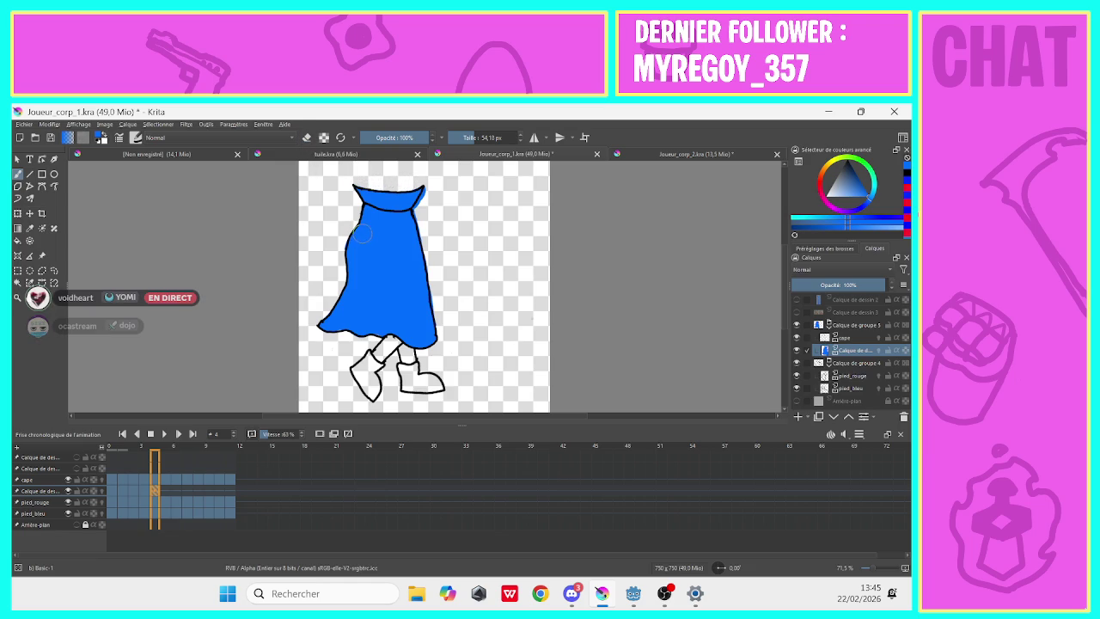
pyautogui.press('e')
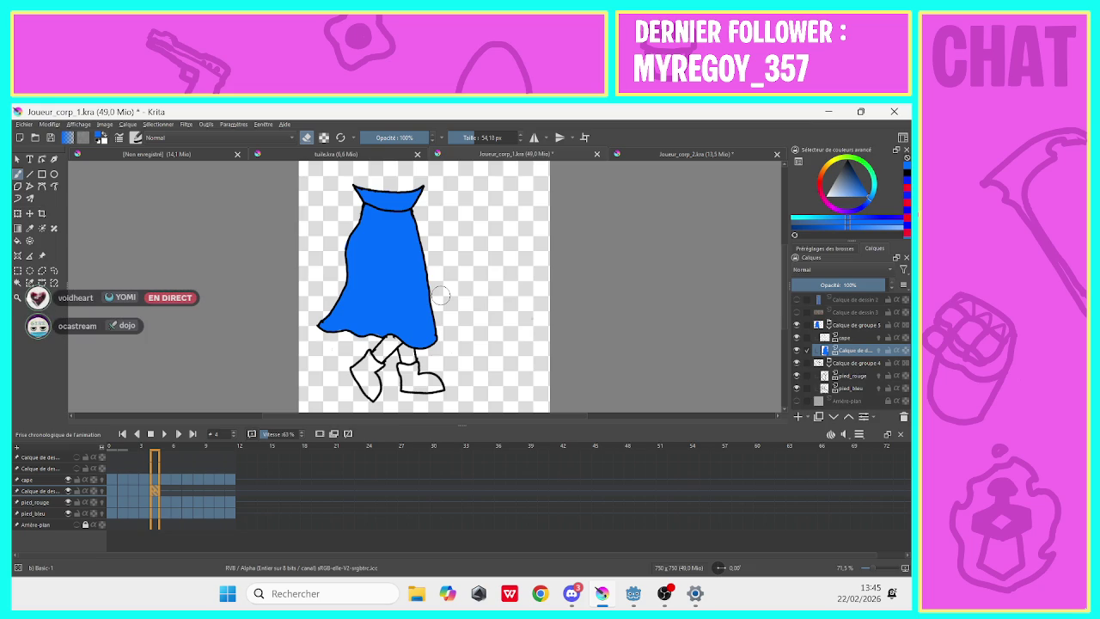
# On frame 5, paint the cape's interior solid blue.
pyautogui.click(164, 492)
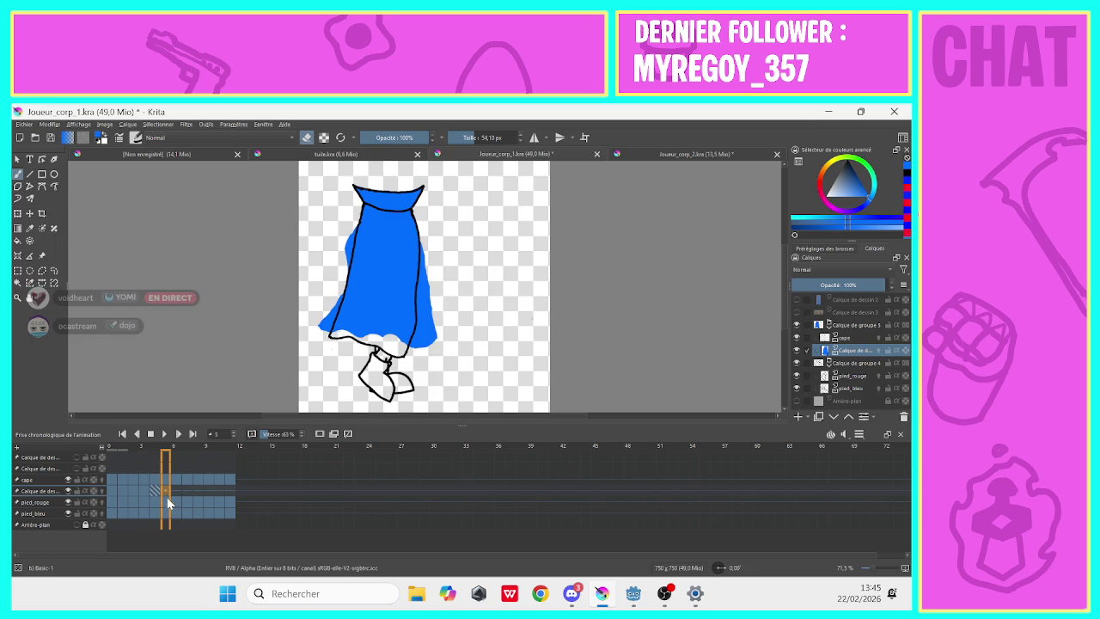
pyautogui.click(306, 140)
pyautogui.hotkey('ctrl', 'z')
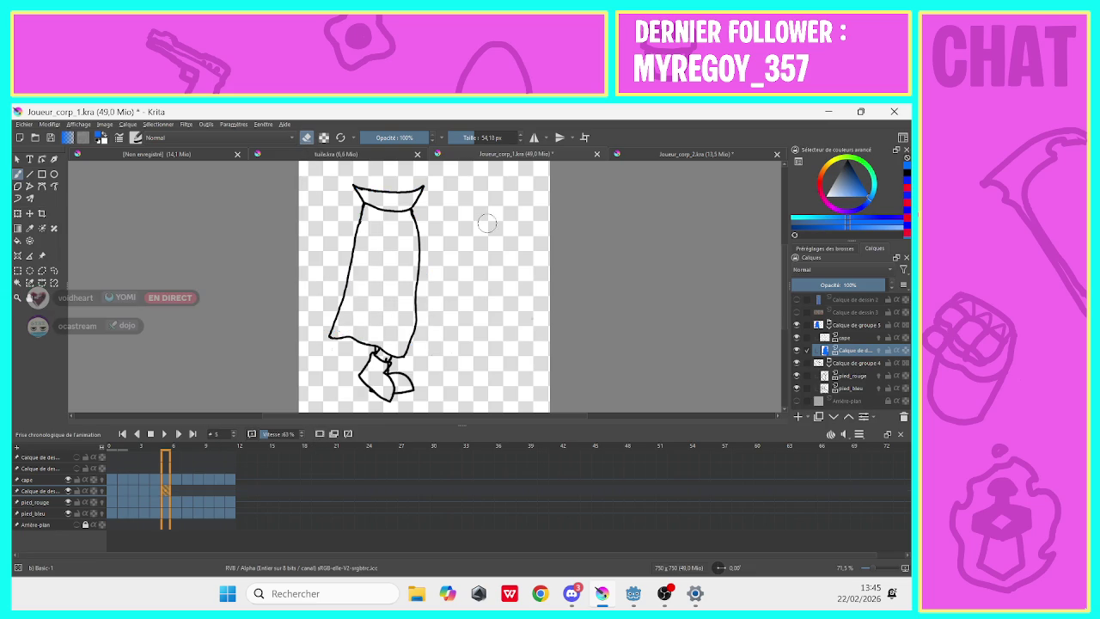
pyautogui.press('e')
pyautogui.moveTo(395, 347)
pyautogui.mouseDown()
pyautogui.moveTo(414, 191)
pyautogui.moveTo(357, 195)
pyautogui.moveTo(371, 248)
pyautogui.moveTo(338, 332)
pyautogui.moveTo(394, 342)
pyautogui.mouseUp()
pyautogui.moveTo(396, 225)
pyautogui.mouseDown()
pyautogui.moveTo(382, 327)
pyautogui.moveTo(368, 258)
pyautogui.moveTo(361, 318)
pyautogui.mouseUp()
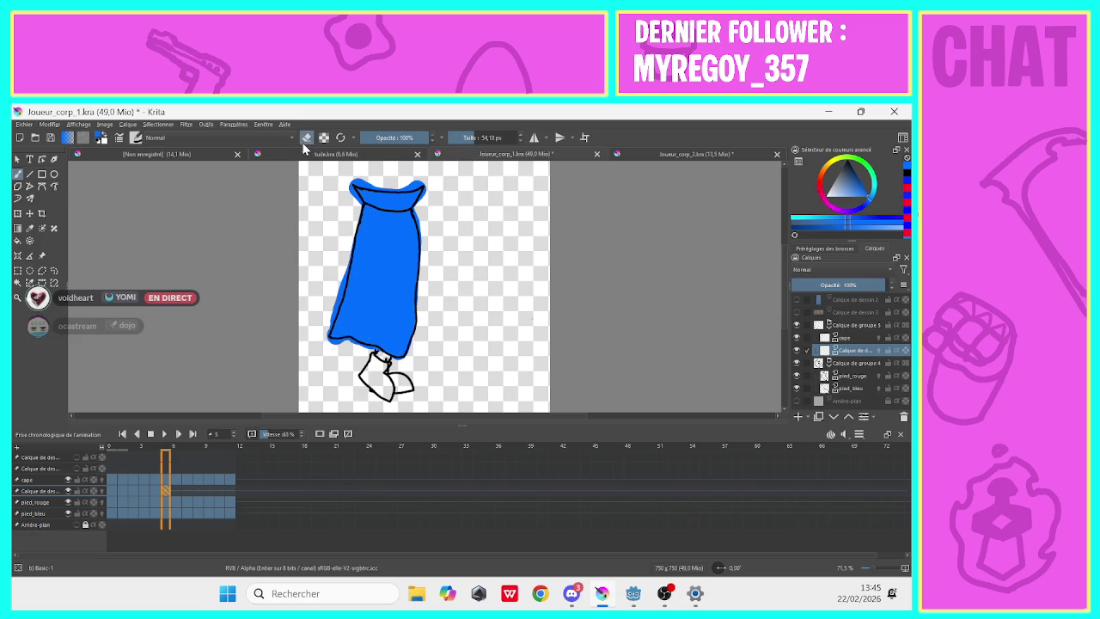
# Erase blue overflow along frame 5's cape left, top and bottom edges and top-left corner.
pyautogui.click(307, 138)
pyautogui.moveTo(330, 292); pyautogui.dragTo(323, 321)
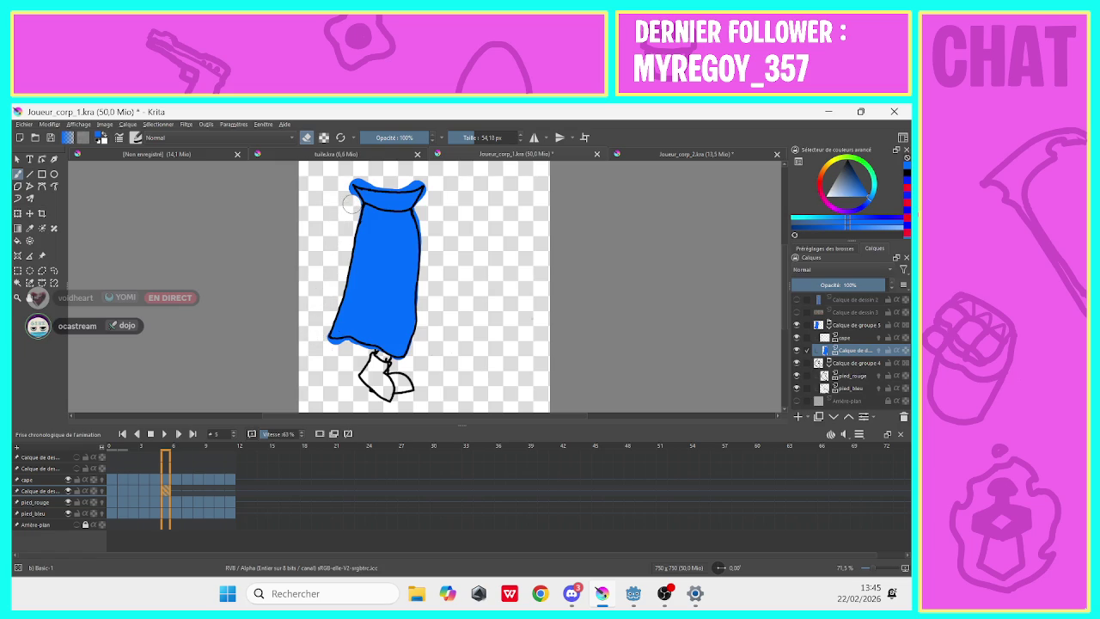
pyautogui.moveTo(347, 185); pyautogui.dragTo(405, 180)
pyautogui.moveTo(383, 179); pyautogui.dragTo(374, 176)
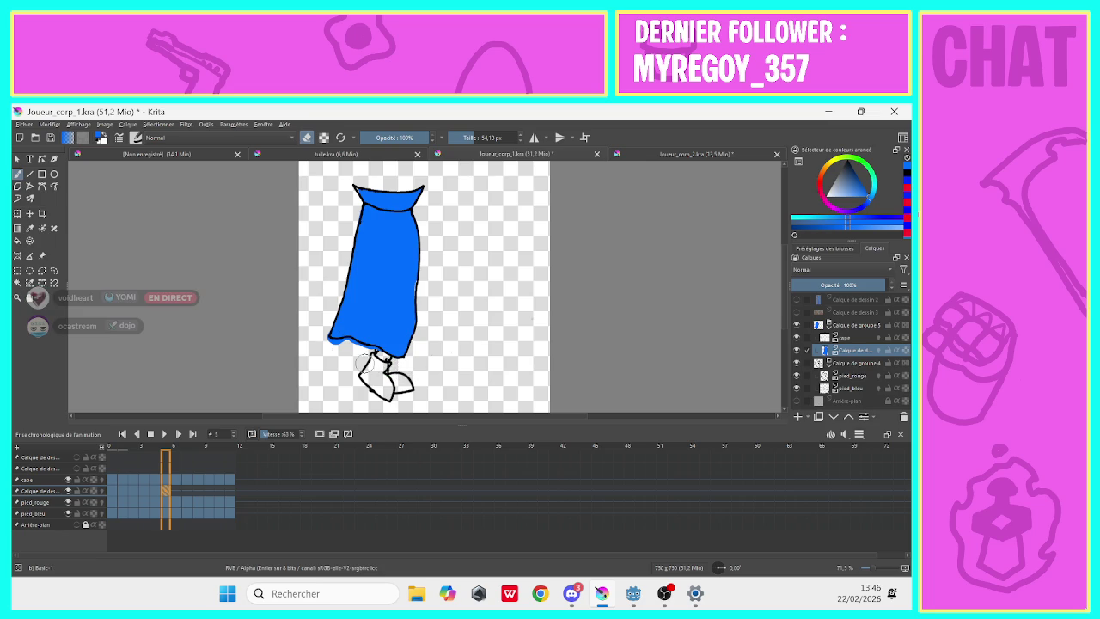
pyautogui.moveTo(376, 361); pyautogui.dragTo(346, 346)
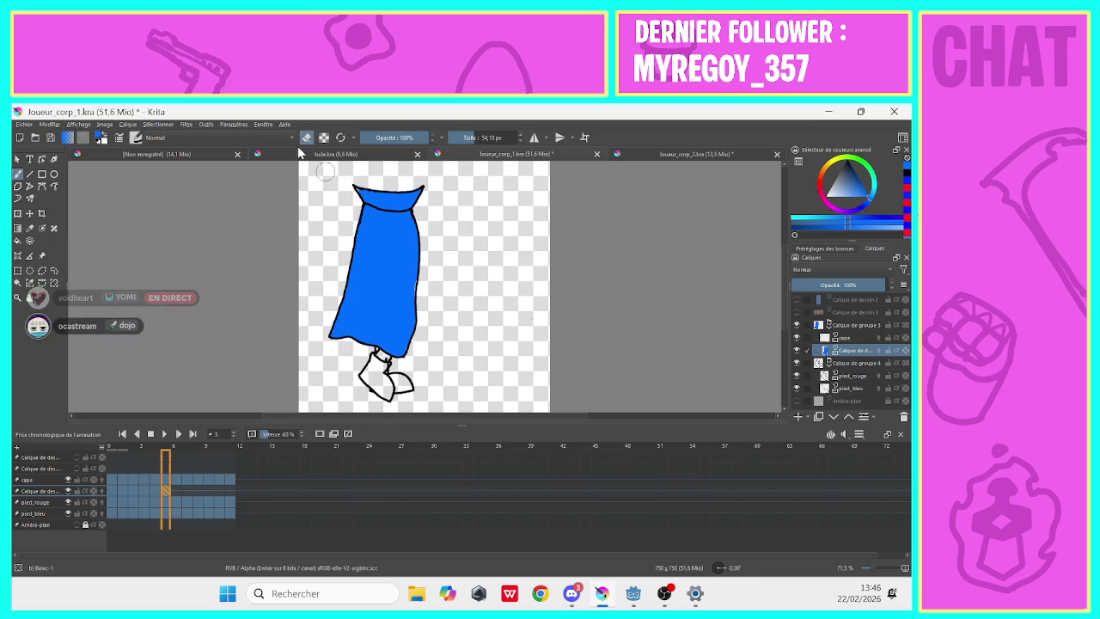
pyautogui.click(357, 185)
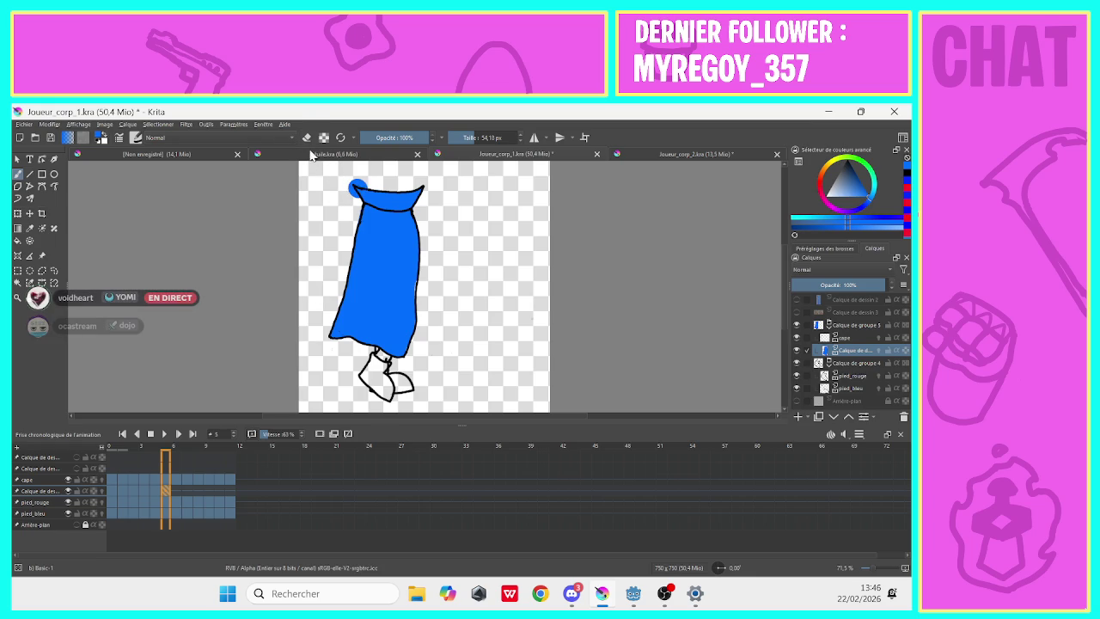
pyautogui.moveTo(345, 198)
pyautogui.mouseDown()
pyautogui.moveTo(339, 177)
pyautogui.moveTo(372, 180)
pyautogui.moveTo(354, 182)
pyautogui.mouseUp()
pyautogui.click(175, 489)
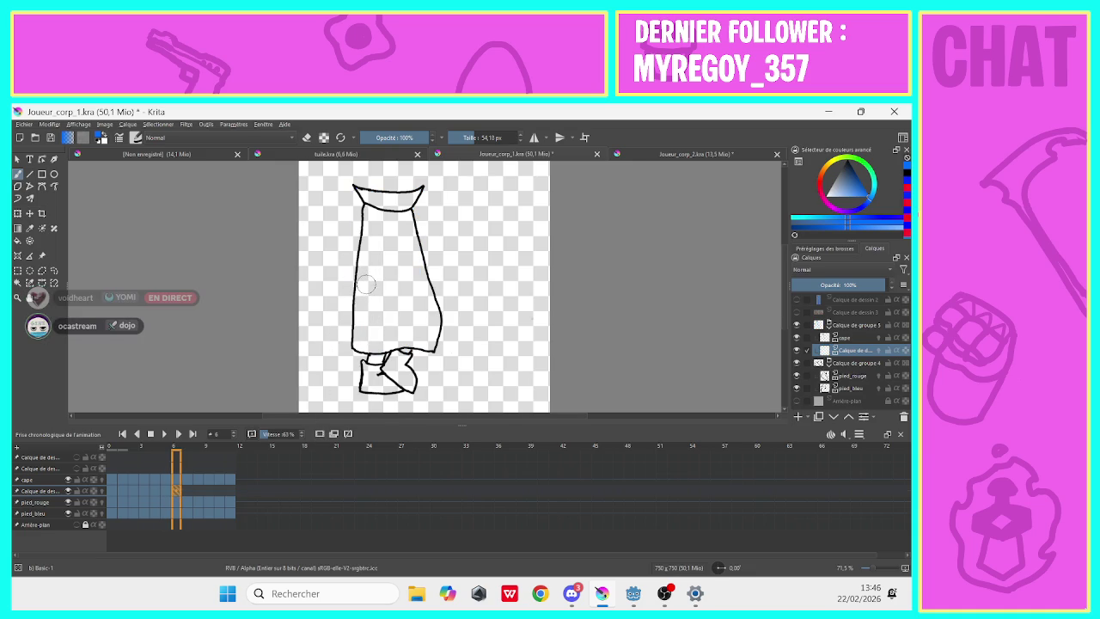
# Brush blue into frame 6's cape interior.
pyautogui.moveTo(371, 312)
pyautogui.mouseDown()
pyautogui.moveTo(378, 287)
pyautogui.moveTo(386, 331)
pyautogui.moveTo(426, 340)
pyautogui.moveTo(434, 324)
pyautogui.moveTo(400, 207)
pyautogui.moveTo(391, 221)
pyautogui.moveTo(413, 319)
pyautogui.moveTo(400, 293)
pyautogui.moveTo(402, 342)
pyautogui.moveTo(354, 342)
pyautogui.moveTo(367, 228)
pyautogui.moveTo(418, 186)
pyautogui.moveTo(366, 189)
pyautogui.moveTo(366, 161)
pyautogui.mouseUp()
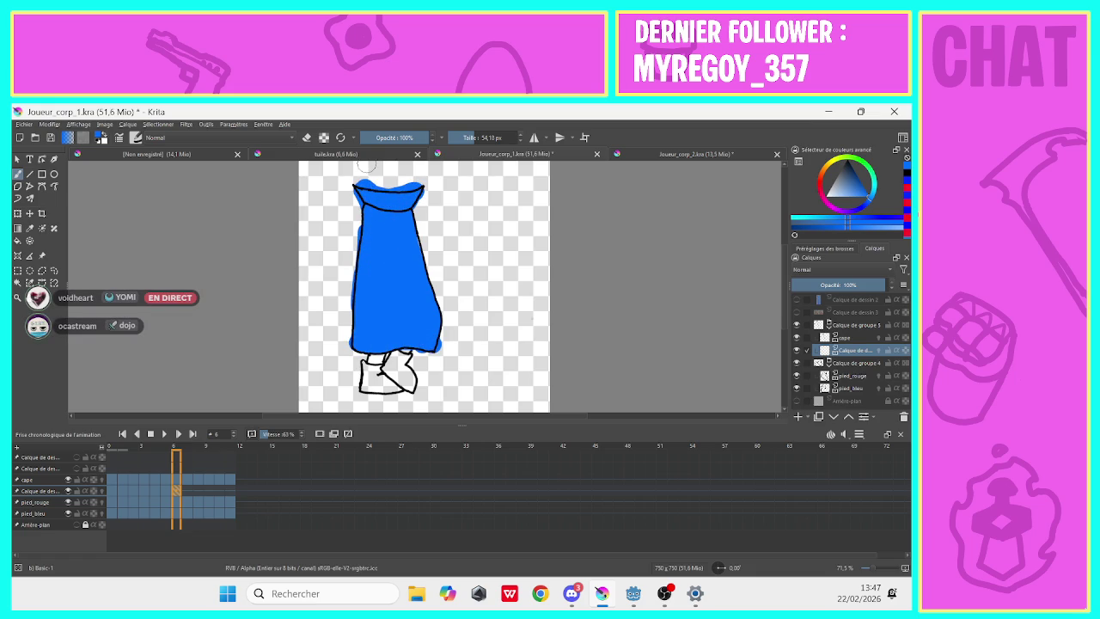
pyautogui.click(307, 137)
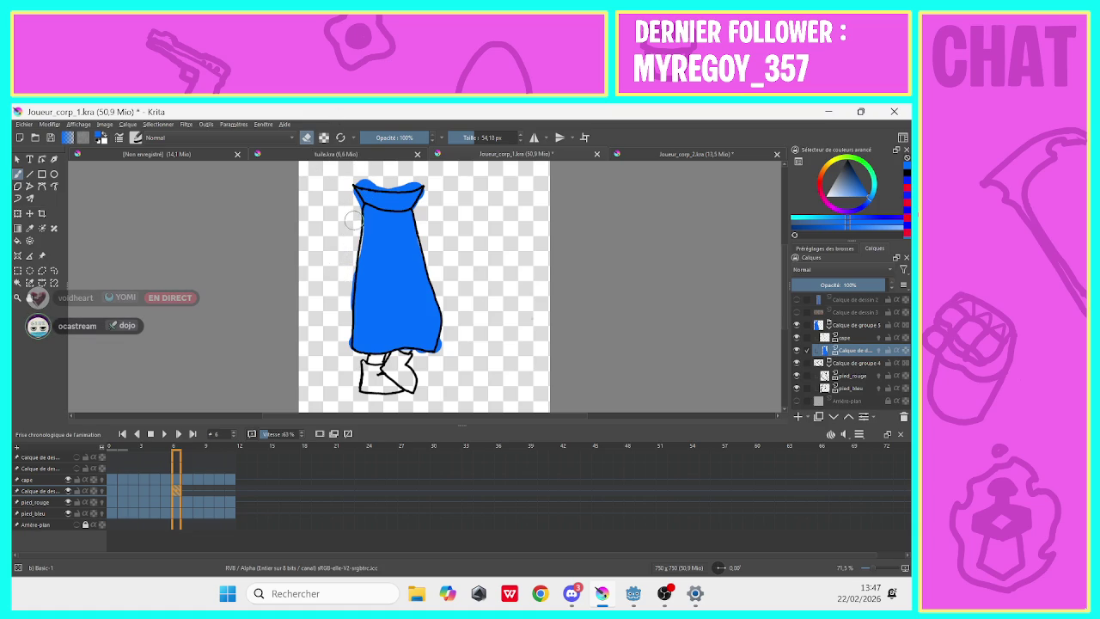
pyautogui.press('e')
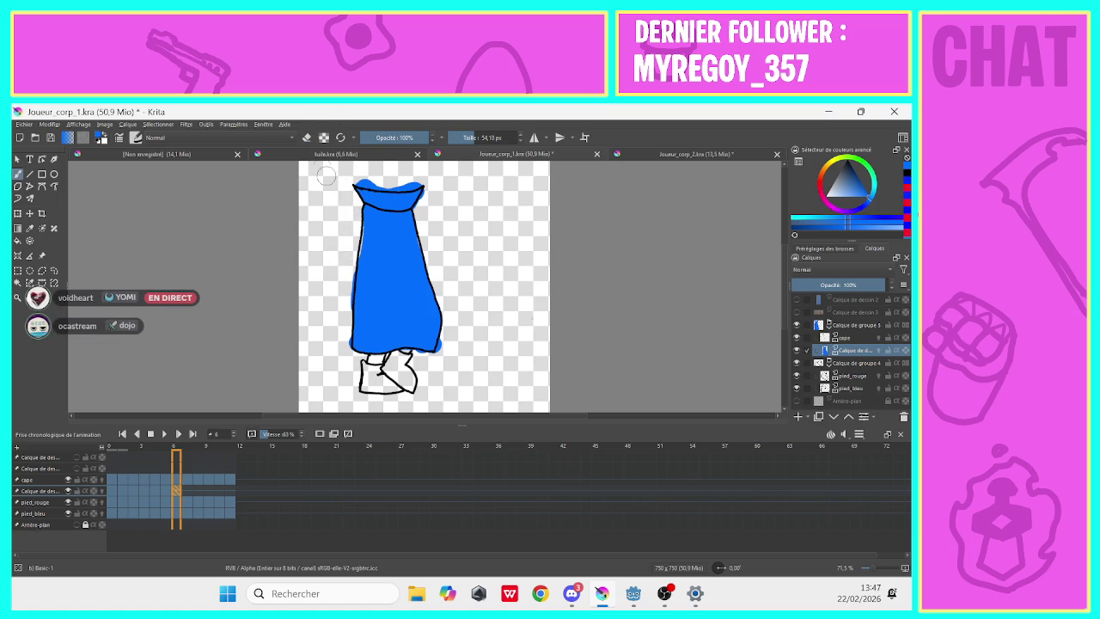
pyautogui.press('e')
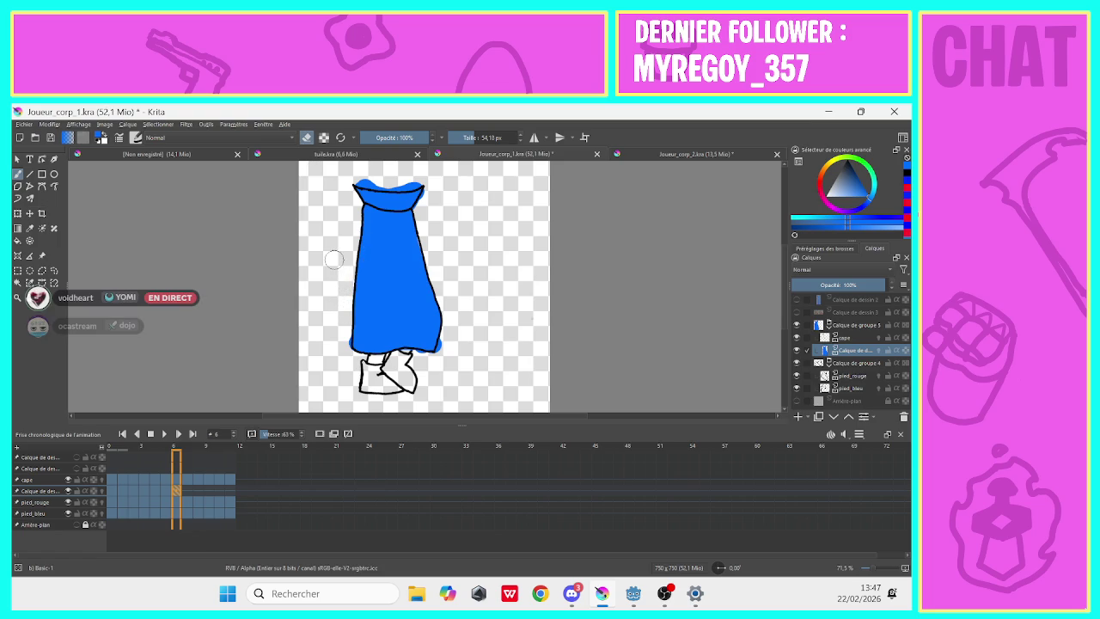
# Erase blue spill along the cape's left edge, top-left and collar, then advance to frame 7.
pyautogui.moveTo(337, 339); pyautogui.dragTo(337, 331)
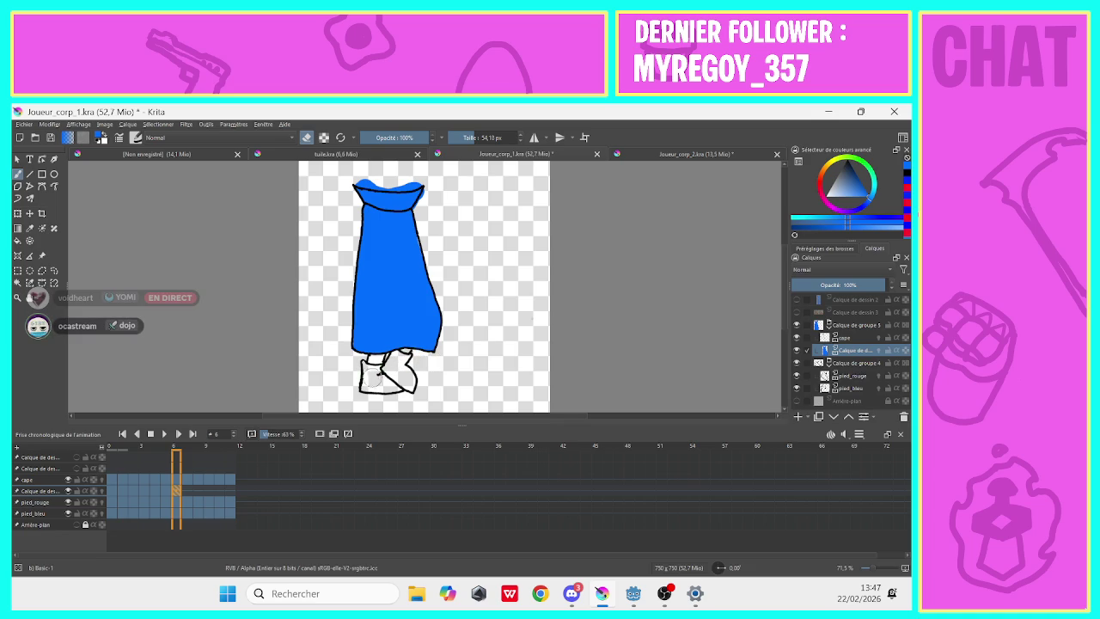
pyautogui.moveTo(361, 183)
pyautogui.mouseDown()
pyautogui.moveTo(379, 174)
pyautogui.moveTo(434, 193)
pyautogui.mouseUp()
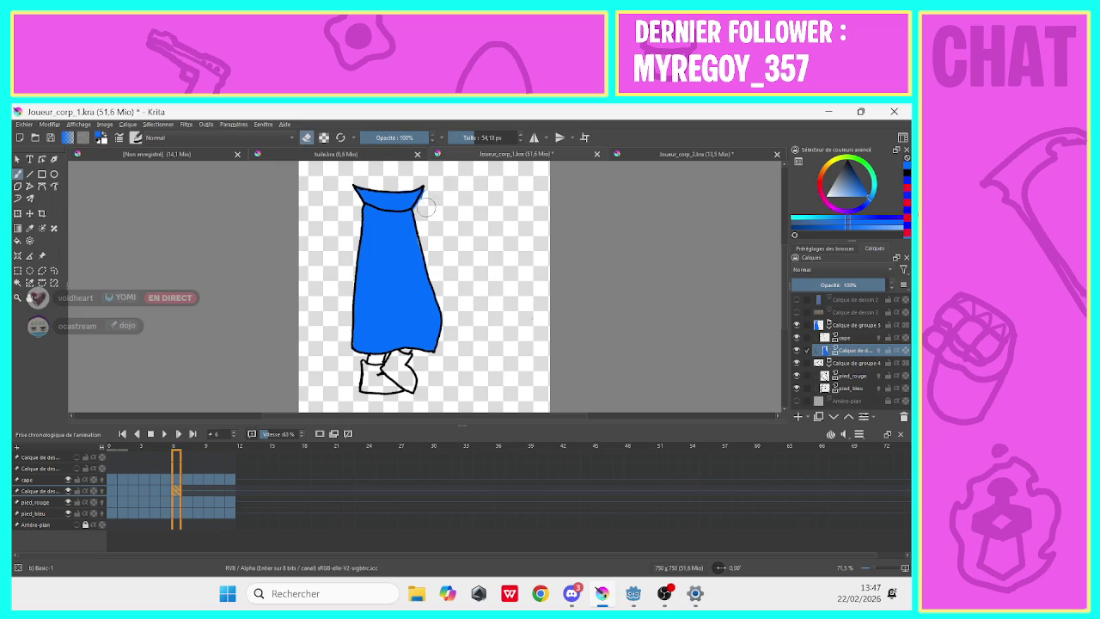
pyautogui.moveTo(434, 193); pyautogui.dragTo(421, 211)
pyautogui.press('Right')
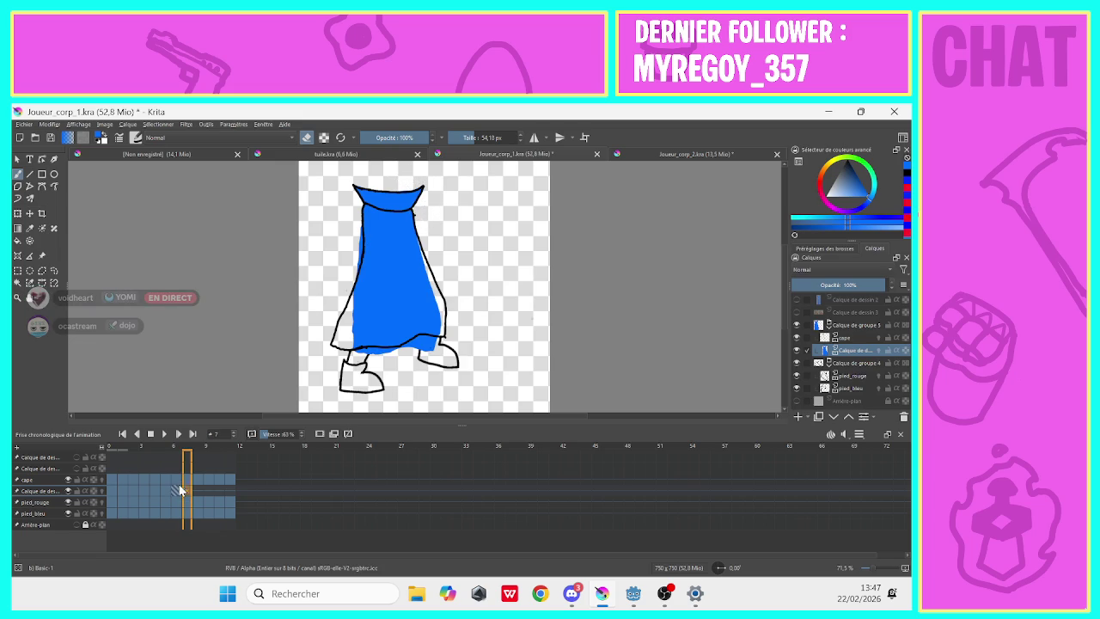
pyautogui.click(307, 138)
# Paint frame 7's cape blue and erase spill along its left edge, left shoe and collar top.
pyautogui.moveTo(433, 325)
pyautogui.mouseDown()
pyautogui.moveTo(400, 223)
pyautogui.moveTo(400, 204)
pyautogui.moveTo(419, 189)
pyautogui.moveTo(375, 198)
pyautogui.moveTo(356, 188)
pyautogui.moveTo(367, 302)
pyautogui.moveTo(337, 344)
pyautogui.moveTo(425, 324)
pyautogui.moveTo(421, 279)
pyautogui.moveTo(397, 251)
pyautogui.moveTo(387, 327)
pyautogui.moveTo(369, 301)
pyautogui.moveTo(388, 225)
pyautogui.mouseUp()
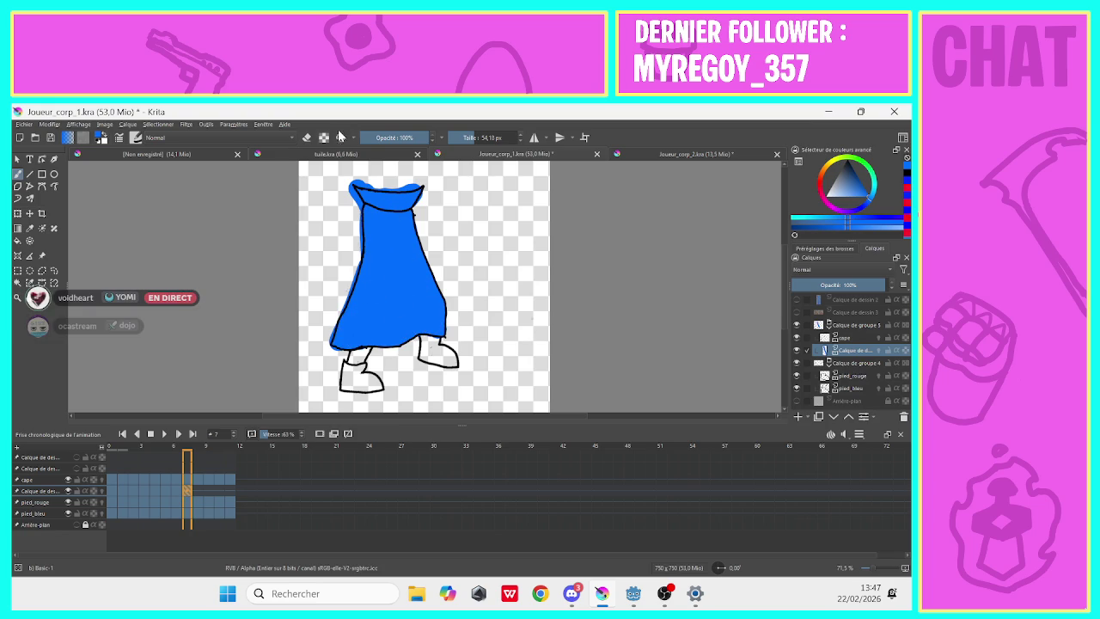
pyautogui.click(306, 137)
pyautogui.moveTo(354, 262); pyautogui.dragTo(343, 185)
pyautogui.moveTo(344, 285); pyautogui.dragTo(353, 258)
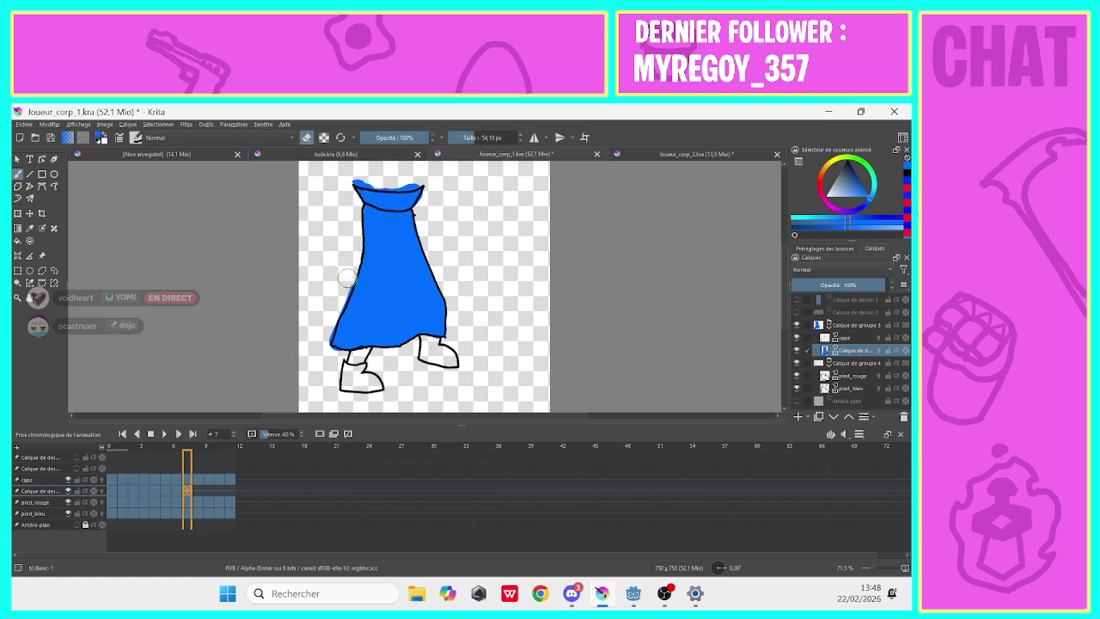
pyautogui.moveTo(324, 353); pyautogui.dragTo(359, 355)
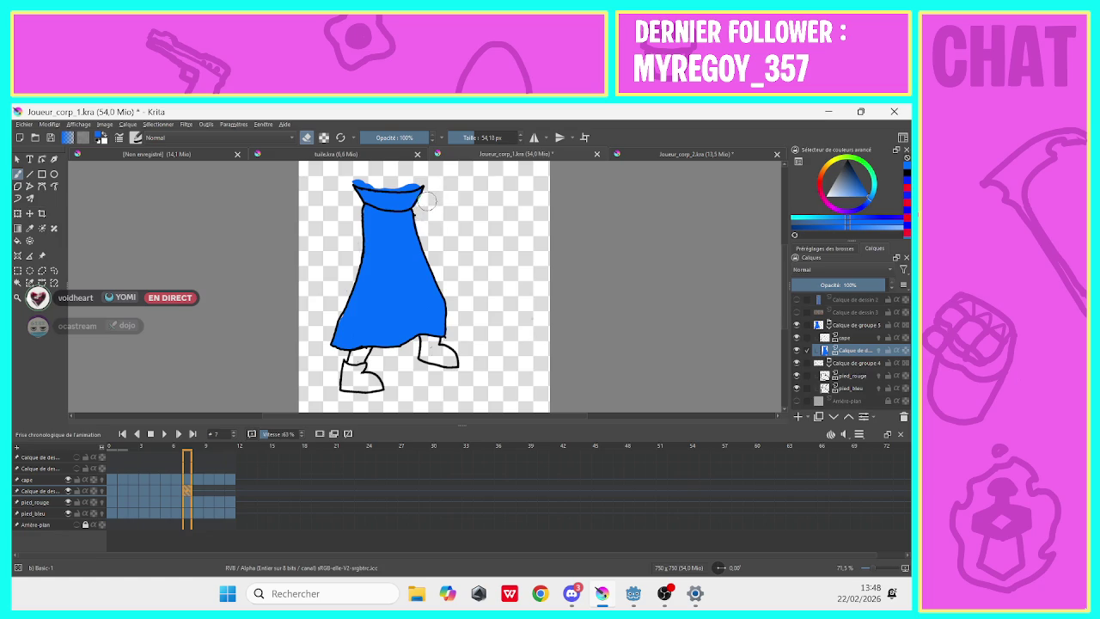
pyautogui.moveTo(413, 178); pyautogui.dragTo(355, 175)
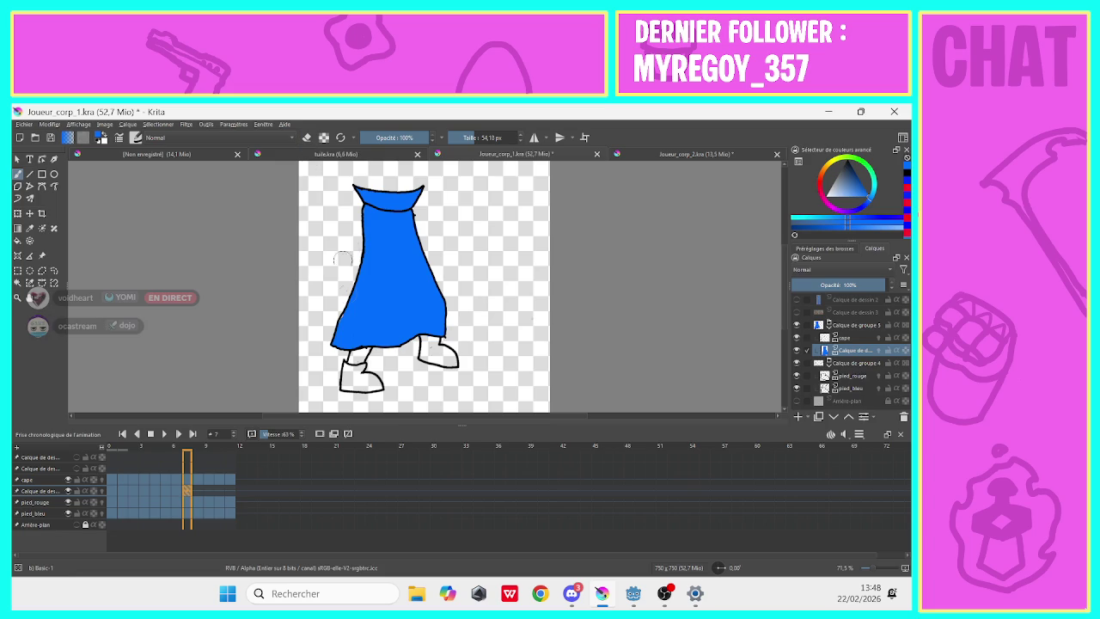
# Select frame 7 on the cape layer and erase a stray blue dab beside the collar.
pyautogui.click(307, 138)
pyautogui.click(306, 139)
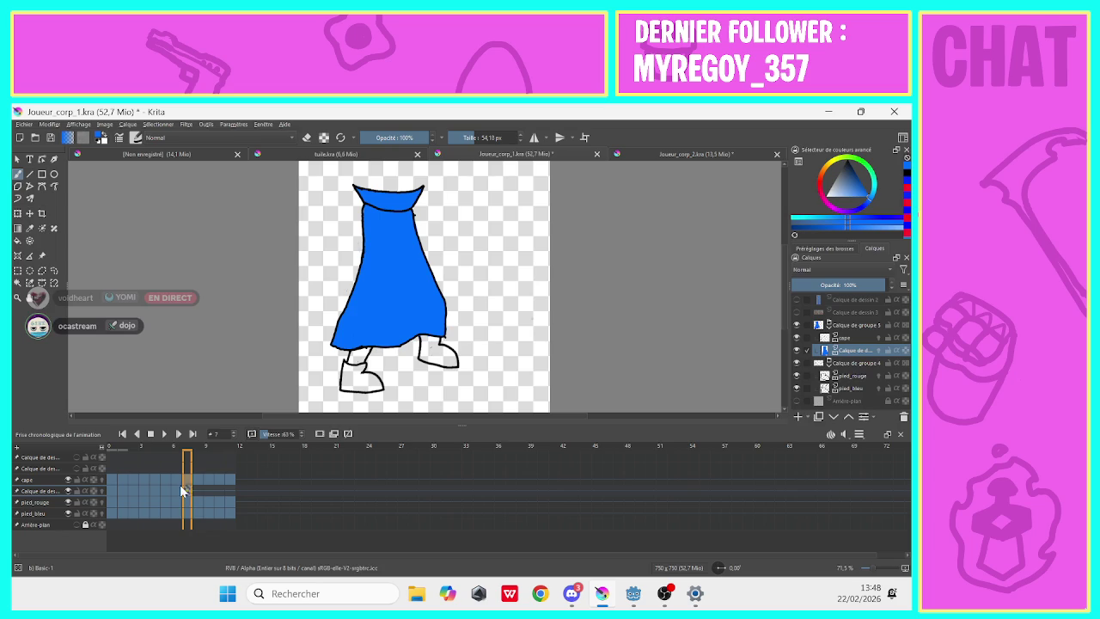
pyautogui.moveTo(181, 501); pyautogui.dragTo(191, 483)
pyautogui.click(842, 338)
pyautogui.click(426, 214)
pyautogui.moveTo(435, 202); pyautogui.dragTo(424, 215)
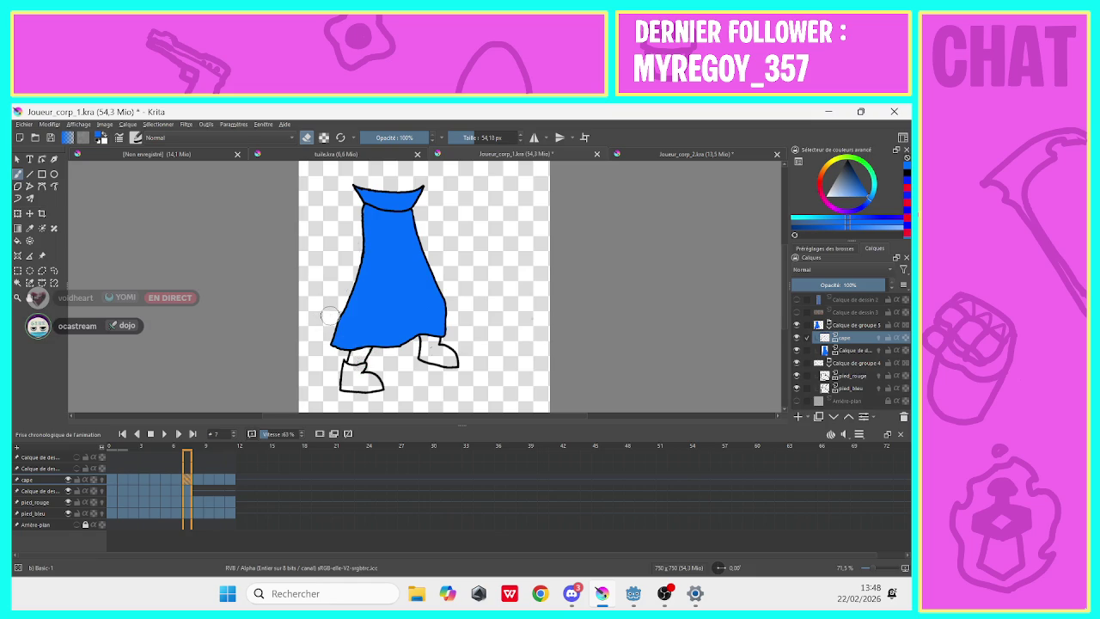
# On frame 8, start a blank fill frame below the cape and brush in blue.
pyautogui.click(197, 490)
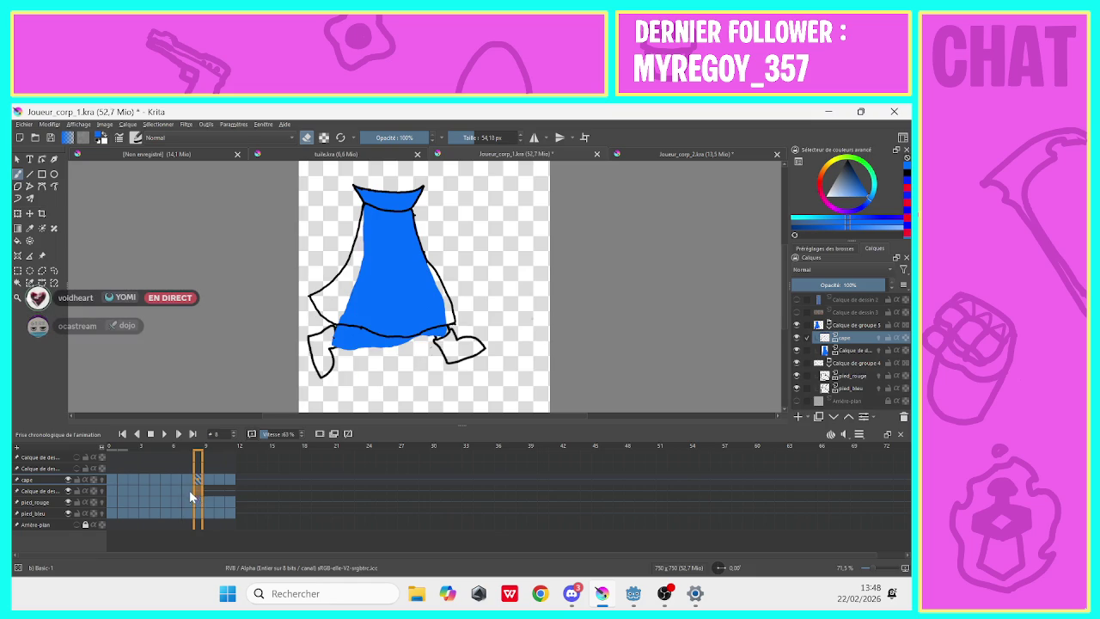
pyautogui.click(846, 350)
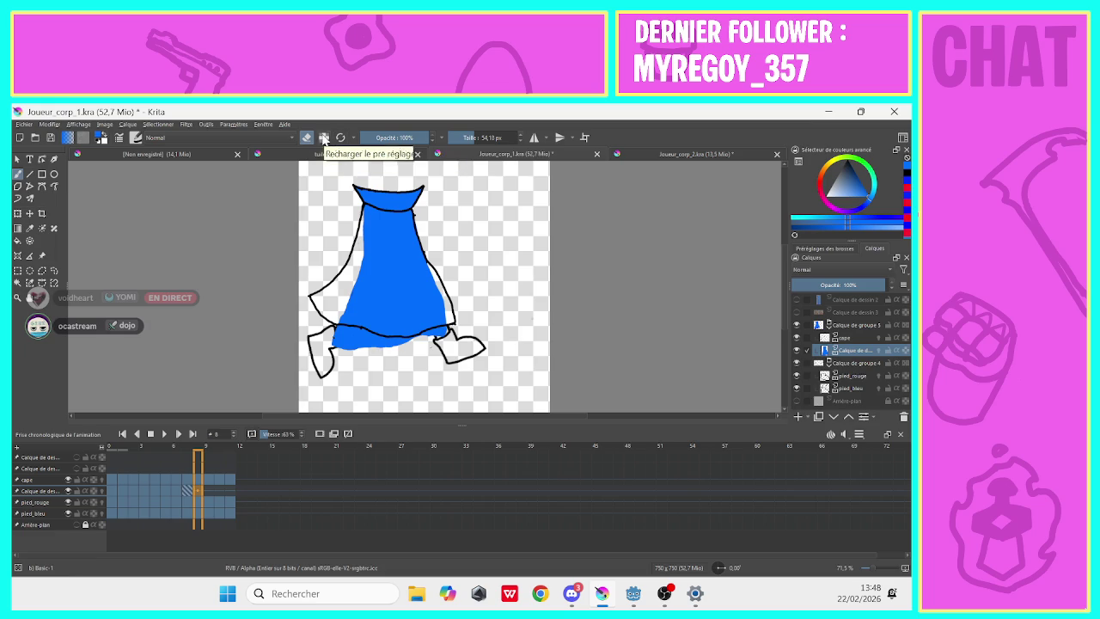
pyautogui.click(307, 136)
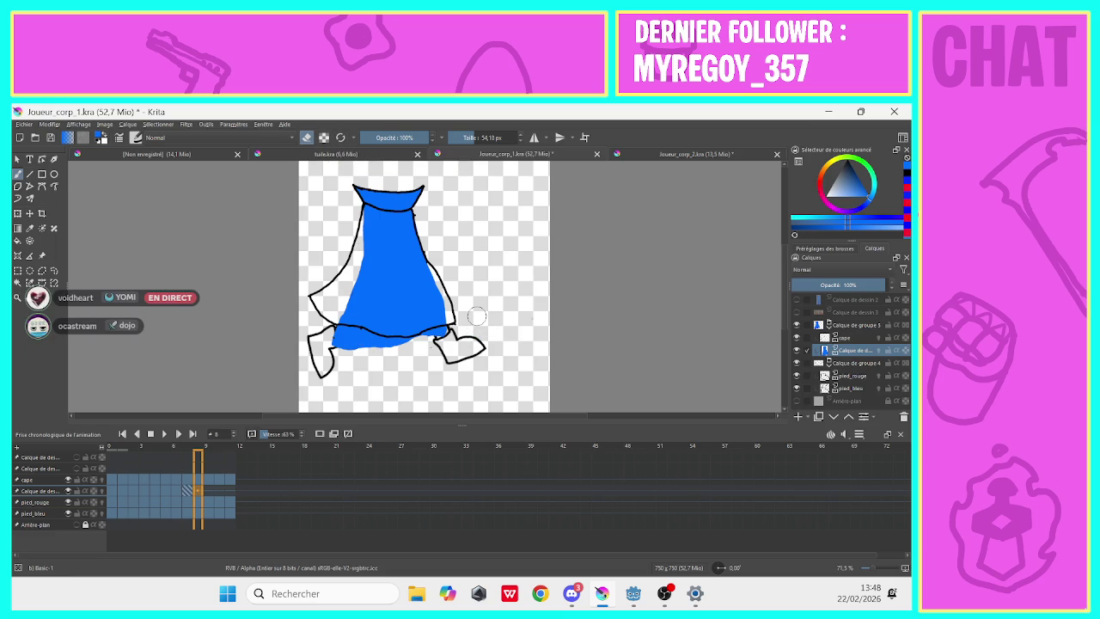
pyautogui.click(316, 434)
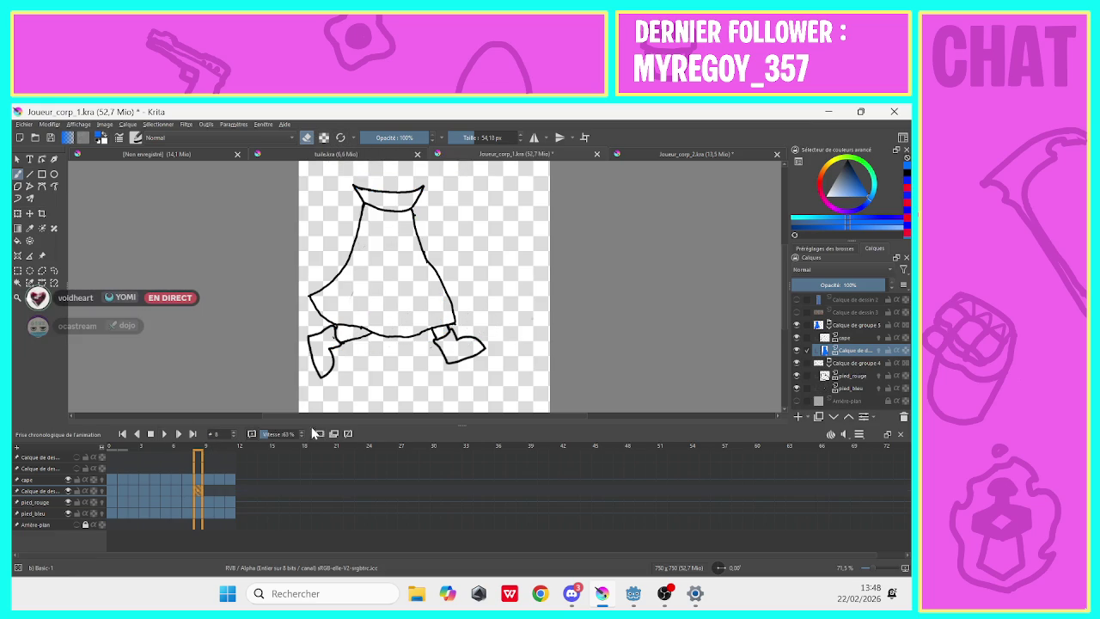
pyautogui.click(306, 137)
pyautogui.moveTo(416, 305)
pyautogui.mouseDown()
pyautogui.moveTo(443, 319)
pyautogui.moveTo(412, 252)
pyautogui.moveTo(406, 196)
pyautogui.moveTo(369, 213)
pyautogui.moveTo(360, 292)
pyautogui.moveTo(319, 297)
pyautogui.moveTo(347, 320)
pyautogui.moveTo(427, 322)
pyautogui.moveTo(380, 322)
pyautogui.moveTo(413, 249)
pyautogui.moveTo(385, 234)
pyautogui.moveTo(365, 305)
pyautogui.moveTo(349, 279)
pyautogui.mouseUp()
# Erase blue spilling past frame 8's cape left, top and right edges and near the foot.
pyautogui.click(306, 138)
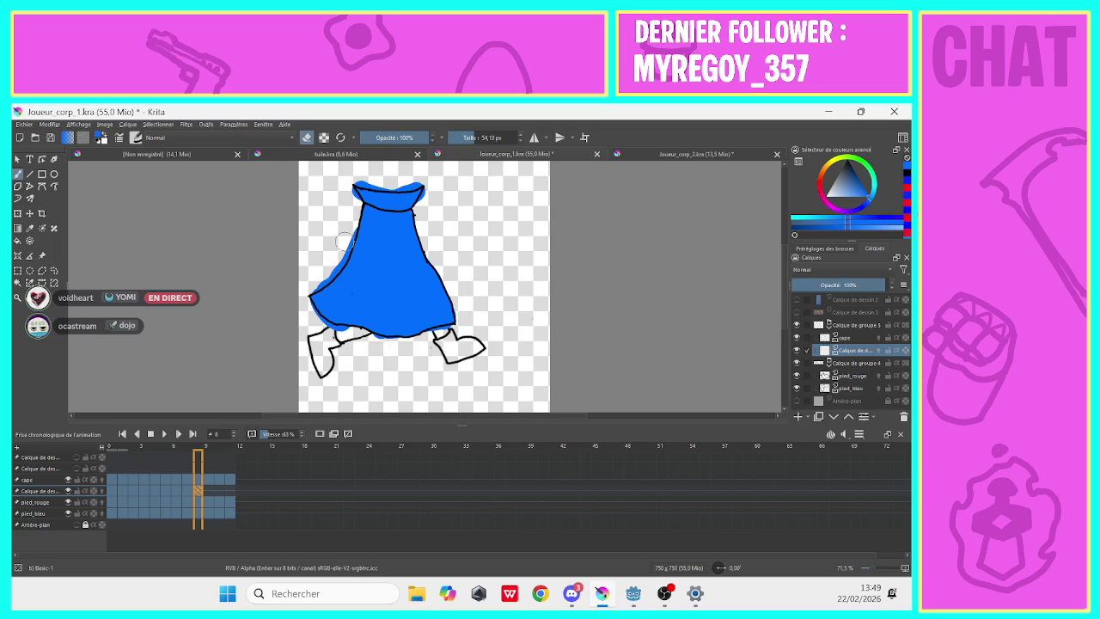
pyautogui.moveTo(347, 224); pyautogui.dragTo(318, 283)
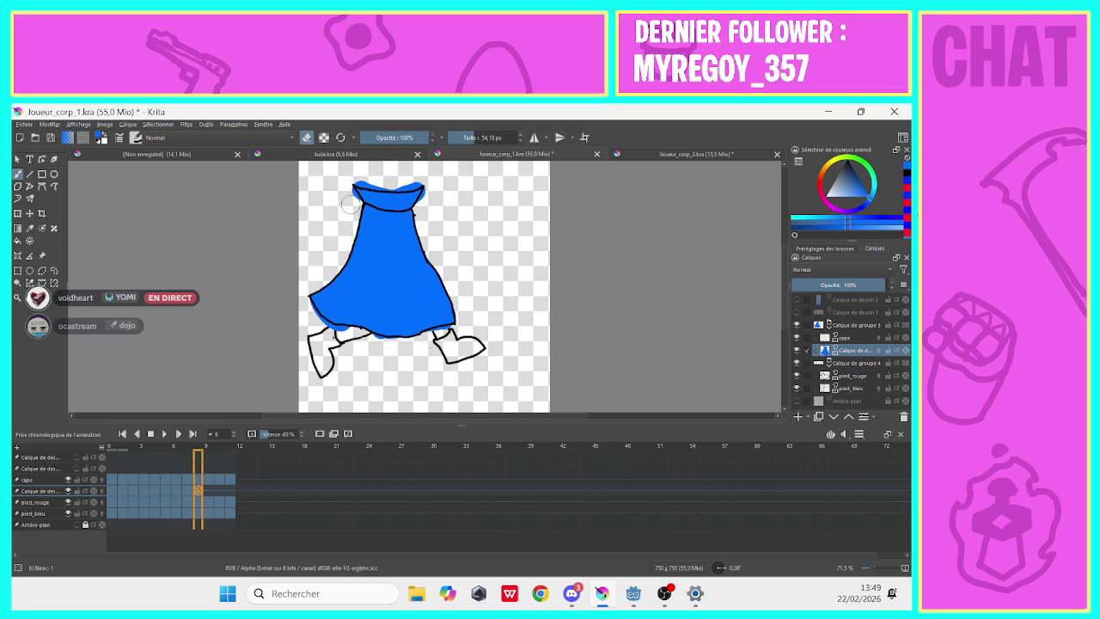
pyautogui.moveTo(403, 176)
pyautogui.mouseDown()
pyautogui.moveTo(417, 176)
pyautogui.moveTo(360, 177)
pyautogui.mouseUp()
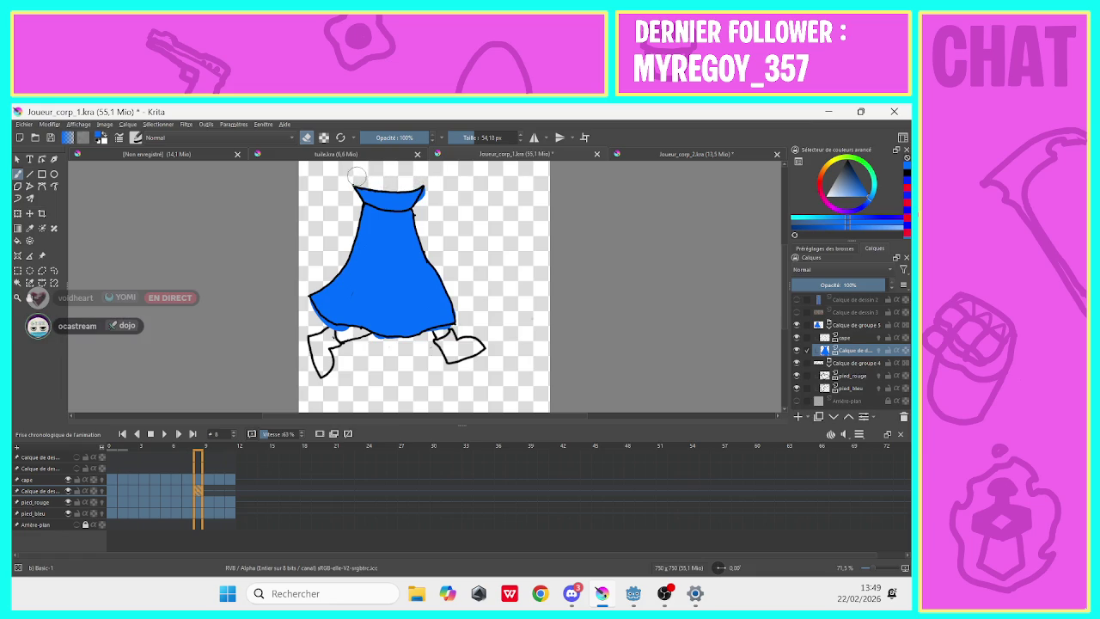
pyautogui.moveTo(421, 213)
pyautogui.mouseDown()
pyautogui.moveTo(462, 317)
pyautogui.moveTo(427, 349)
pyautogui.mouseUp()
pyautogui.moveTo(365, 343); pyautogui.dragTo(314, 323)
# On frame 9, add a blank fill frame and paint the cape blue.
pyautogui.click(206, 492)
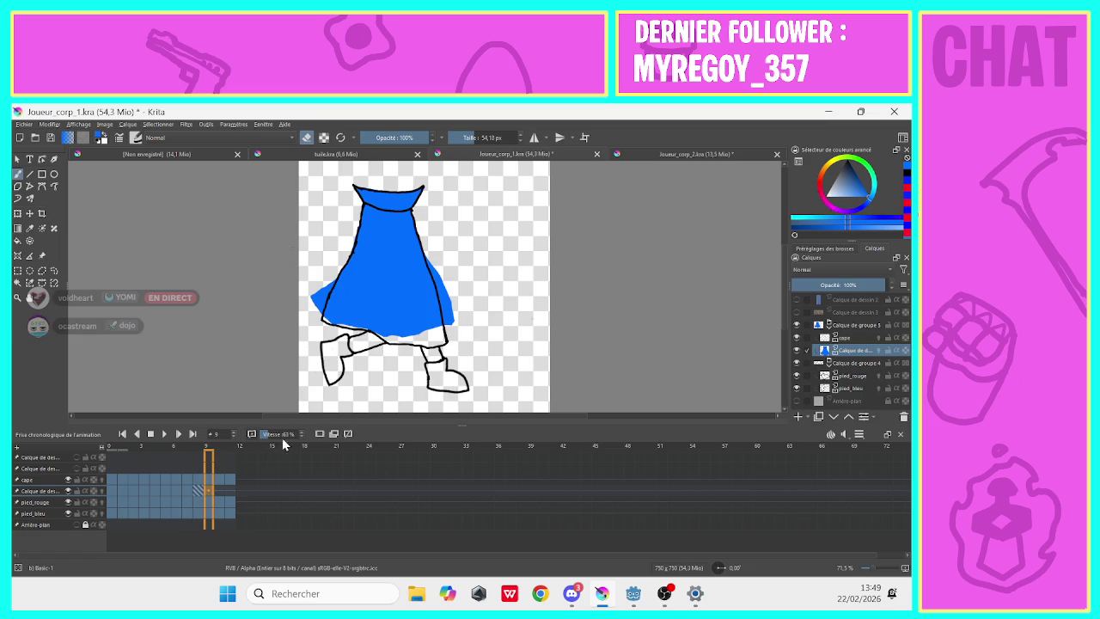
pyautogui.hotkey('ctrl', 'z')
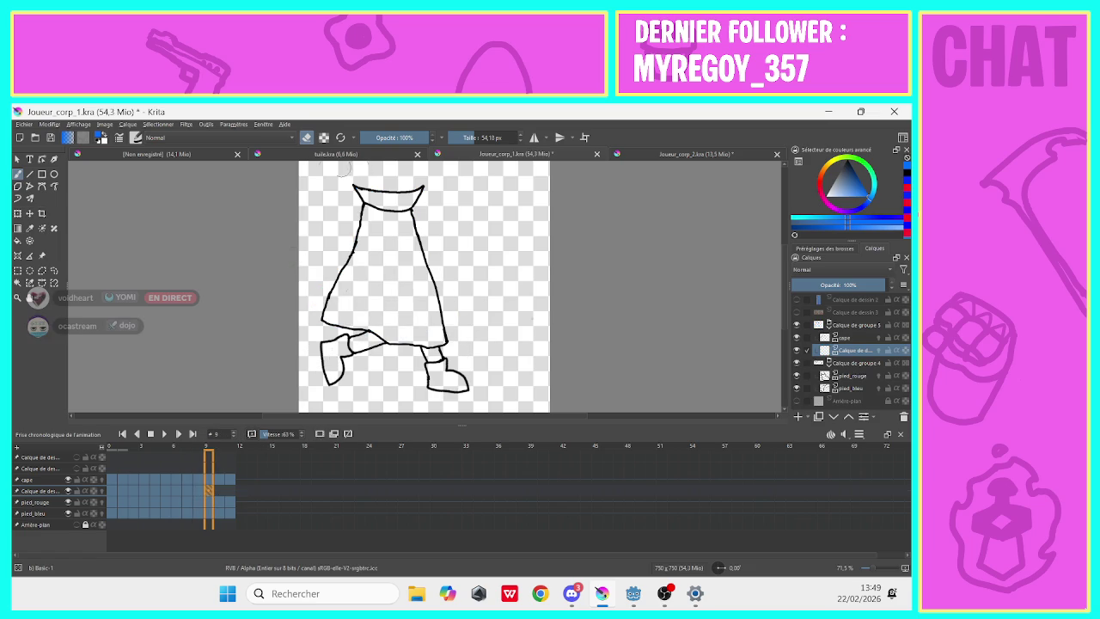
pyautogui.moveTo(401, 285)
pyautogui.mouseDown()
pyautogui.moveTo(439, 340)
pyautogui.moveTo(398, 209)
pyautogui.moveTo(369, 221)
pyautogui.moveTo(329, 311)
pyautogui.moveTo(385, 339)
pyautogui.moveTo(435, 335)
pyautogui.mouseUp()
pyautogui.moveTo(403, 299)
pyautogui.mouseDown()
pyautogui.moveTo(348, 303)
pyautogui.moveTo(394, 231)
pyautogui.mouseUp()
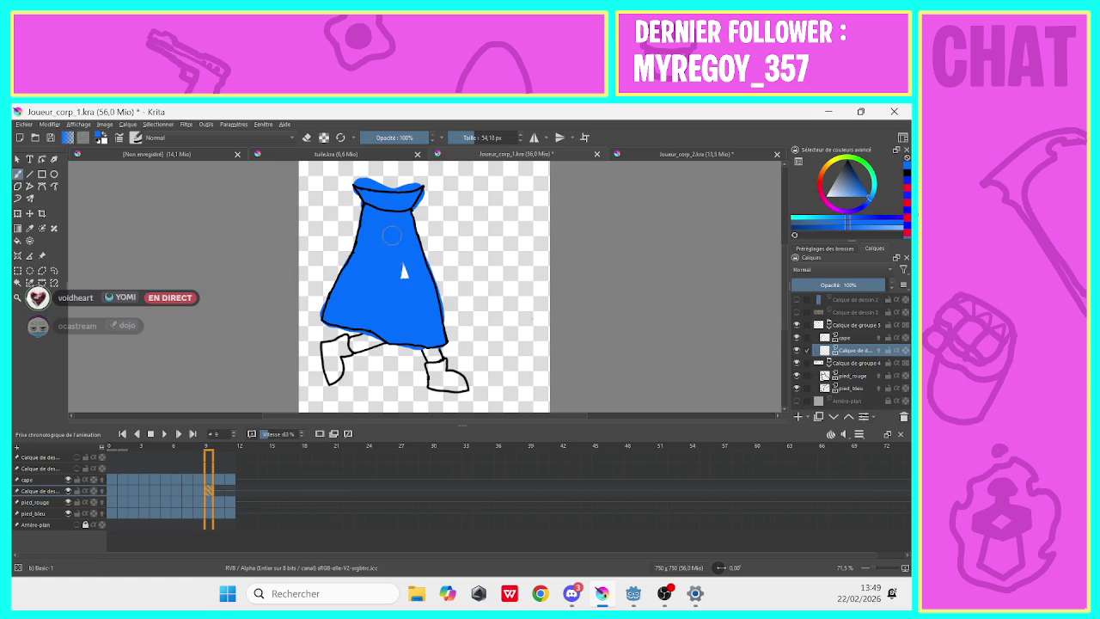
# Erase the blue poking above the cape's top-left edge and return to frame 0.
pyautogui.click(306, 139)
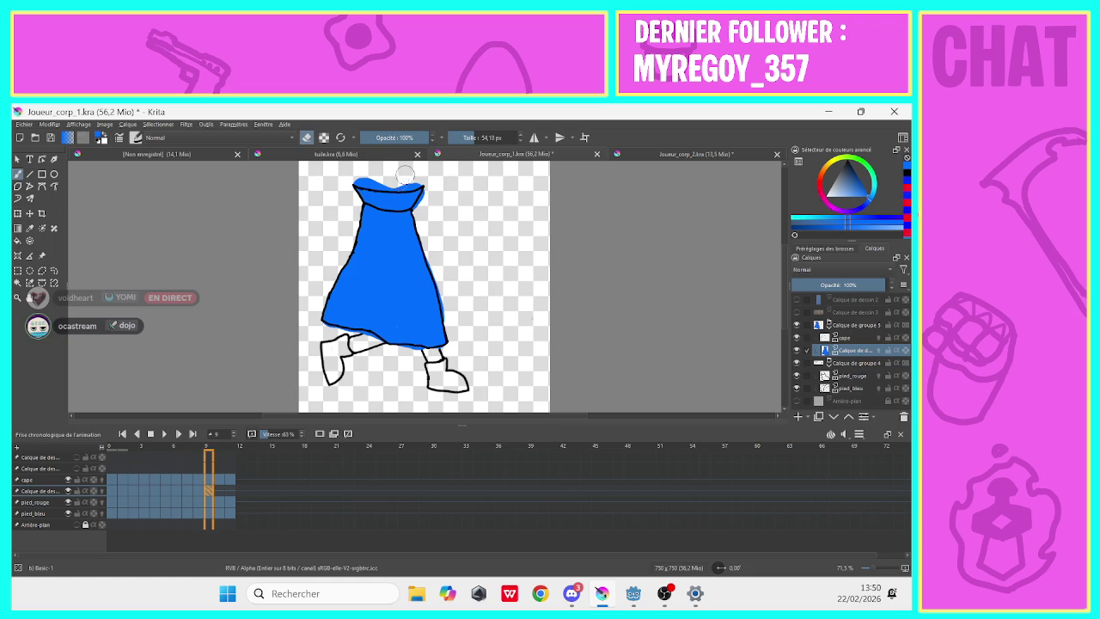
pyautogui.moveTo(400, 180); pyautogui.dragTo(357, 176)
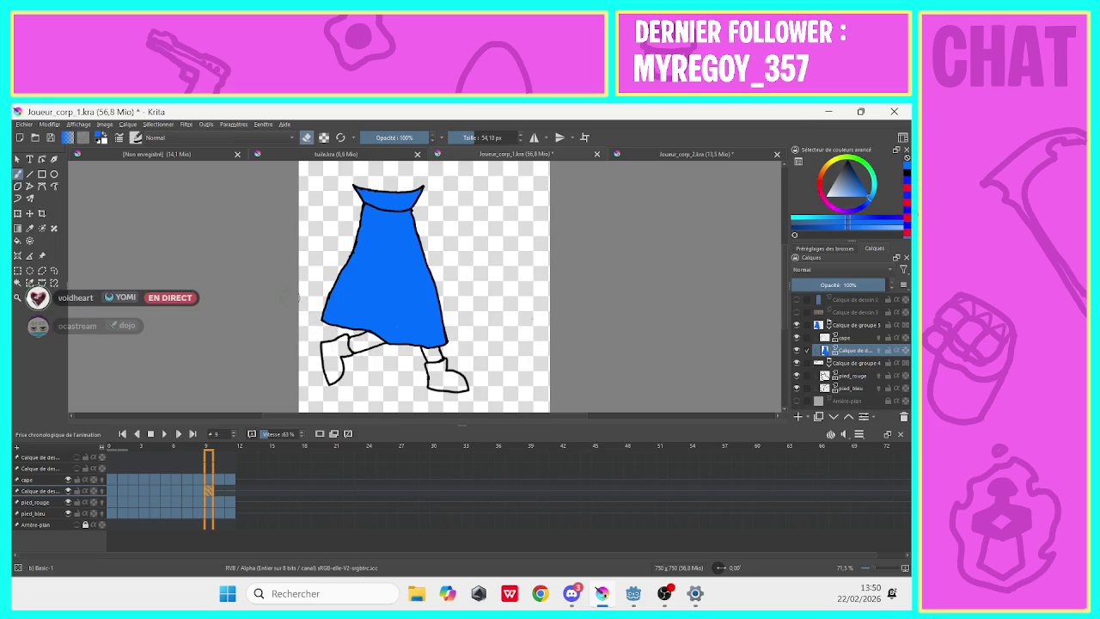
pyautogui.click(112, 506)
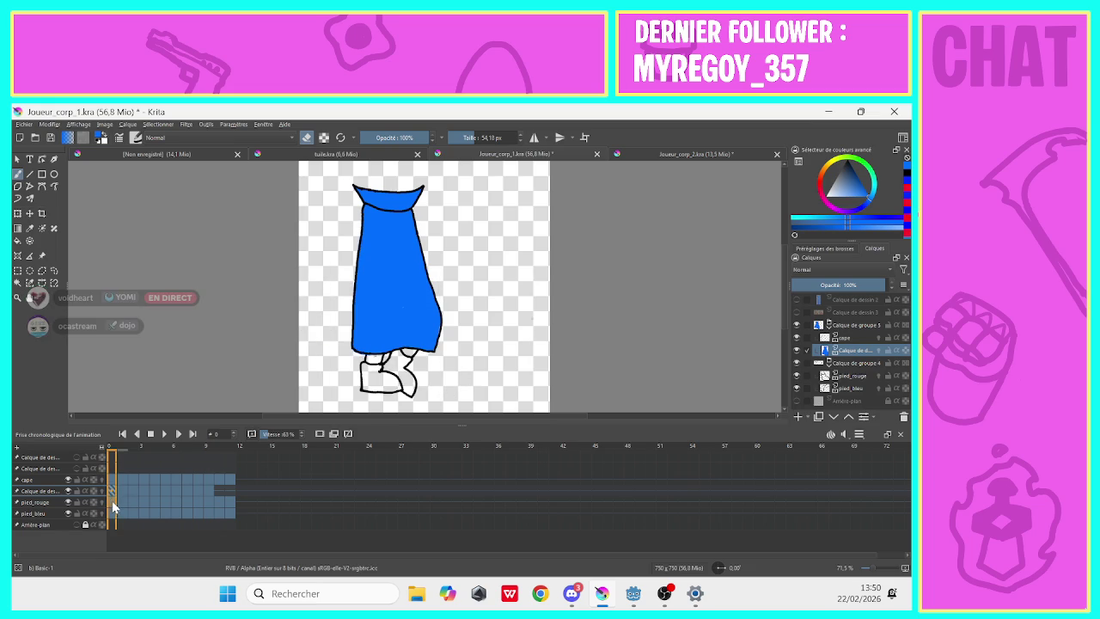
# Step through the timeline from the early frames to frame 10, checking each painted cape.
pyautogui.click(130, 505)
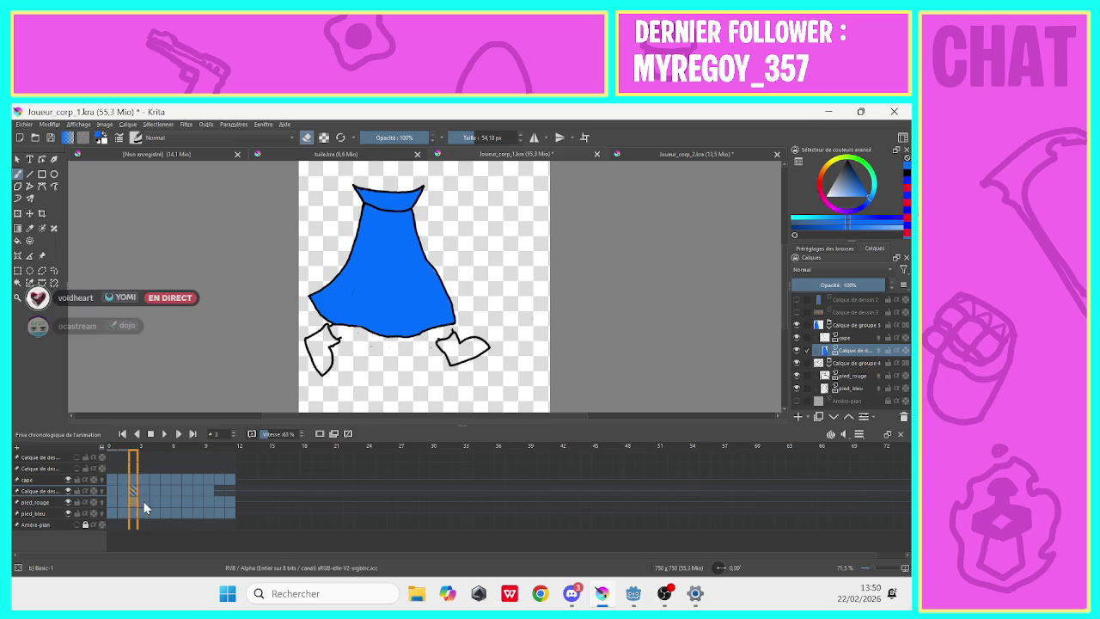
pyautogui.click(142, 500)
pyautogui.click(153, 500)
pyautogui.click(164, 501)
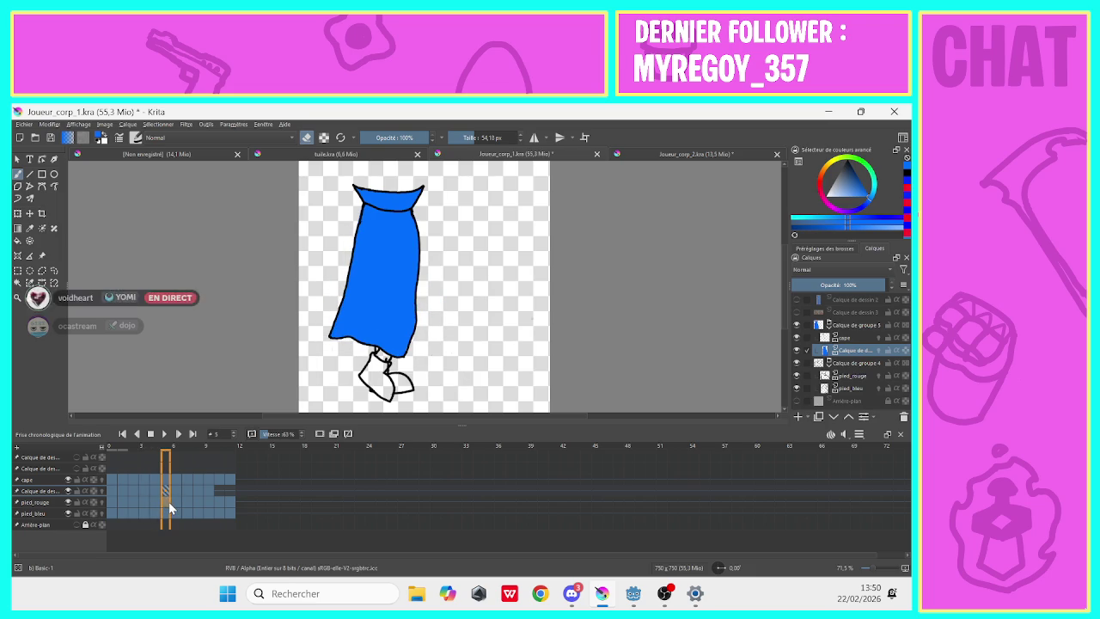
pyautogui.click(176, 501)
pyautogui.click(186, 506)
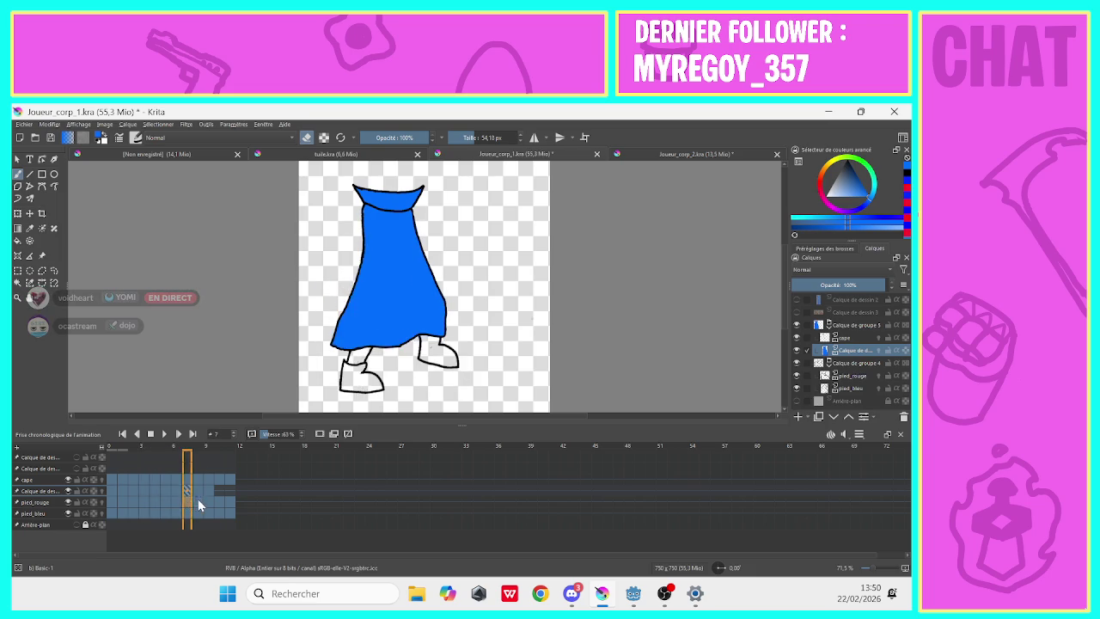
pyautogui.click(210, 505)
pyautogui.click(220, 507)
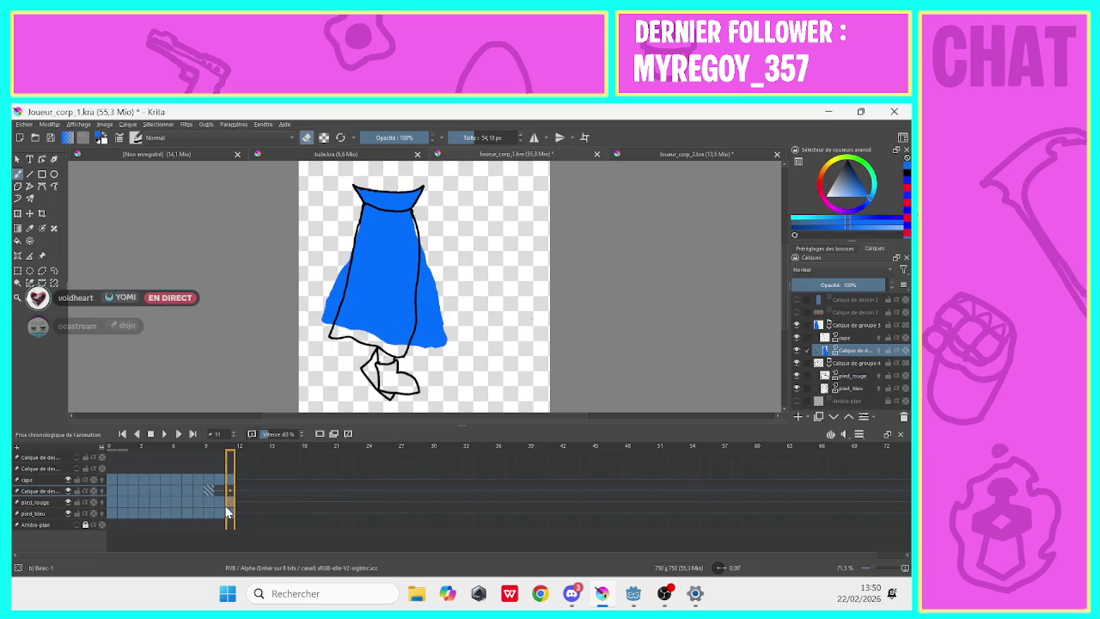
pyautogui.click(217, 492)
# Add a blank frame on frame 10 and paint its cape blue.
pyautogui.click(217, 492)
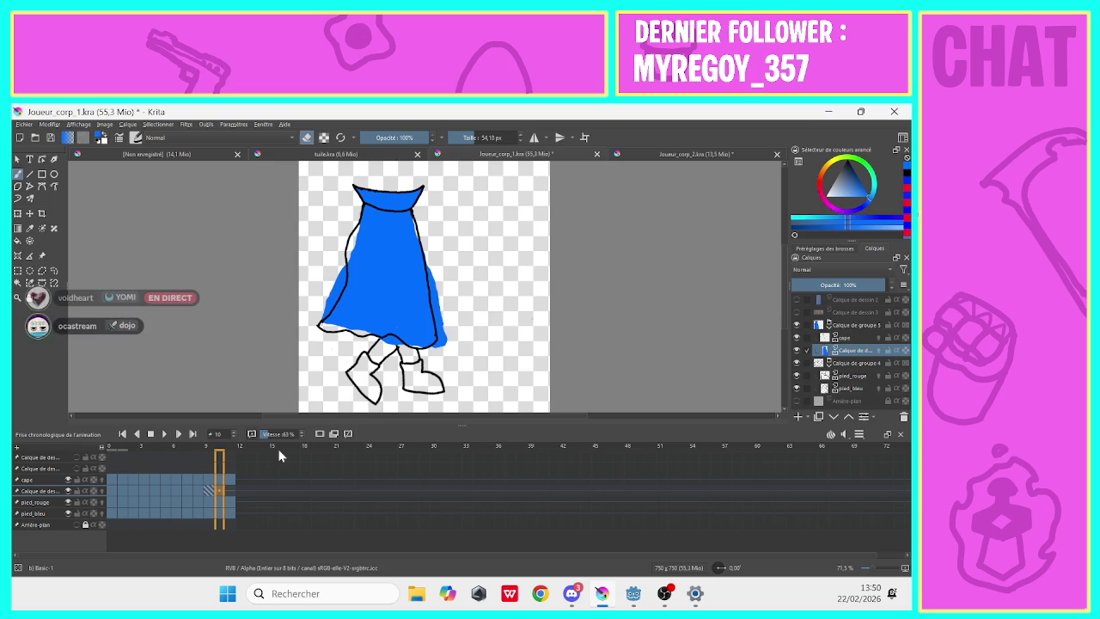
pyautogui.click(322, 437)
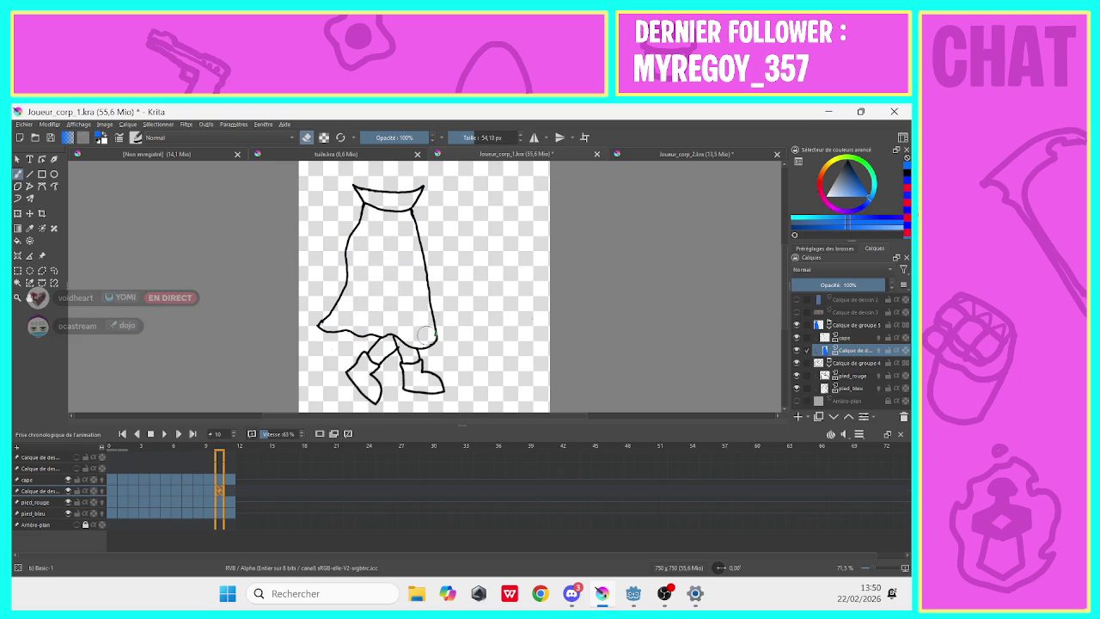
pyautogui.moveTo(423, 340)
pyautogui.mouseDown()
pyautogui.moveTo(396, 203)
pyautogui.moveTo(420, 186)
pyautogui.moveTo(352, 184)
pyautogui.moveTo(378, 214)
pyautogui.moveTo(370, 251)
pyautogui.moveTo(359, 215)
pyautogui.moveTo(350, 283)
pyautogui.moveTo(323, 326)
pyautogui.moveTo(414, 338)
pyautogui.moveTo(378, 258)
pyautogui.moveTo(359, 300)
pyautogui.mouseUp()
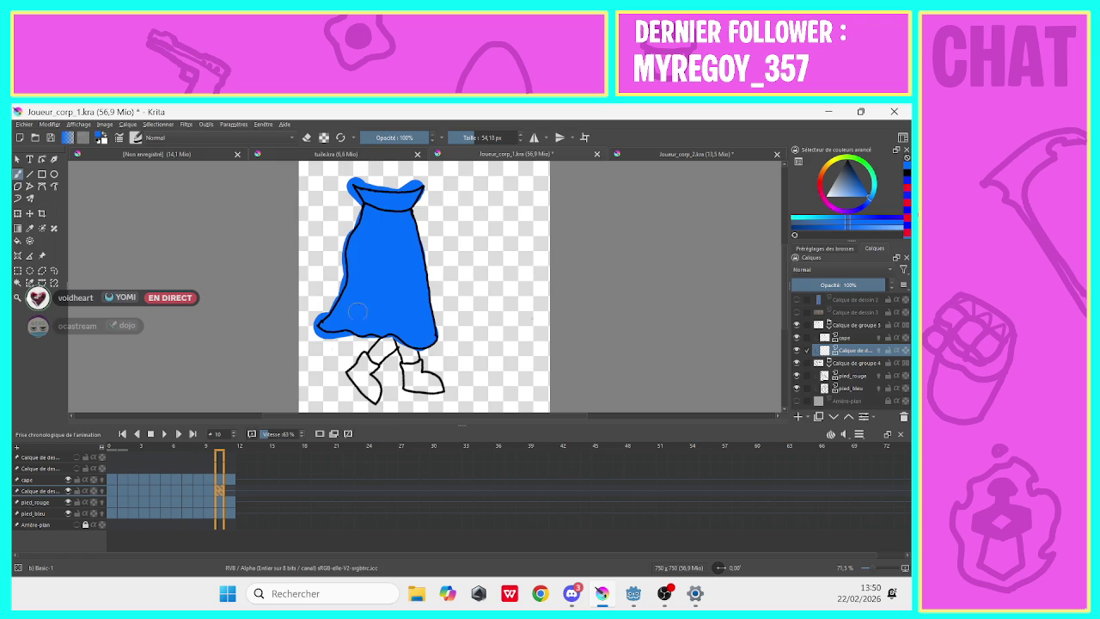
# Erase stray blue past the cape's left edge, top, and near the legs.
pyautogui.press('e')
pyautogui.moveTo(335, 259); pyautogui.dragTo(345, 189)
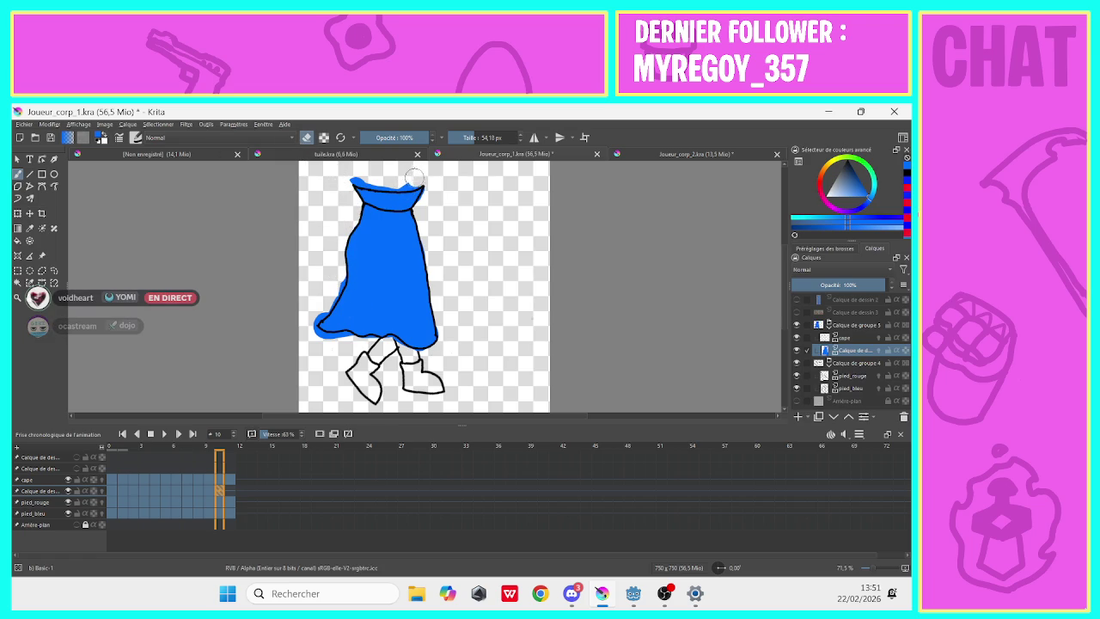
pyautogui.moveTo(414, 178); pyautogui.dragTo(352, 179)
pyautogui.moveTo(431, 192); pyautogui.dragTo(418, 199)
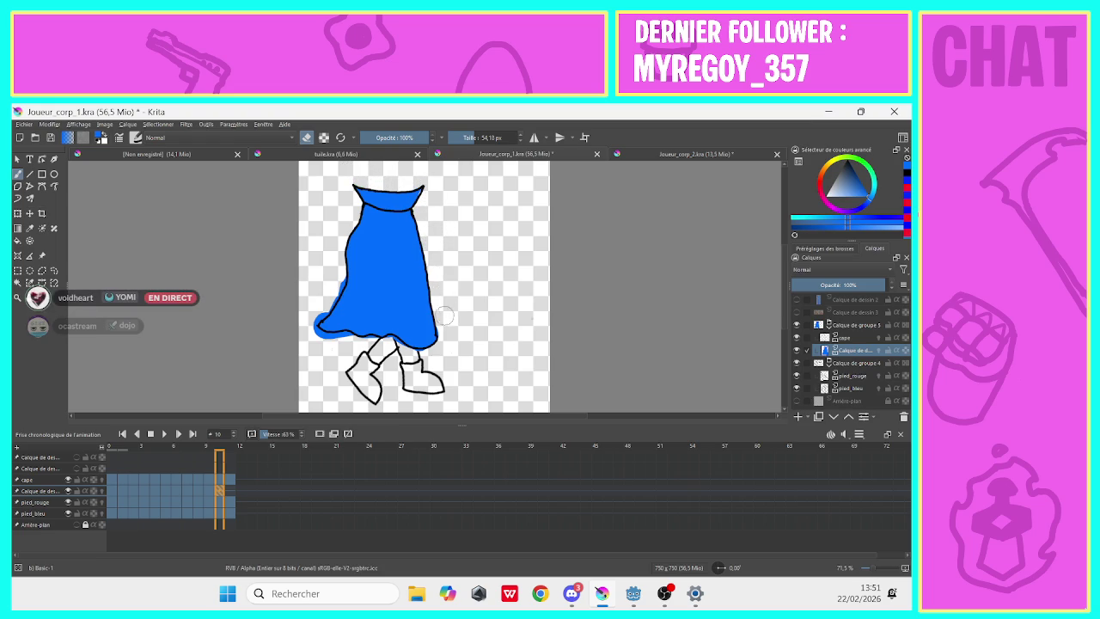
pyautogui.moveTo(410, 355); pyautogui.dragTo(389, 354)
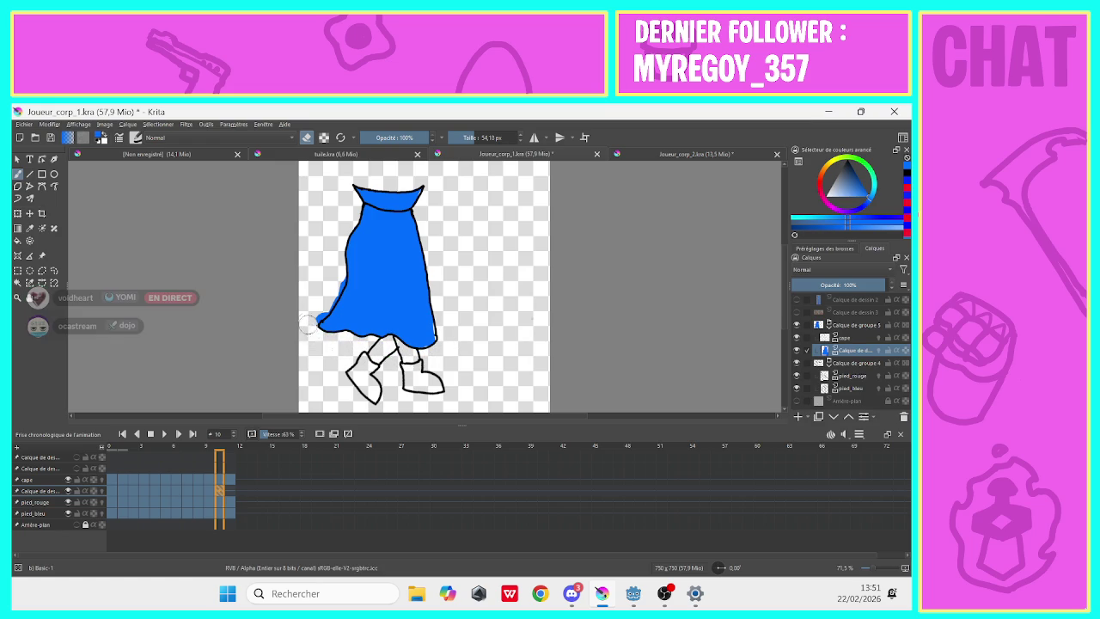
pyautogui.moveTo(335, 290); pyautogui.dragTo(342, 278)
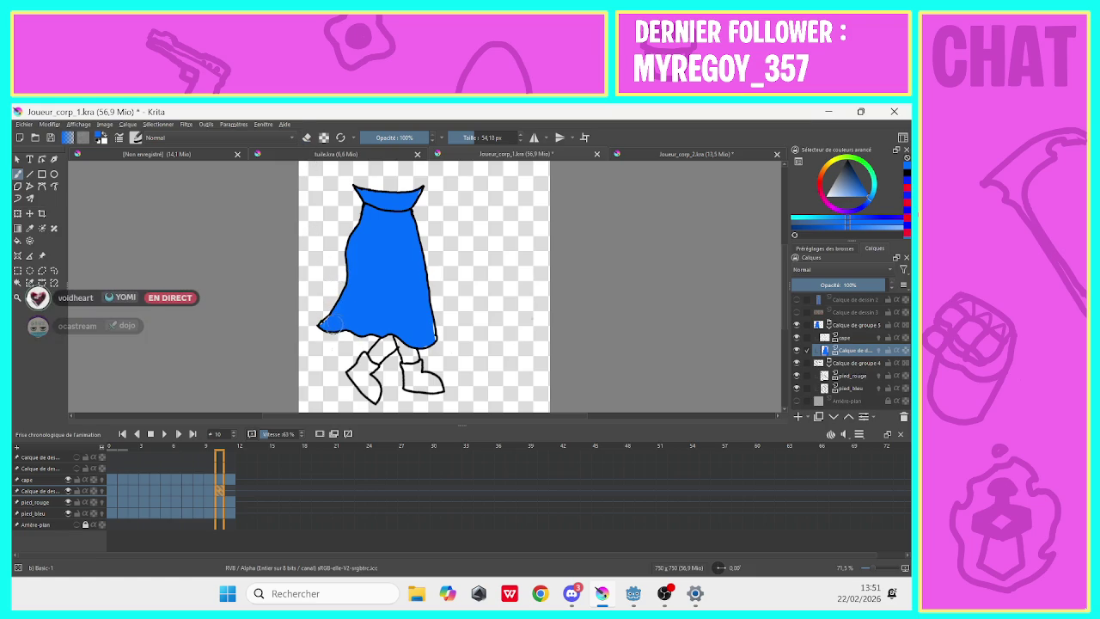
pyautogui.moveTo(327, 323); pyautogui.dragTo(319, 329)
# Clean the cape's bottom-right and top-right edges, then advance to frame 11.
pyautogui.moveTo(419, 337); pyautogui.dragTo(425, 344)
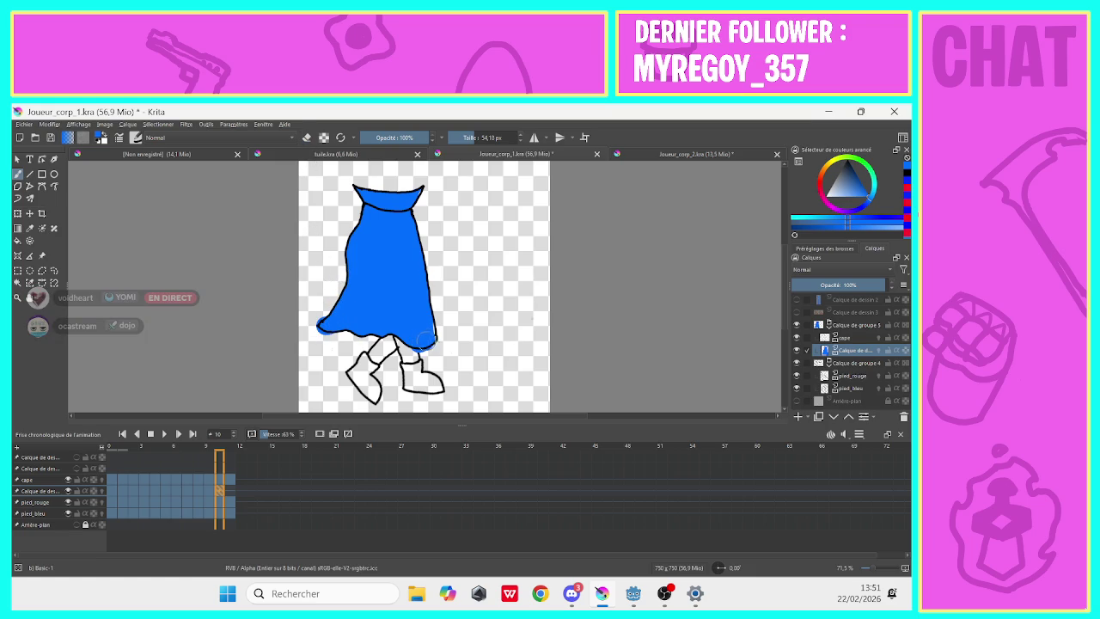
pyautogui.click(413, 187)
pyautogui.click(307, 138)
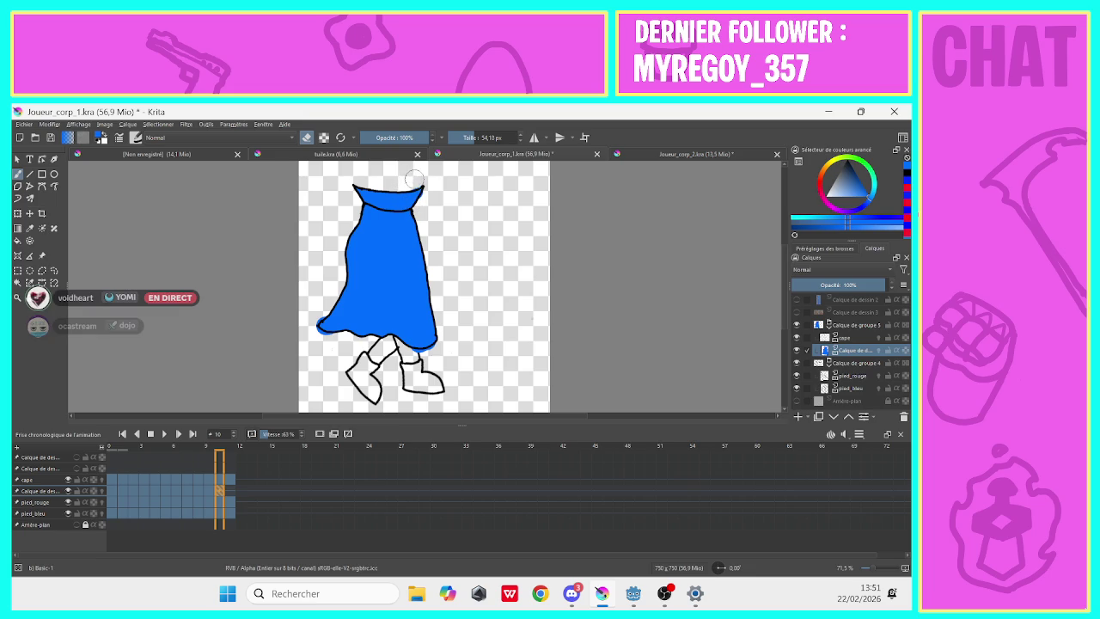
pyautogui.moveTo(430, 193); pyautogui.dragTo(421, 197)
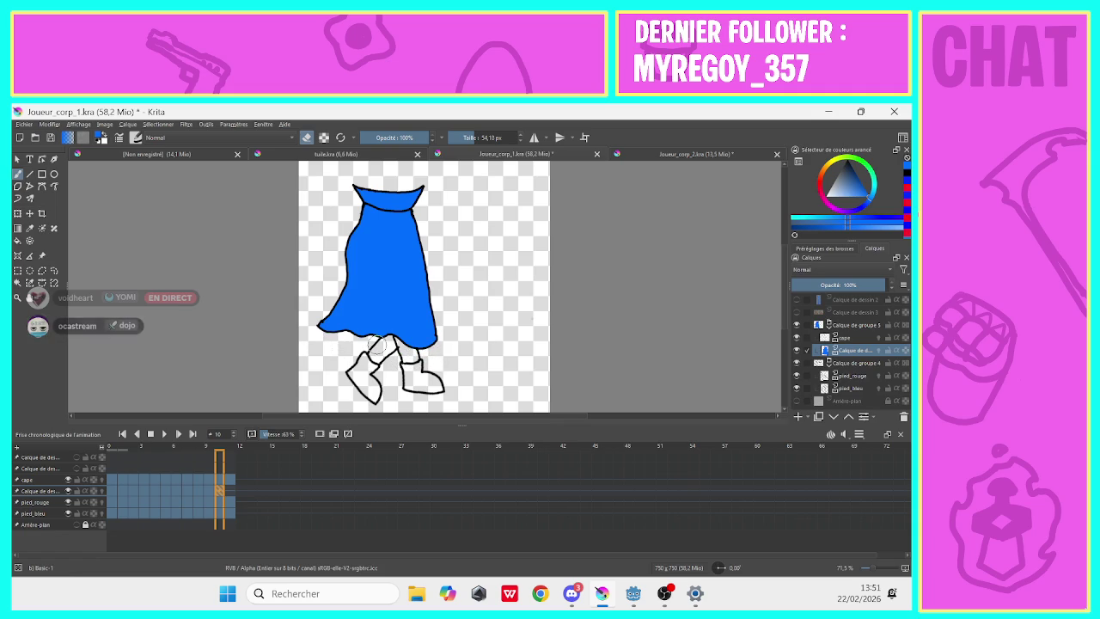
pyautogui.press('.')
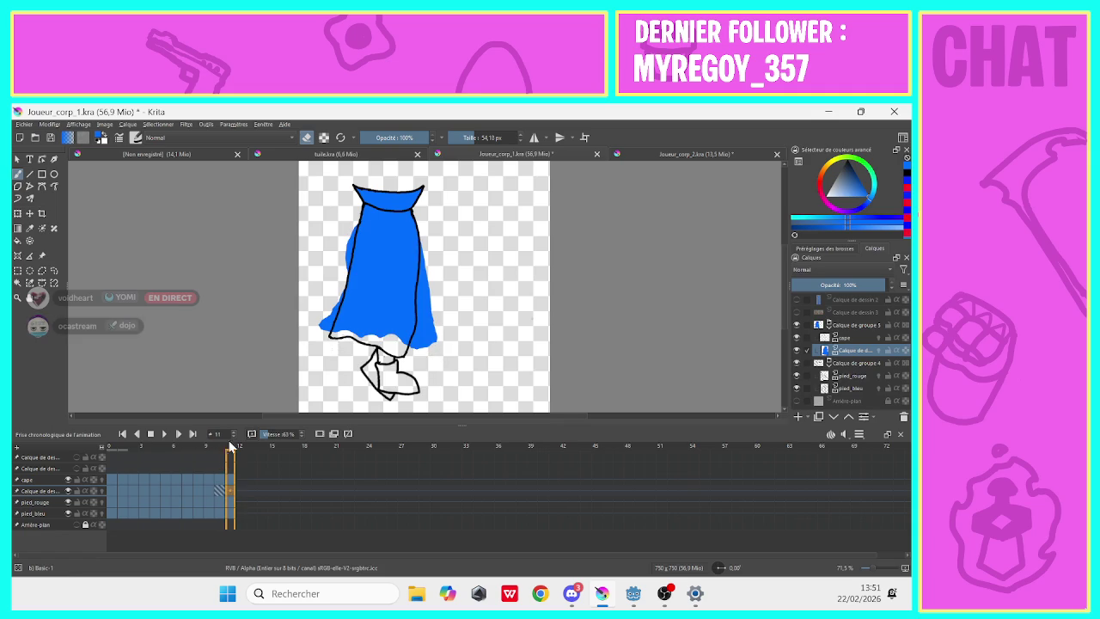
# Clear frame 11's misplaced fill and repaint the cape blue from hem to collar.
pyautogui.click(320, 434)
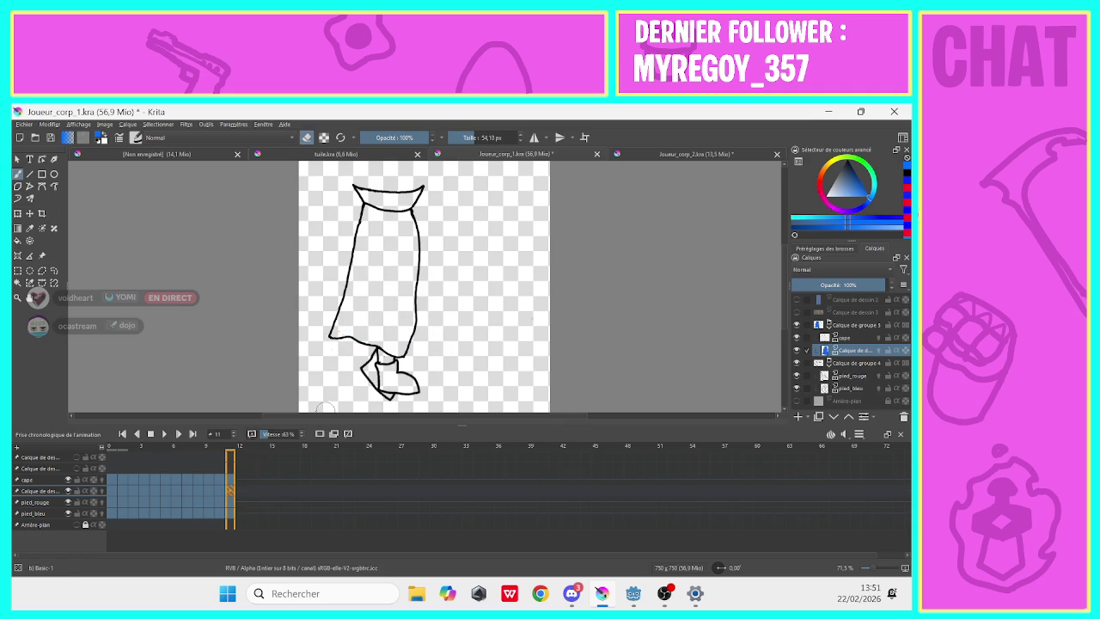
pyautogui.moveTo(396, 336)
pyautogui.mouseDown()
pyautogui.moveTo(399, 348)
pyautogui.moveTo(416, 190)
pyautogui.moveTo(354, 187)
pyautogui.moveTo(361, 251)
pyautogui.moveTo(344, 333)
pyautogui.moveTo(332, 336)
pyautogui.moveTo(395, 341)
pyautogui.moveTo(392, 220)
pyautogui.moveTo(374, 311)
pyautogui.moveTo(360, 289)
pyautogui.mouseUp()
pyautogui.press('e')
pyautogui.press('e')
# Erase blue overflow at the cape's top, right edge and feet, then go to frame 9.
pyautogui.click(307, 137)
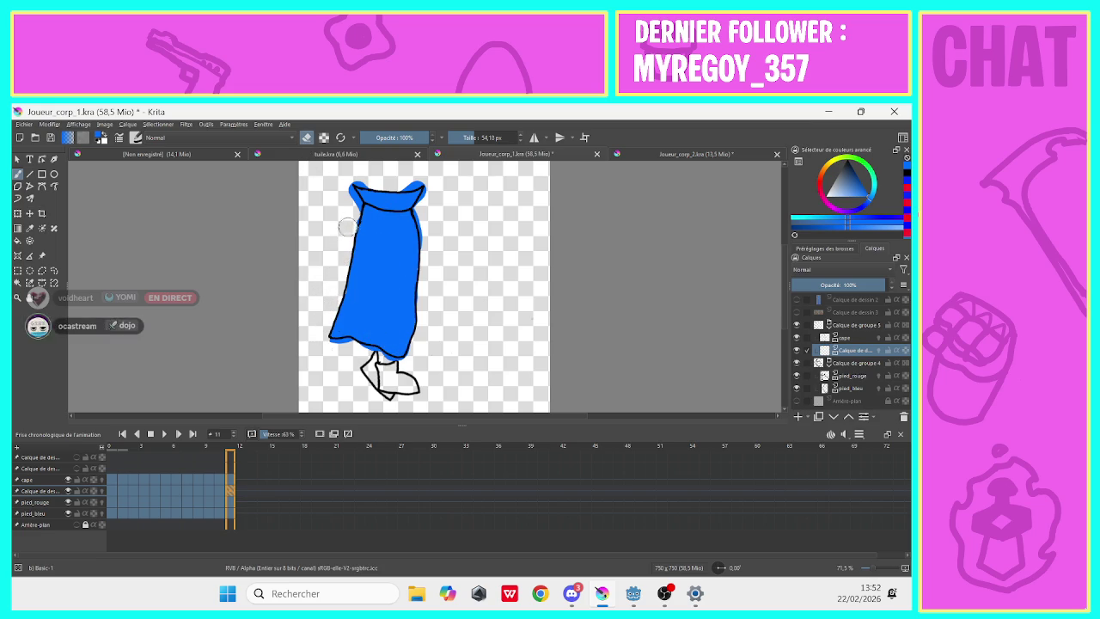
pyautogui.moveTo(342, 182); pyautogui.dragTo(428, 193)
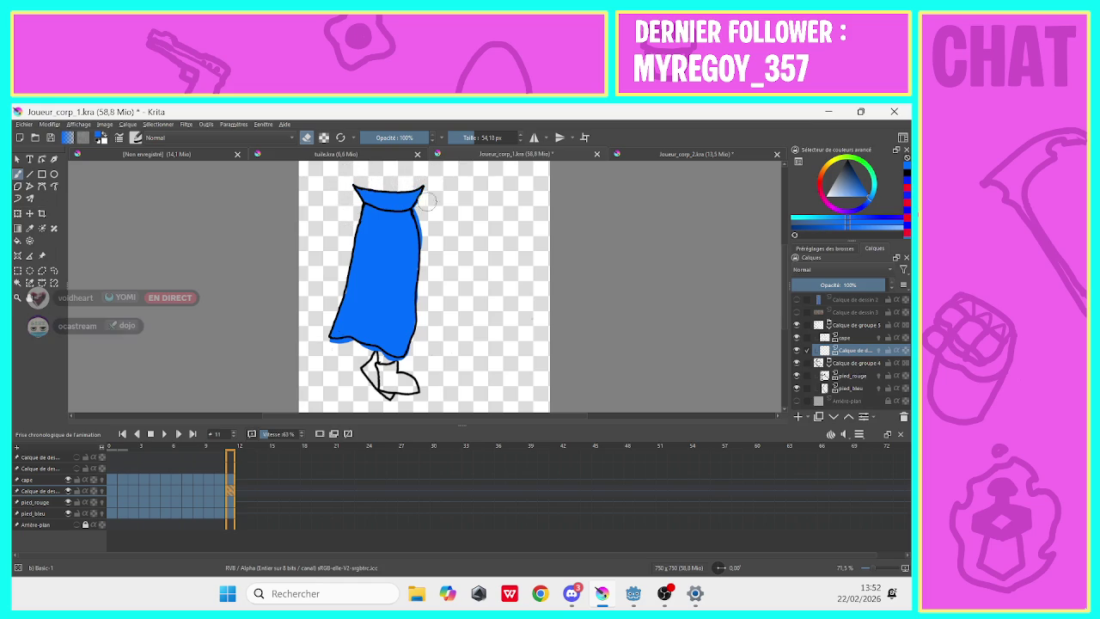
pyautogui.moveTo(419, 209); pyautogui.dragTo(425, 329)
pyautogui.moveTo(402, 364); pyautogui.dragTo(322, 345)
pyautogui.click(307, 139)
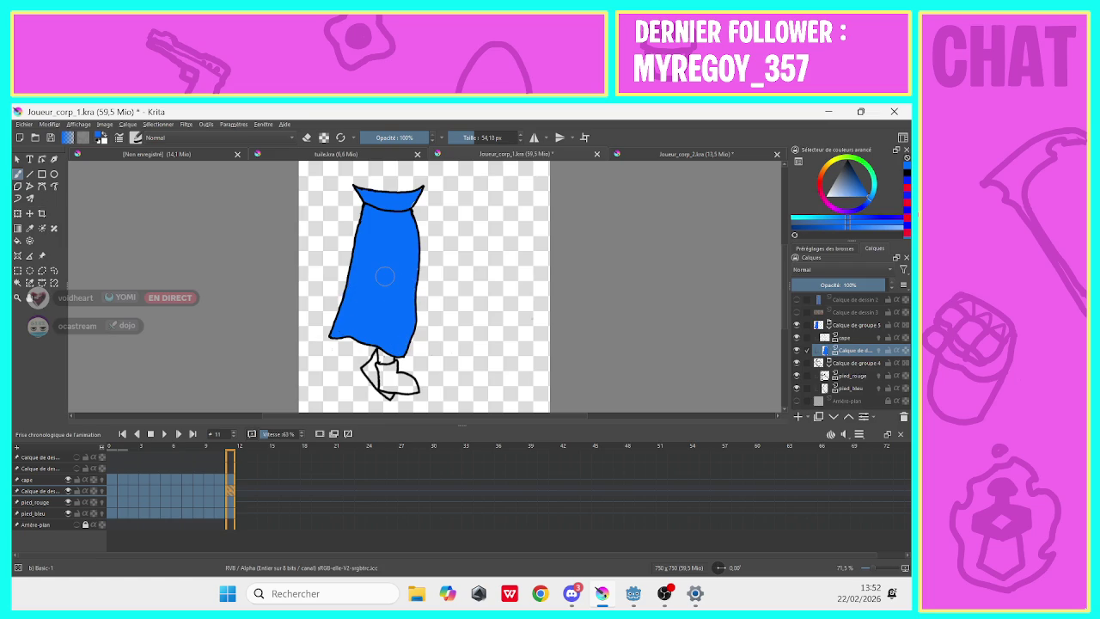
pyautogui.click(207, 490)
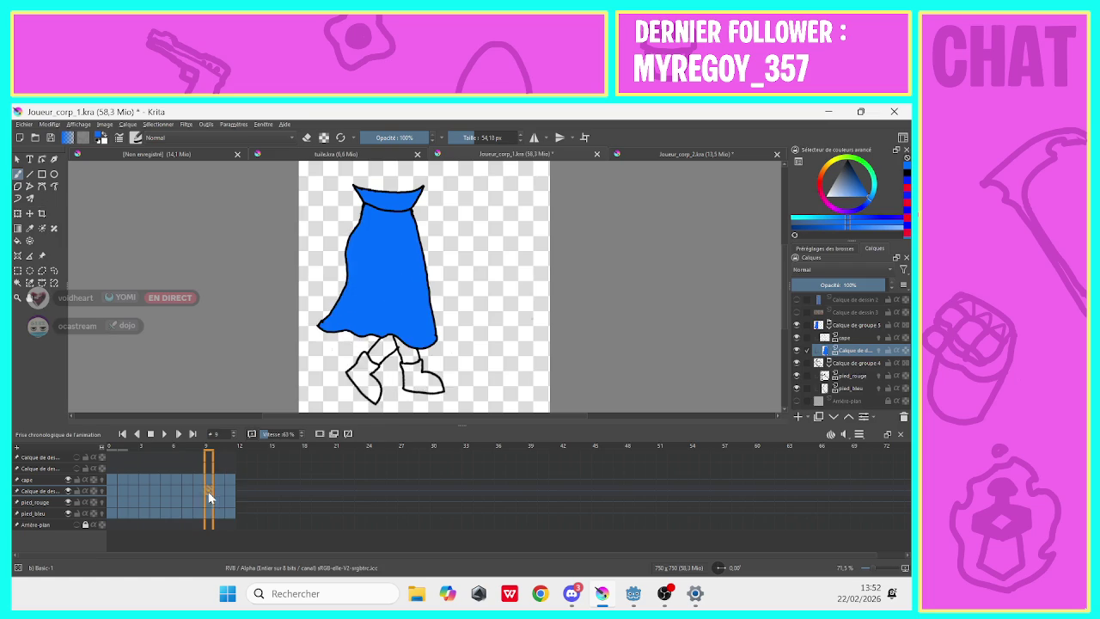
# On frame 0, hide the blue fill layers and show and select Calque de dessin 2.
pyautogui.click(112, 494)
pyautogui.press('Right')
pyautogui.press('Left')
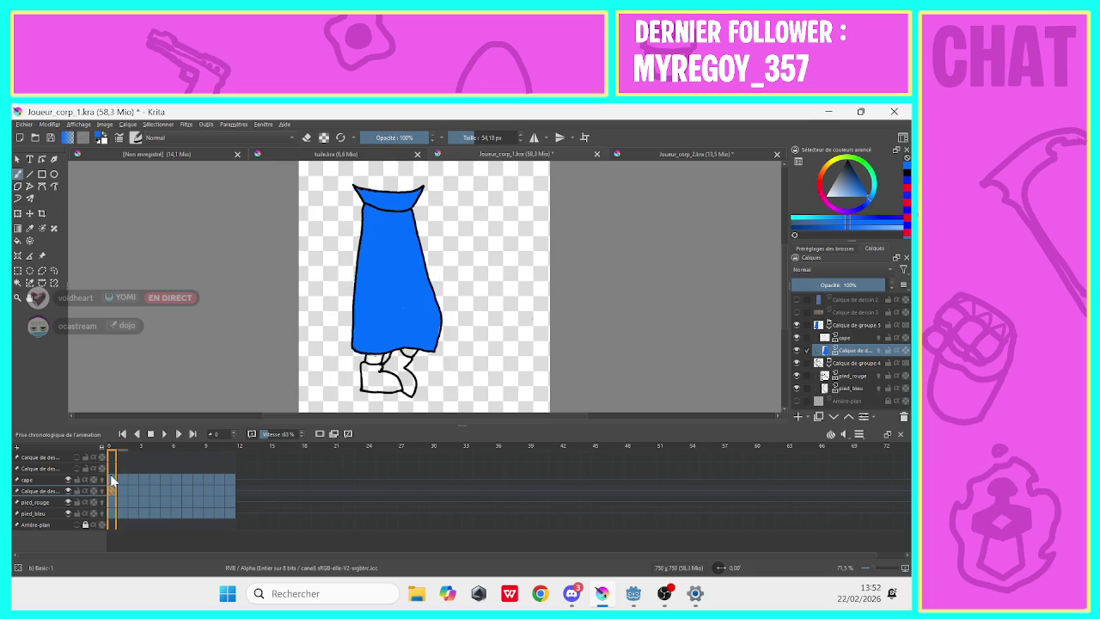
pyautogui.click(797, 350)
pyautogui.click(795, 326)
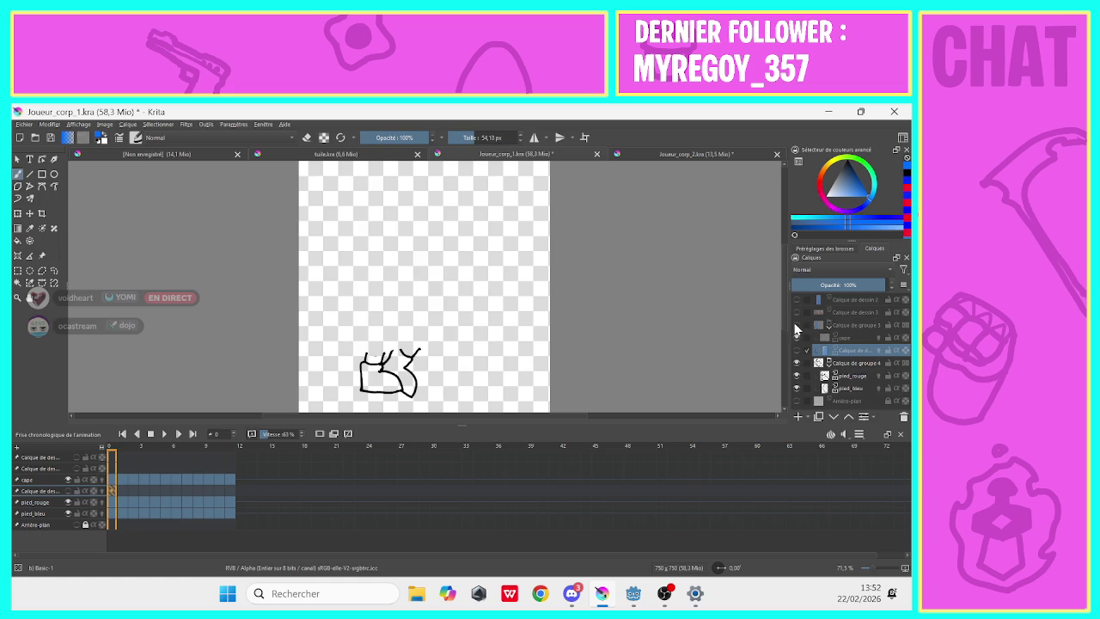
pyautogui.click(797, 299)
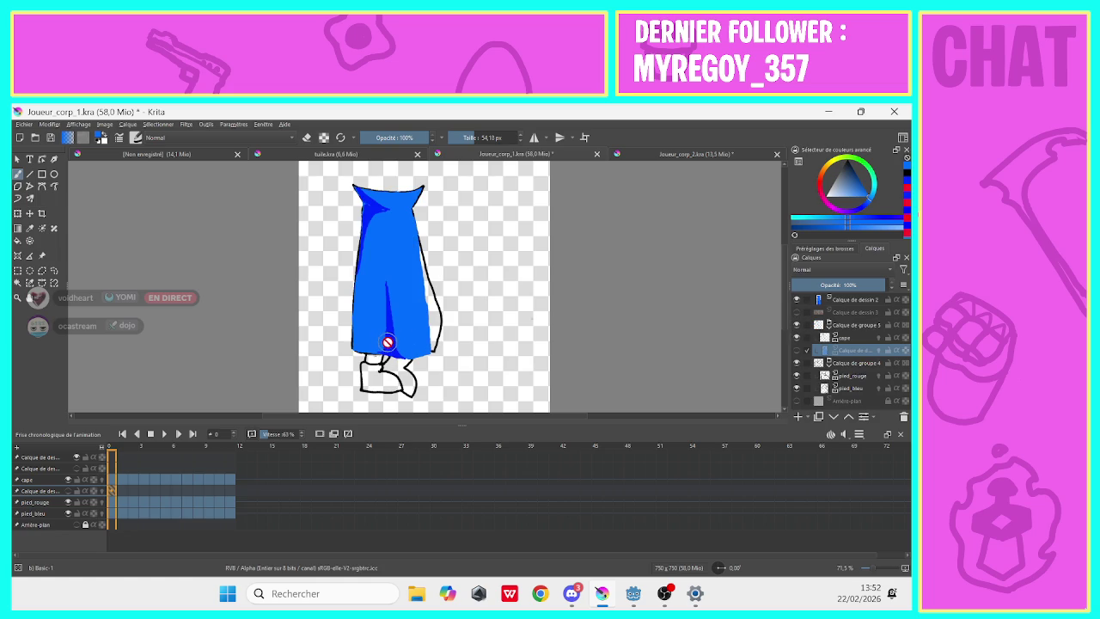
pyautogui.click(829, 300)
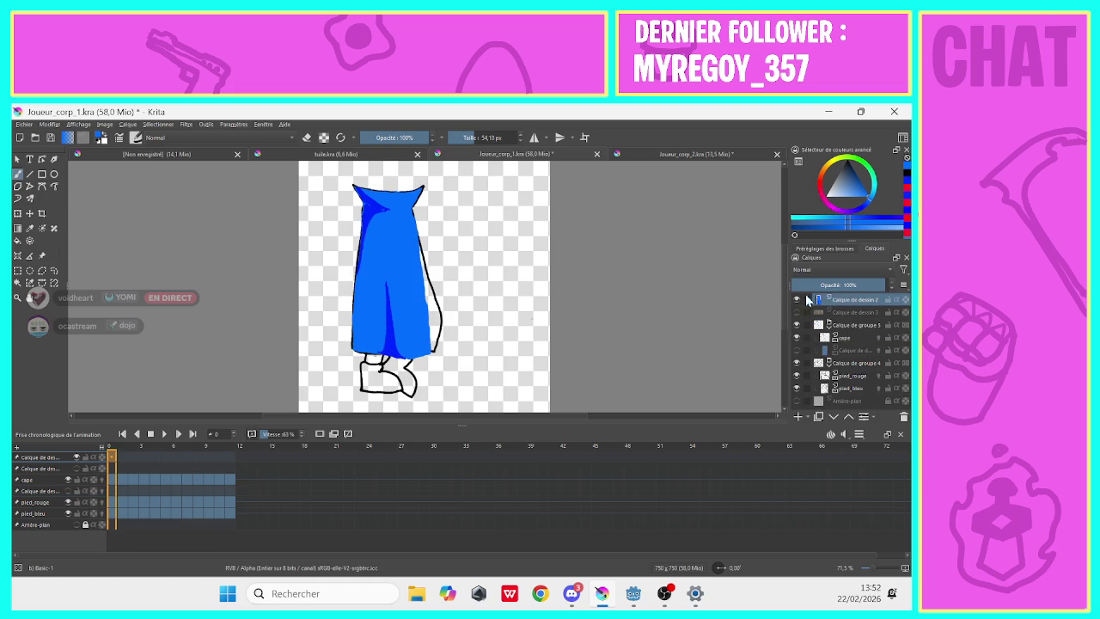
# Sample the reference's darker blue, restore the fill layer, and shrink the brush to 24.54 px.
pyautogui.click(31, 229)
pyautogui.click(393, 340)
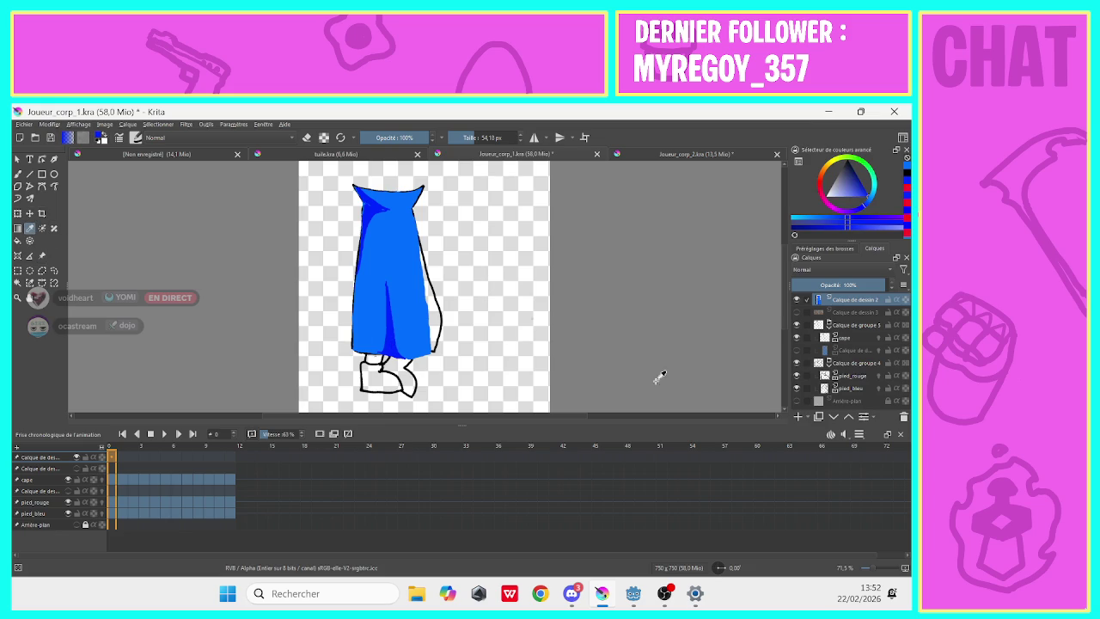
pyautogui.click(832, 339)
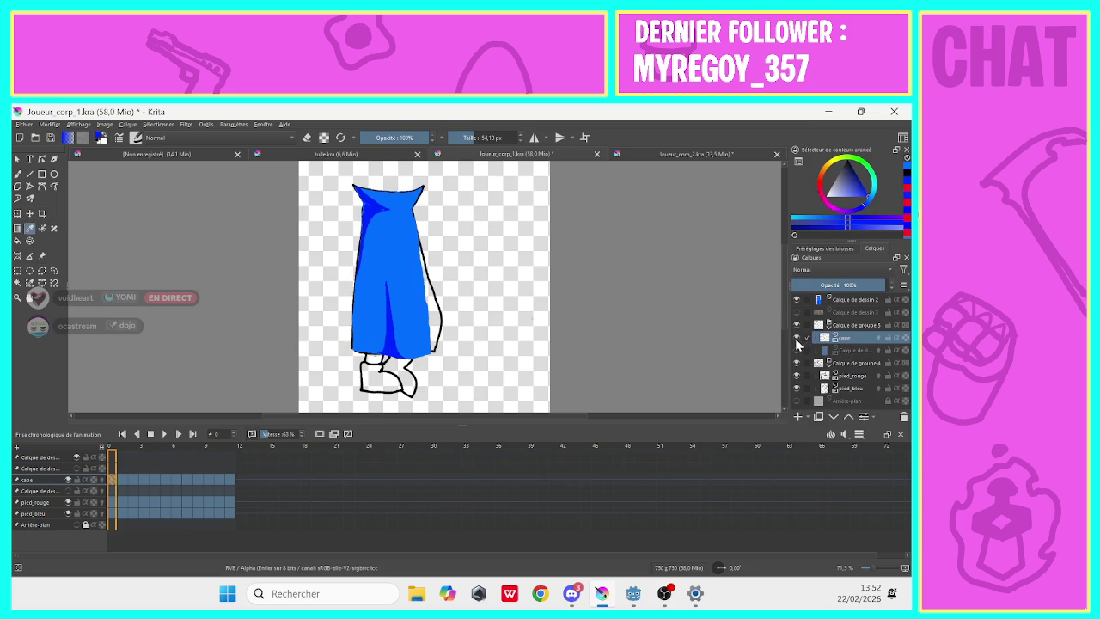
pyautogui.click(796, 300)
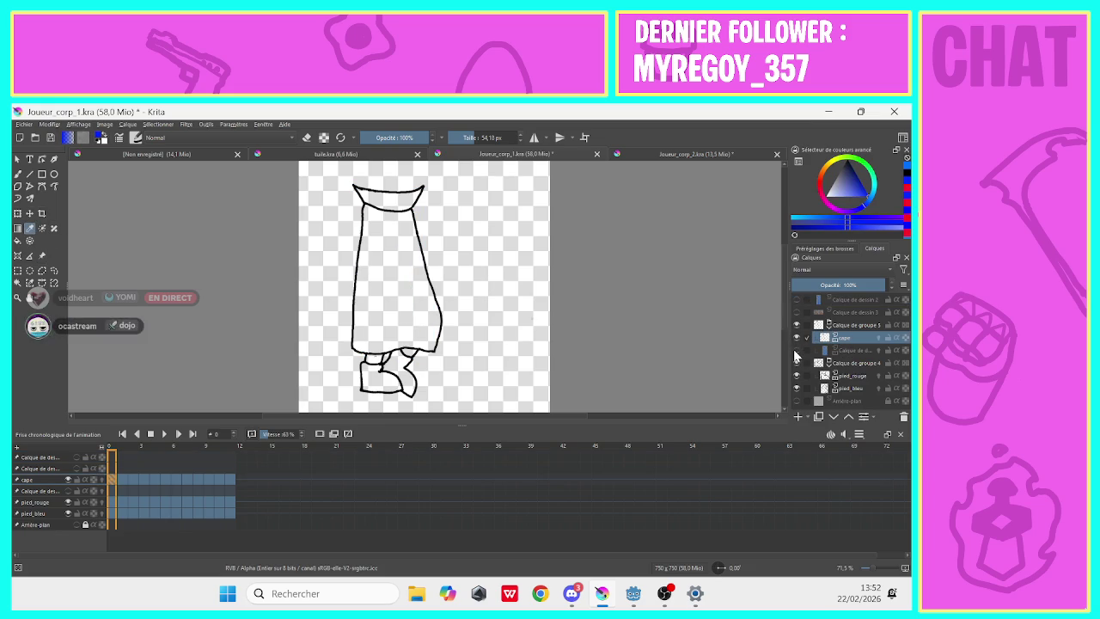
pyautogui.click(796, 350)
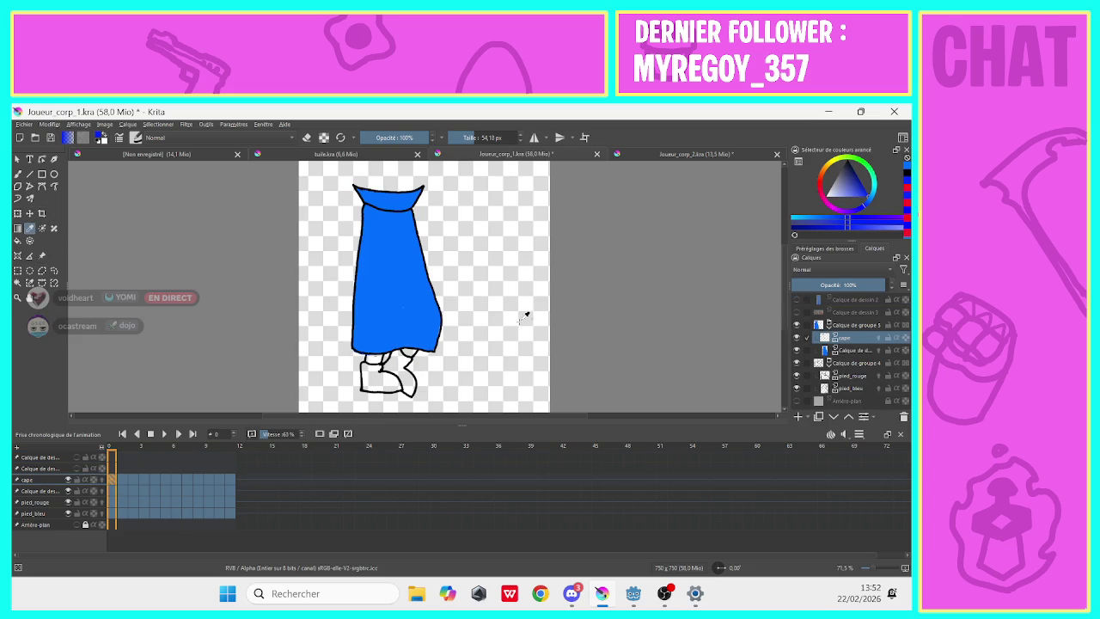
pyautogui.press('b')
pyautogui.click(462, 137)
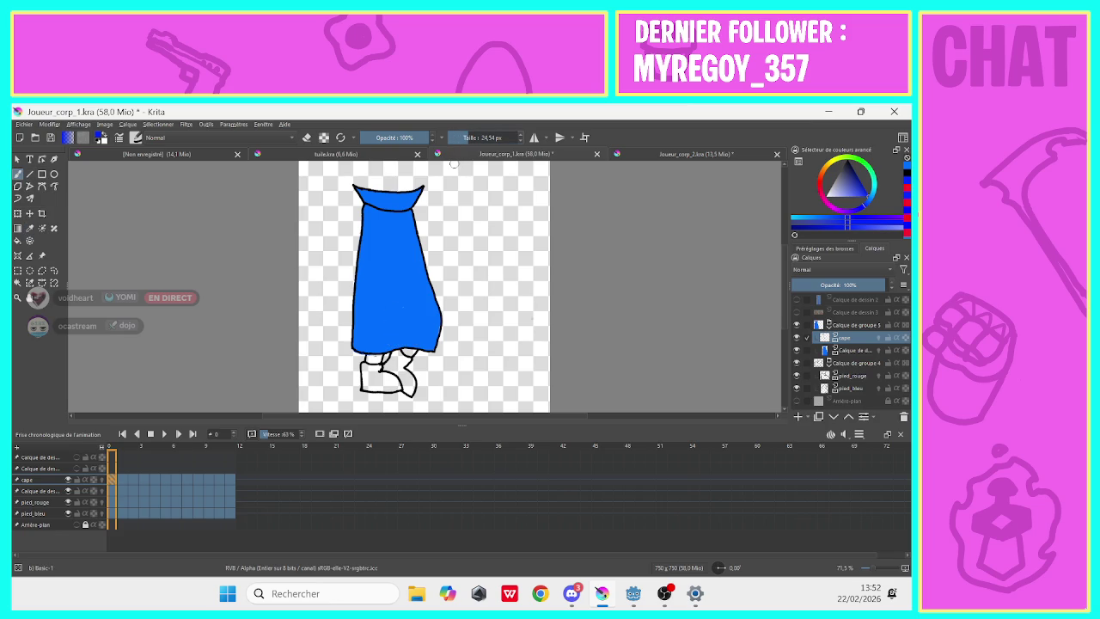
# At 100% zoom, select the cape's fill layer and thin the brush to 5 px.
pyautogui.press('1')
pyautogui.press('[')
pyautogui.press('[')
pyautogui.press('[')
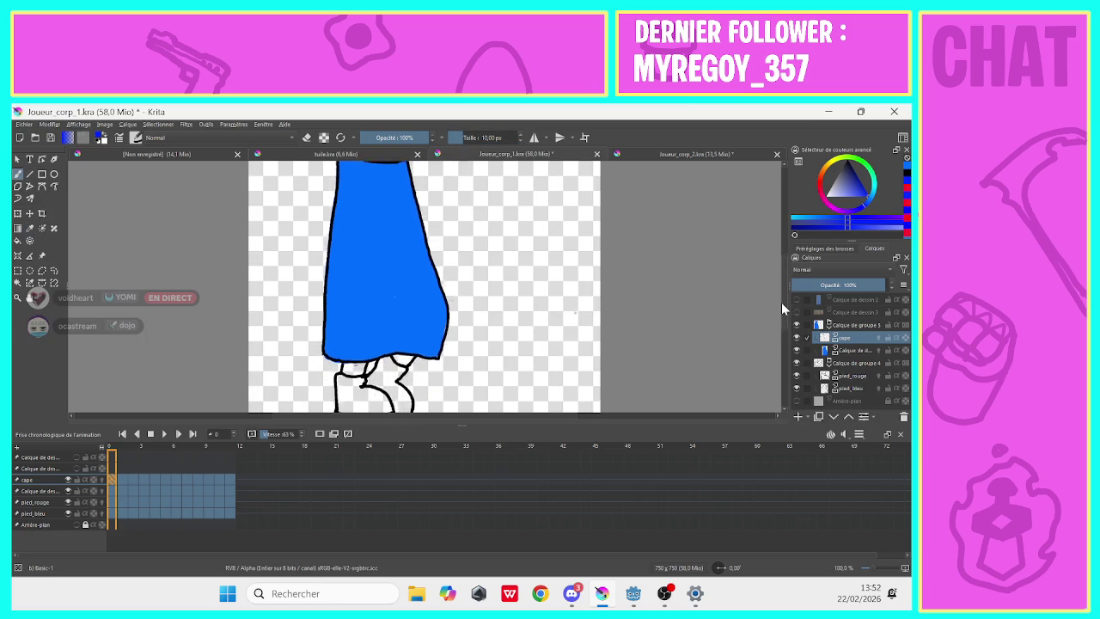
pyautogui.moveTo(368, 352); pyautogui.dragTo(378, 277)
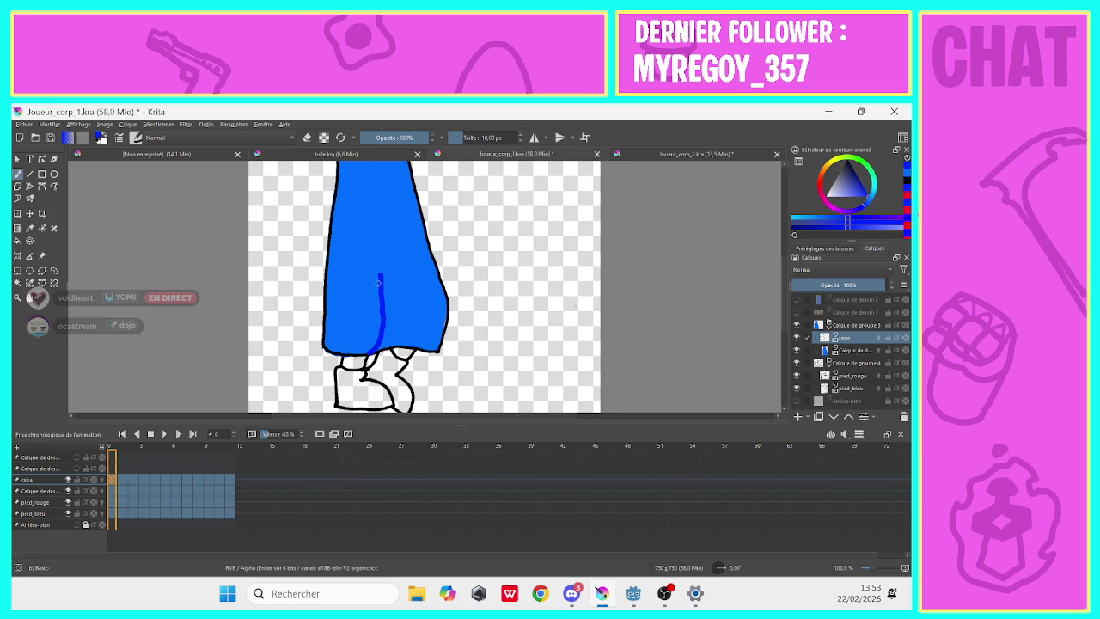
pyautogui.hotkey('ctrl', 'z')
pyautogui.click(873, 350)
pyautogui.click(458, 138)
pyautogui.moveTo(457, 139); pyautogui.dragTo(452, 139)
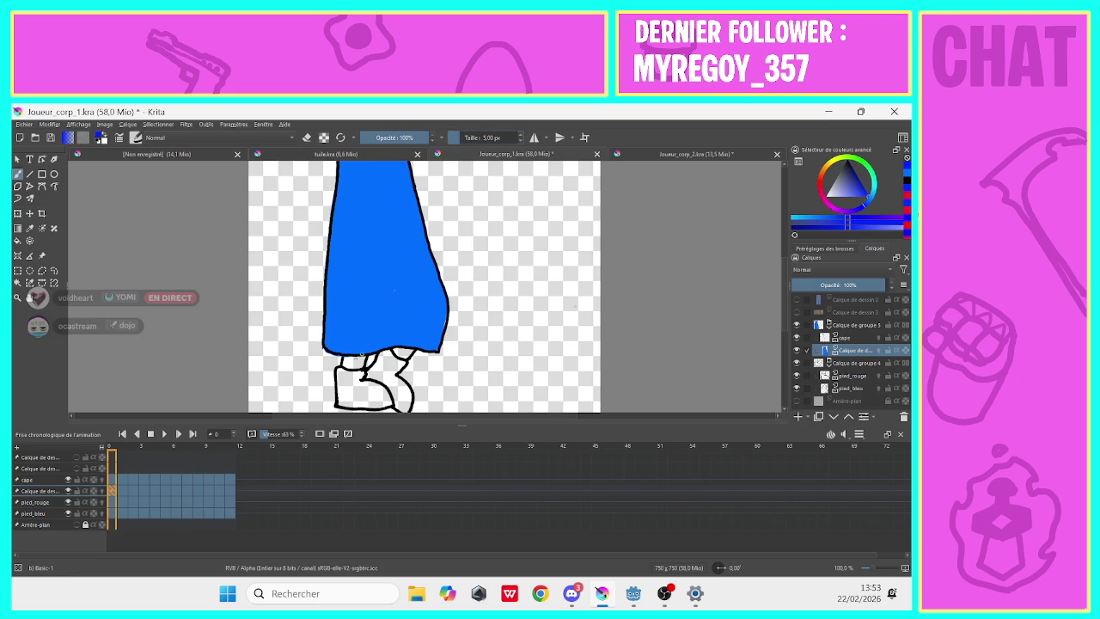
# Paint dark blue folds along the hem, centre and upper-left edge, comparing with Calque de dessin 2.
pyautogui.moveTo(362, 354); pyautogui.dragTo(382, 265)
pyautogui.moveTo(381, 271); pyautogui.dragTo(401, 347)
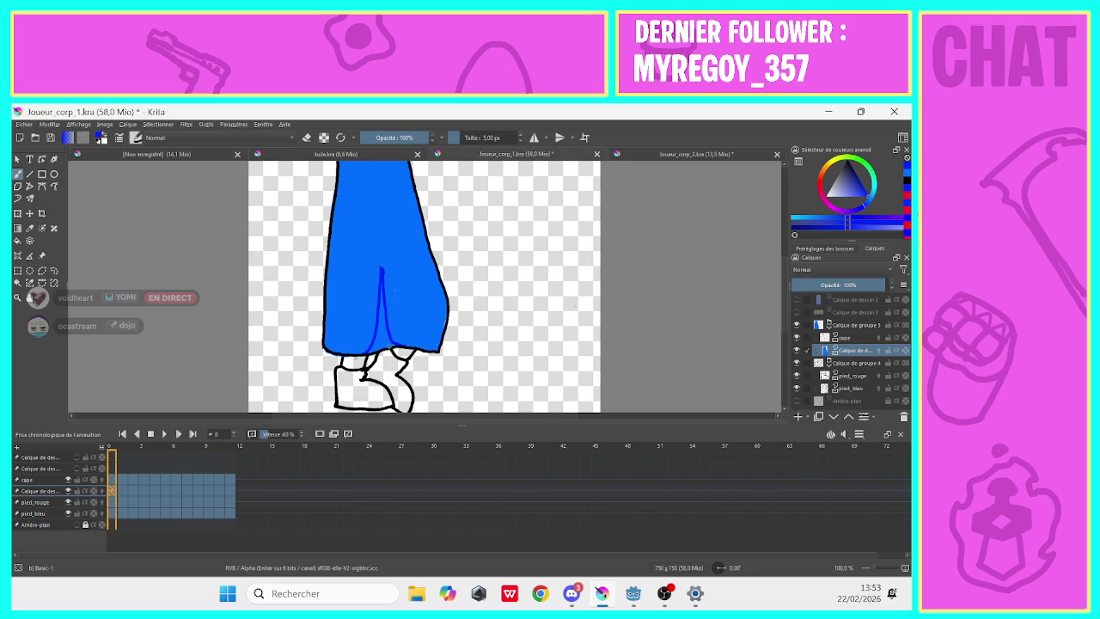
pyautogui.moveTo(397, 345)
pyautogui.mouseDown()
pyautogui.moveTo(371, 352)
pyautogui.moveTo(385, 337)
pyautogui.moveTo(381, 286)
pyautogui.mouseUp()
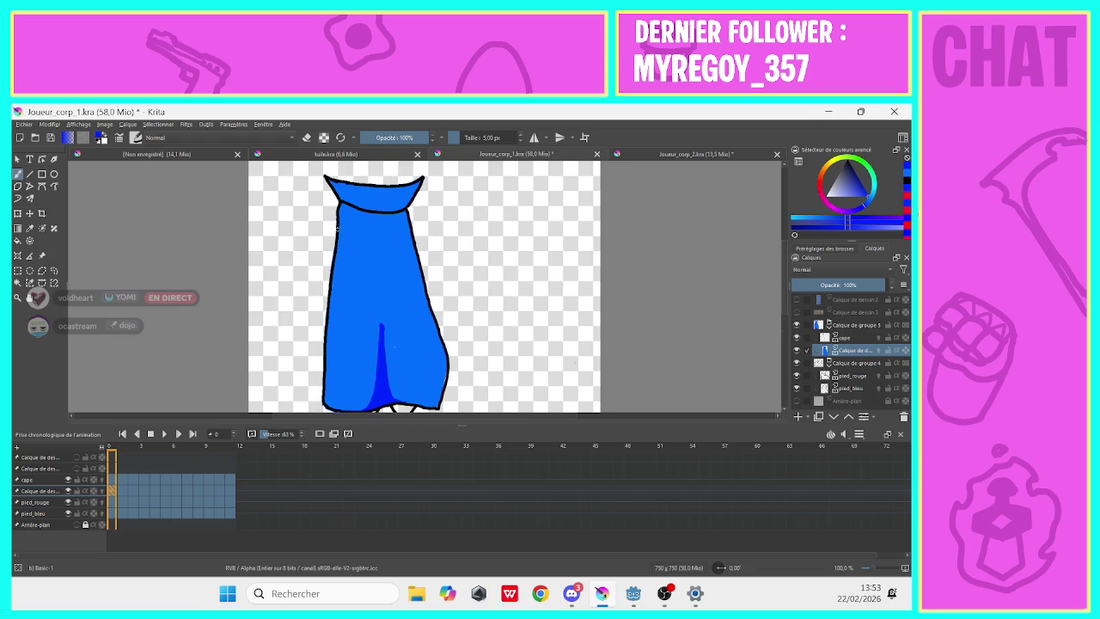
pyautogui.moveTo(338, 225)
pyautogui.mouseDown()
pyautogui.moveTo(352, 204)
pyautogui.moveTo(333, 181)
pyautogui.moveTo(352, 204)
pyautogui.mouseUp()
pyautogui.click(796, 324)
pyautogui.click(795, 299)
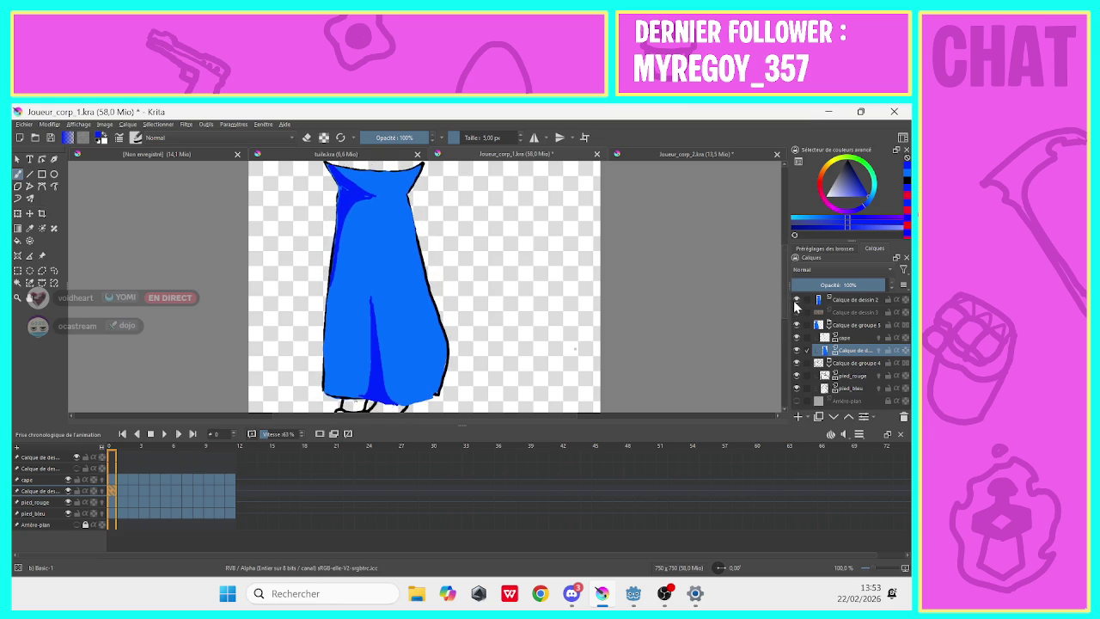
pyautogui.click(795, 300)
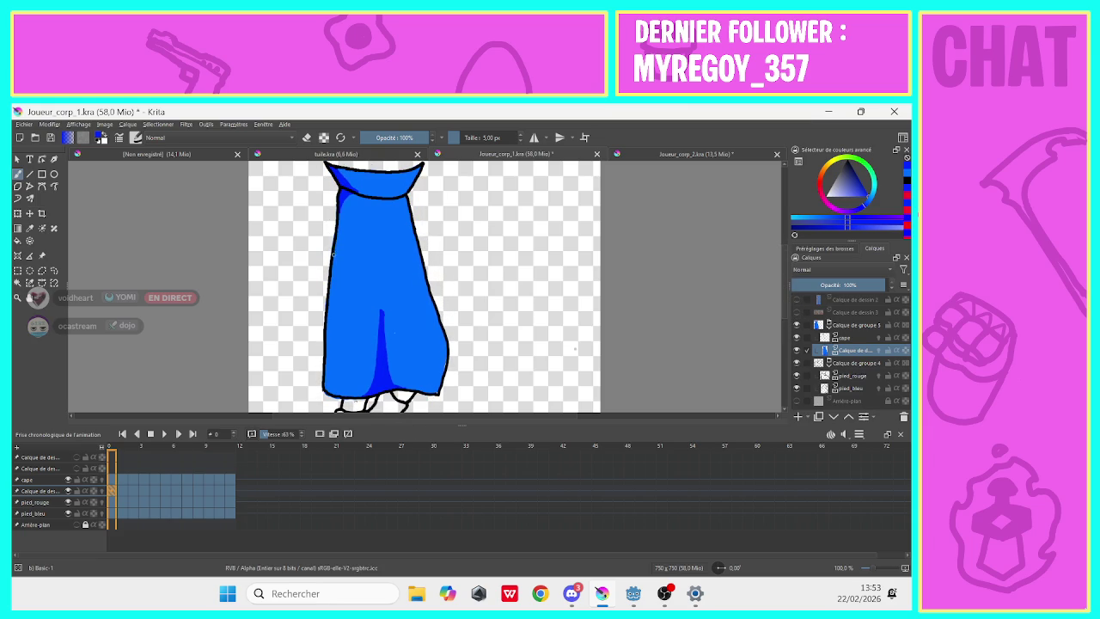
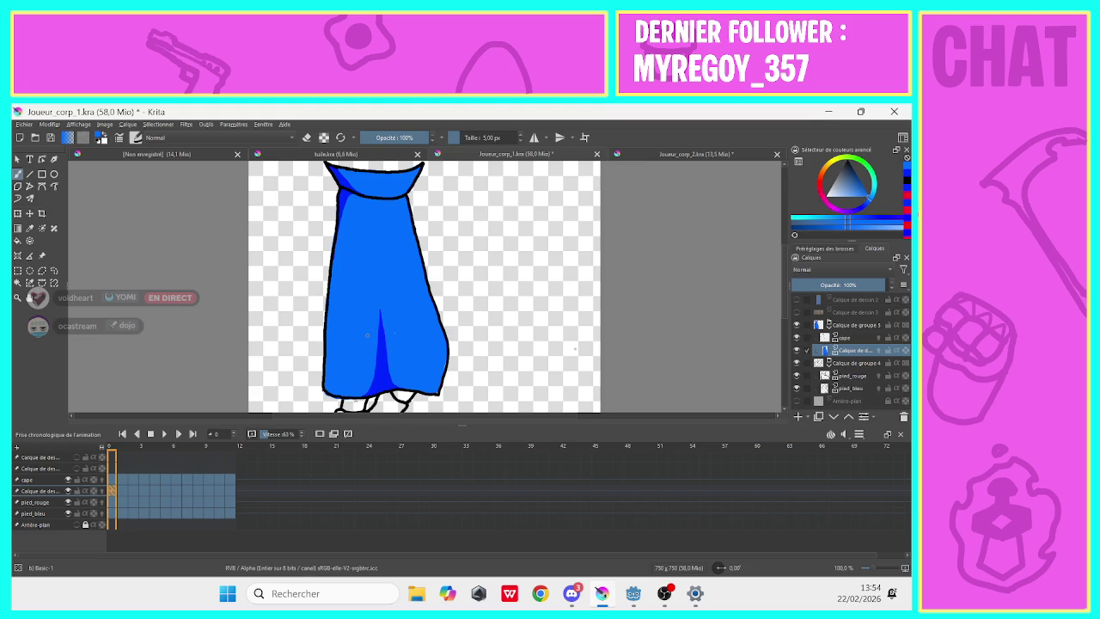
# Shade the frame 0 cape's bottom edge with a darker blue, then advance to frame 1.
pyautogui.scroll(-3, 367, 334)
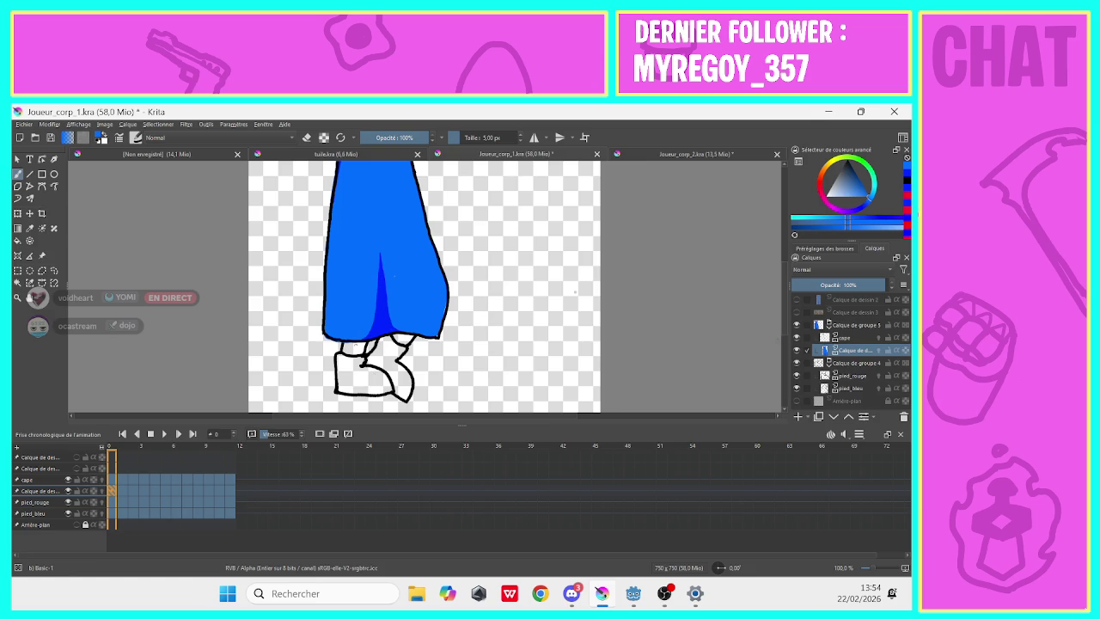
pyautogui.click(905, 182)
pyautogui.moveTo(377, 309)
pyautogui.mouseDown()
pyautogui.moveTo(330, 336)
pyautogui.moveTo(359, 336)
pyautogui.mouseUp()
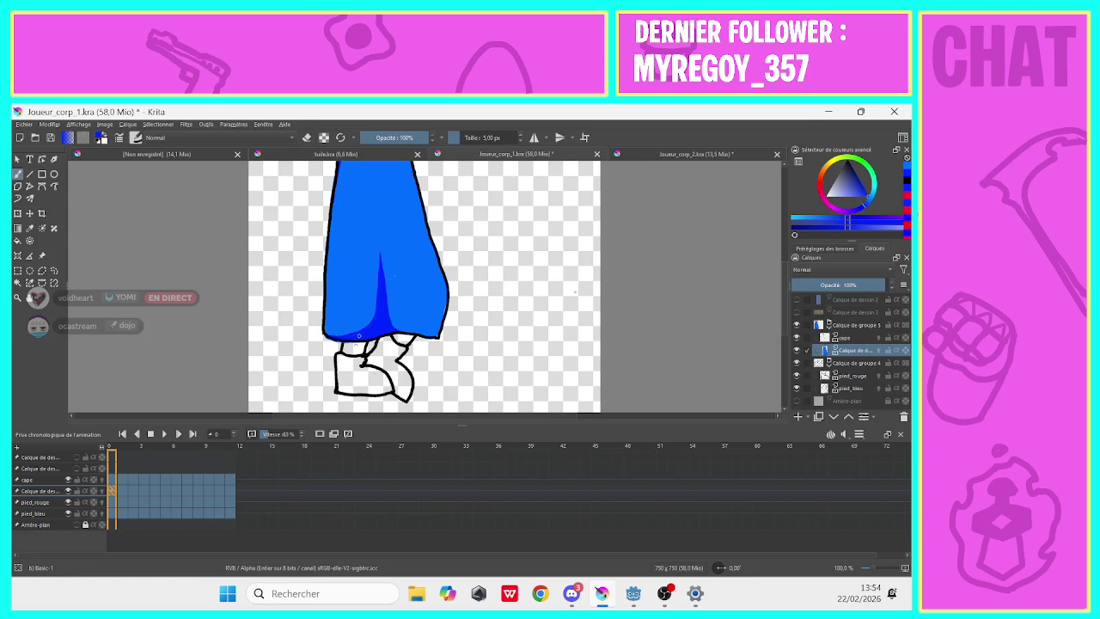
pyautogui.press('e')
pyautogui.click(117, 495)
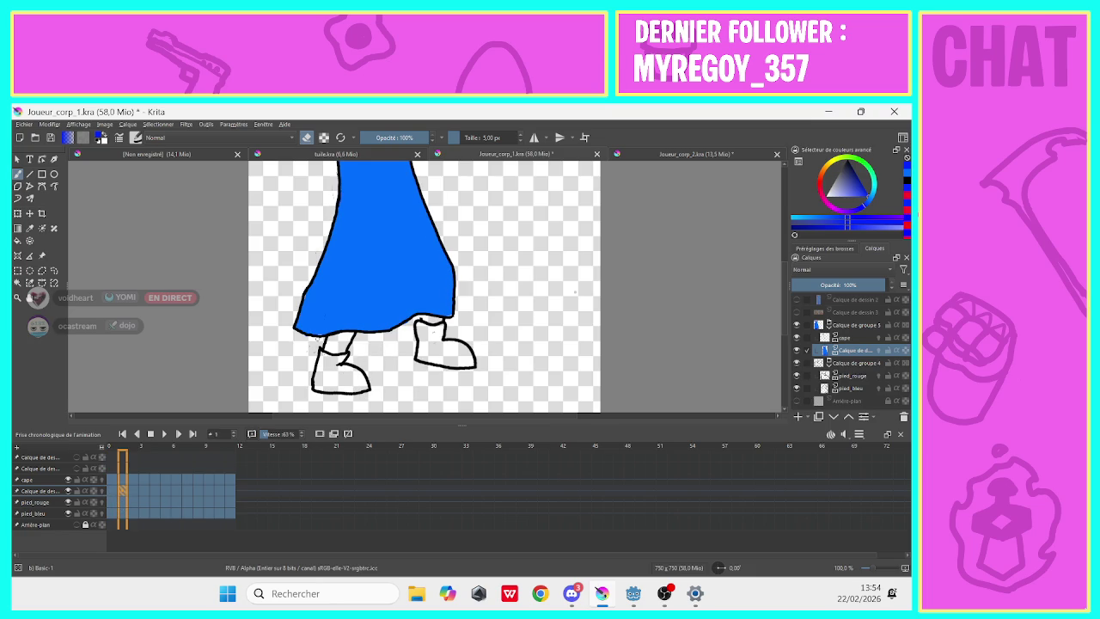
# Shade the frame 1 cape's lower-right and lower-left folds in dark blue.
pyautogui.press('e')
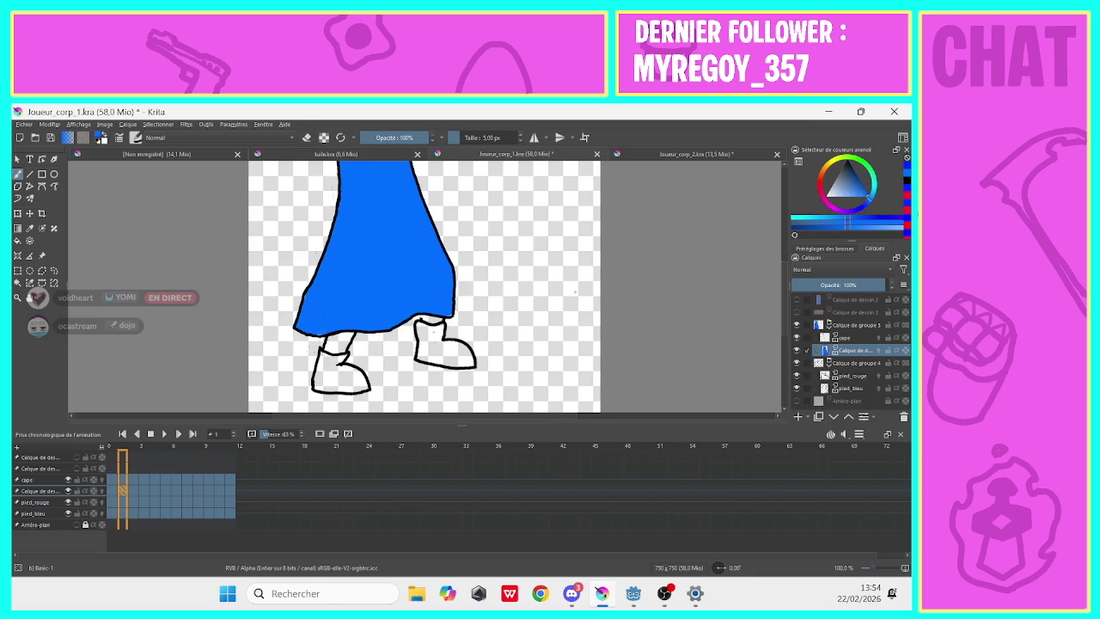
pyautogui.scroll(3, 777, 301)
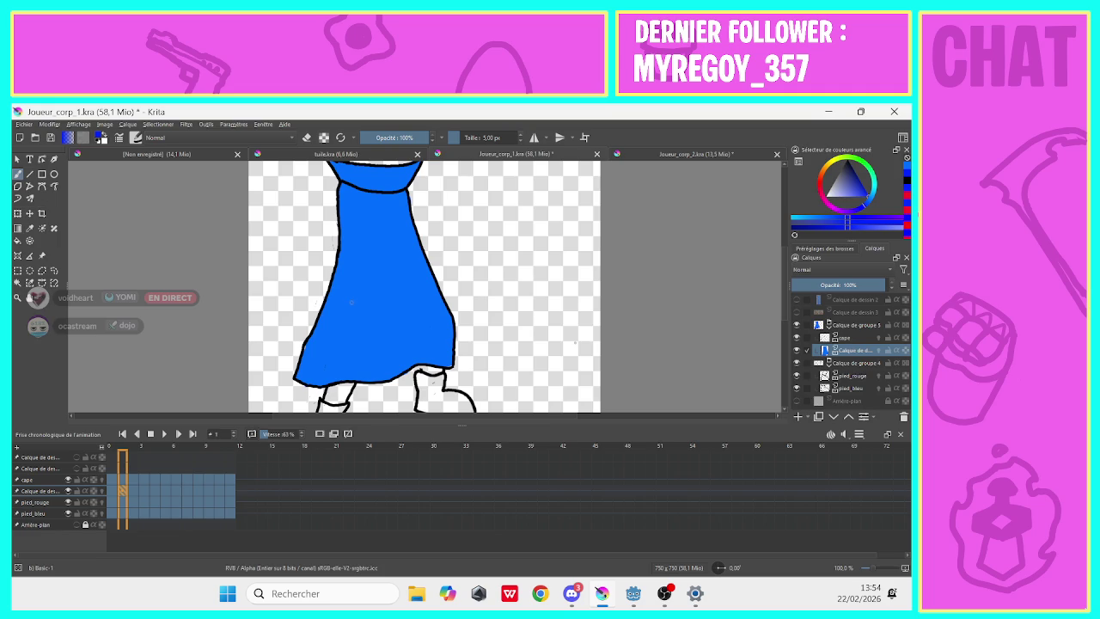
pyautogui.moveTo(407, 376)
pyautogui.mouseDown()
pyautogui.moveTo(417, 324)
pyautogui.moveTo(420, 365)
pyautogui.moveTo(415, 339)
pyautogui.mouseUp()
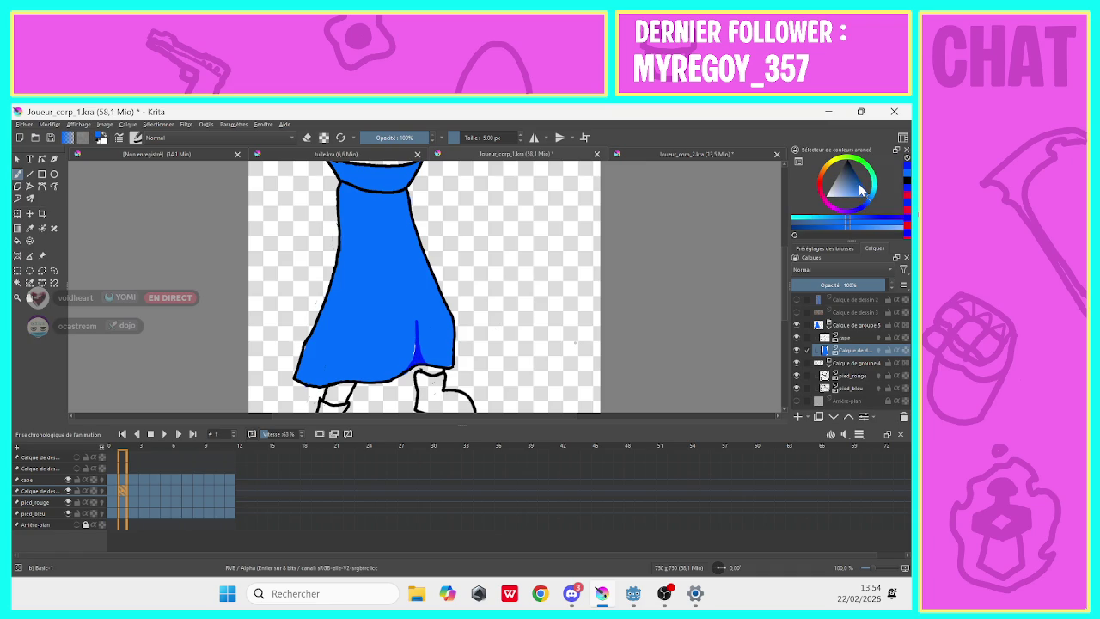
pyautogui.moveTo(414, 357); pyautogui.dragTo(415, 341)
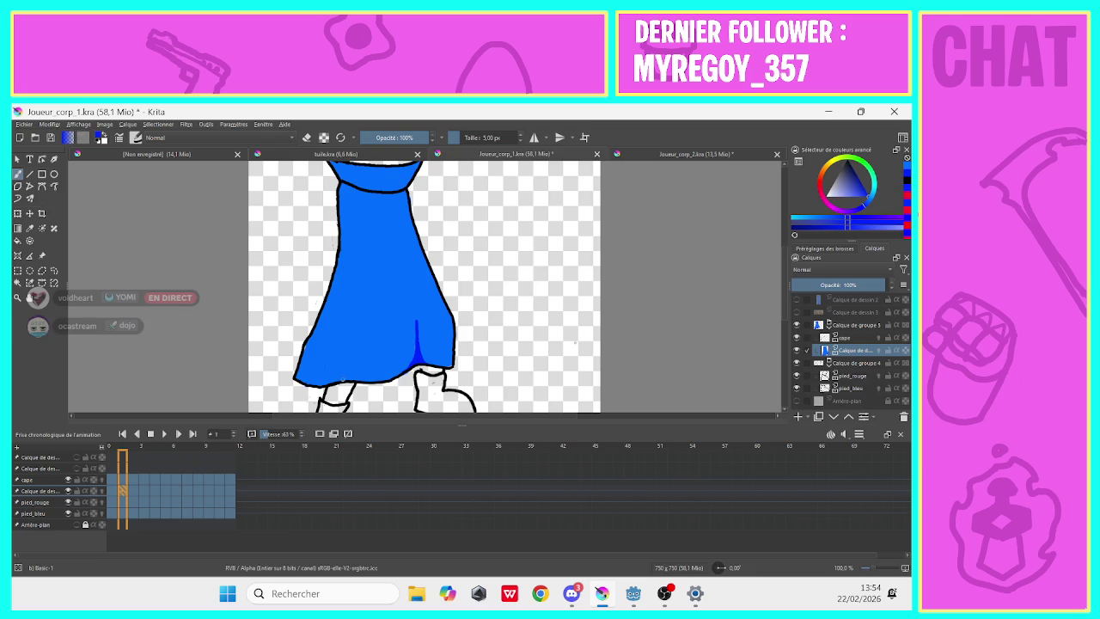
pyautogui.moveTo(335, 380)
pyautogui.mouseDown()
pyautogui.moveTo(356, 349)
pyautogui.moveTo(379, 380)
pyautogui.mouseUp()
# With a darker blue, shade the cape's upper-left edge and collar, erasing and repainting one spot.
pyautogui.click(869, 198)
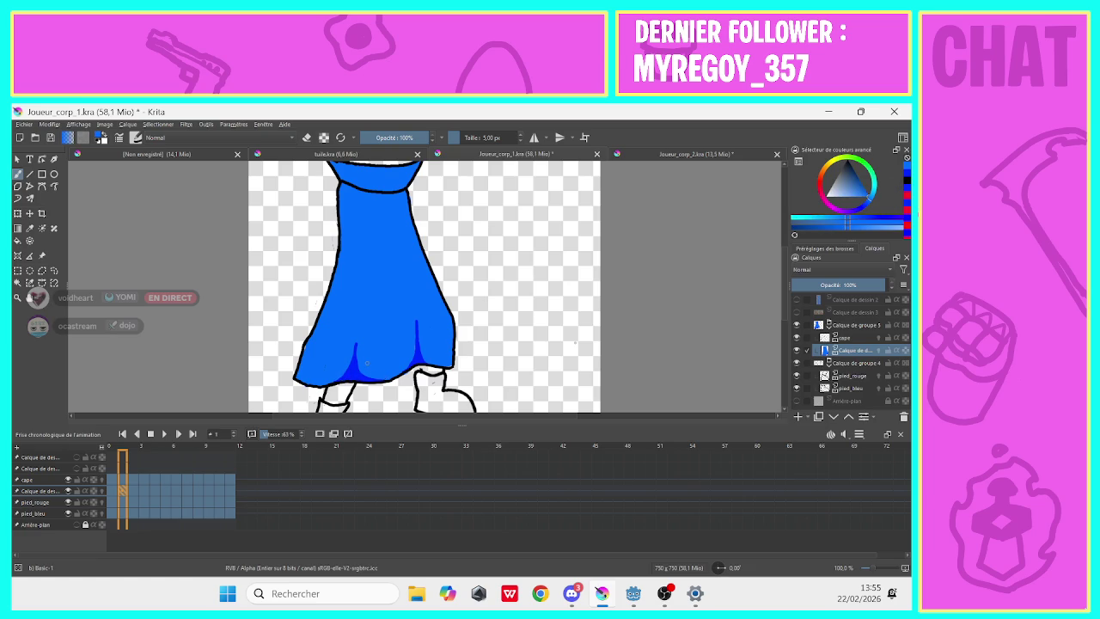
pyautogui.keyDown('ctrl'); pyautogui.click(324, 331); pyautogui.keyUp('ctrl')
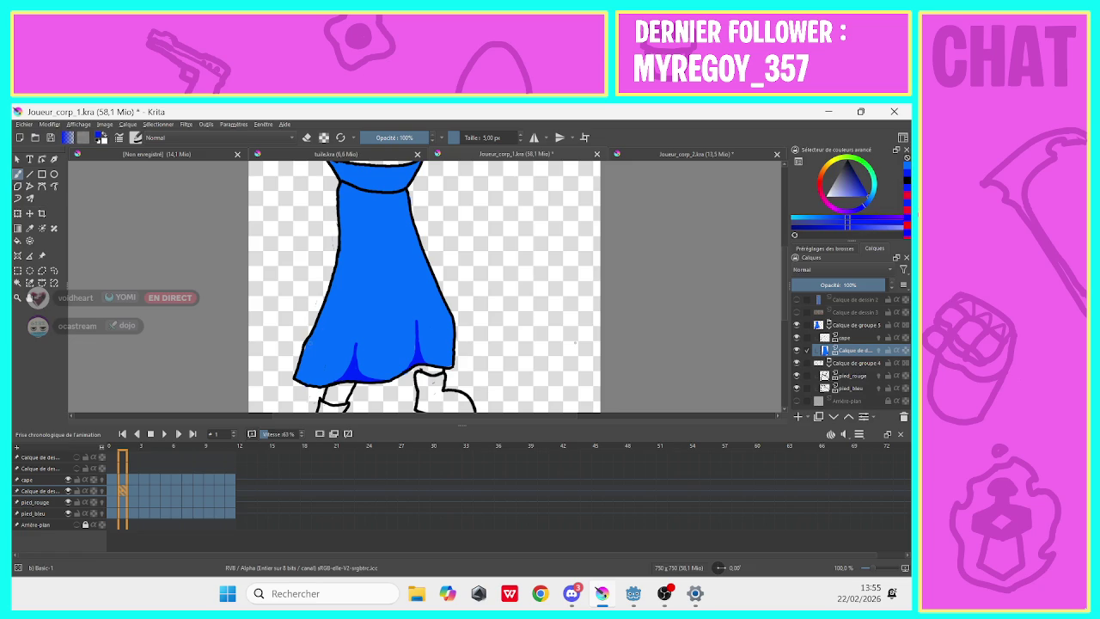
pyautogui.moveTo(338, 216)
pyautogui.mouseDown()
pyautogui.moveTo(349, 186)
pyautogui.moveTo(339, 238)
pyautogui.mouseUp()
pyautogui.press('e')
pyautogui.moveTo(346, 171); pyautogui.dragTo(359, 188)
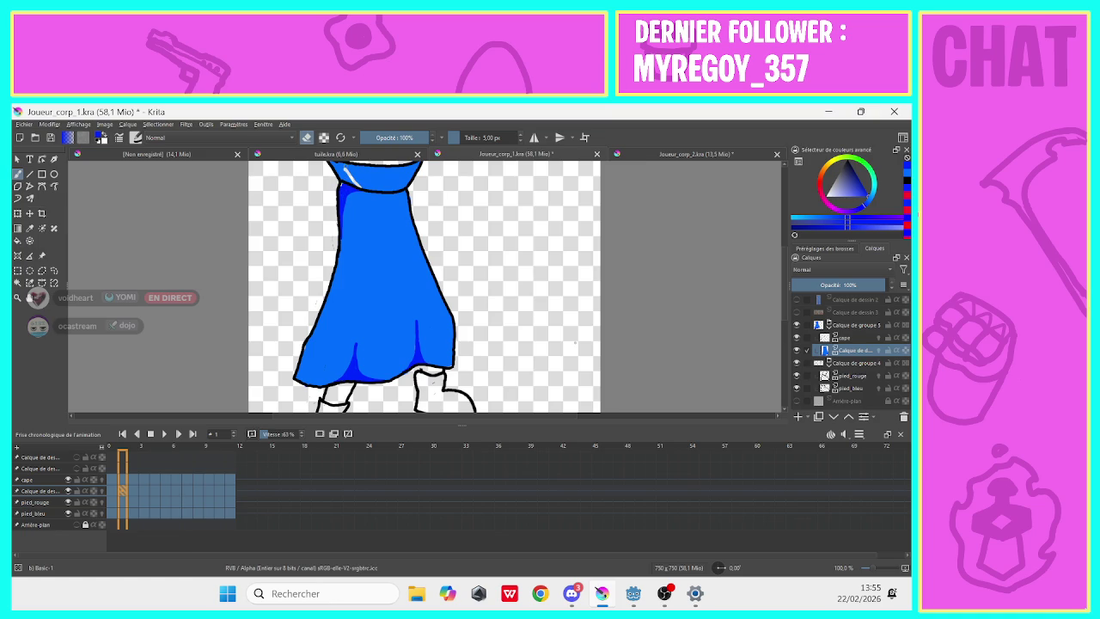
pyautogui.scroll(1, 782, 257)
pyautogui.scroll(2, 783, 258)
pyautogui.click(306, 138)
pyautogui.moveTo(358, 262); pyautogui.dragTo(334, 239)
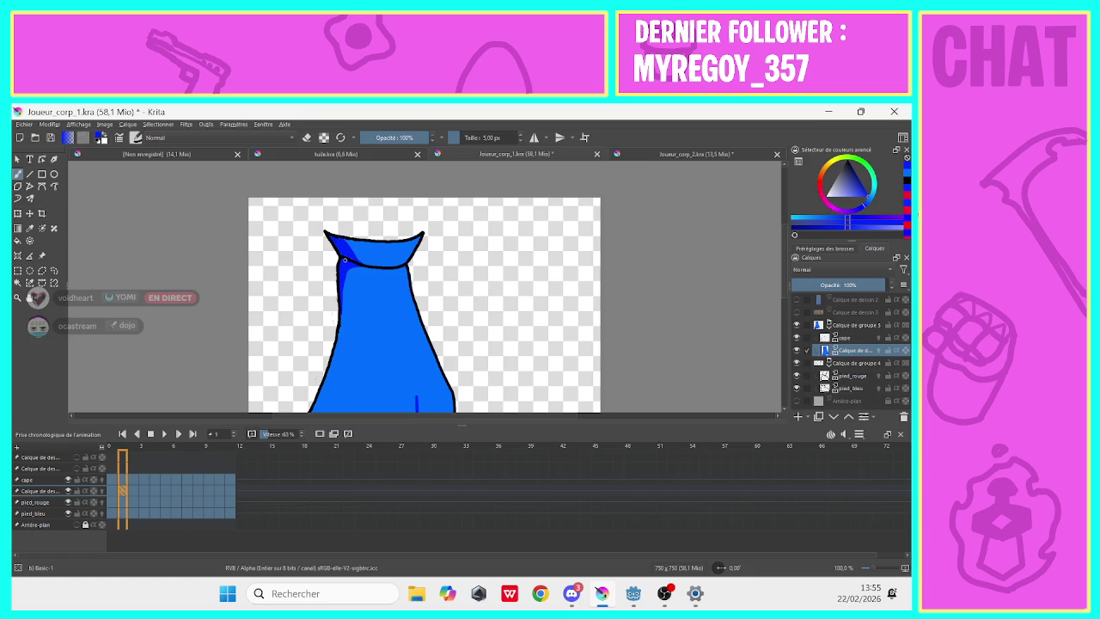
pyautogui.moveTo(338, 241); pyautogui.dragTo(332, 233)
# Play and stop the walk-cycle preview, then step through frames 0 and 1 to frame 2.
pyautogui.press('space')
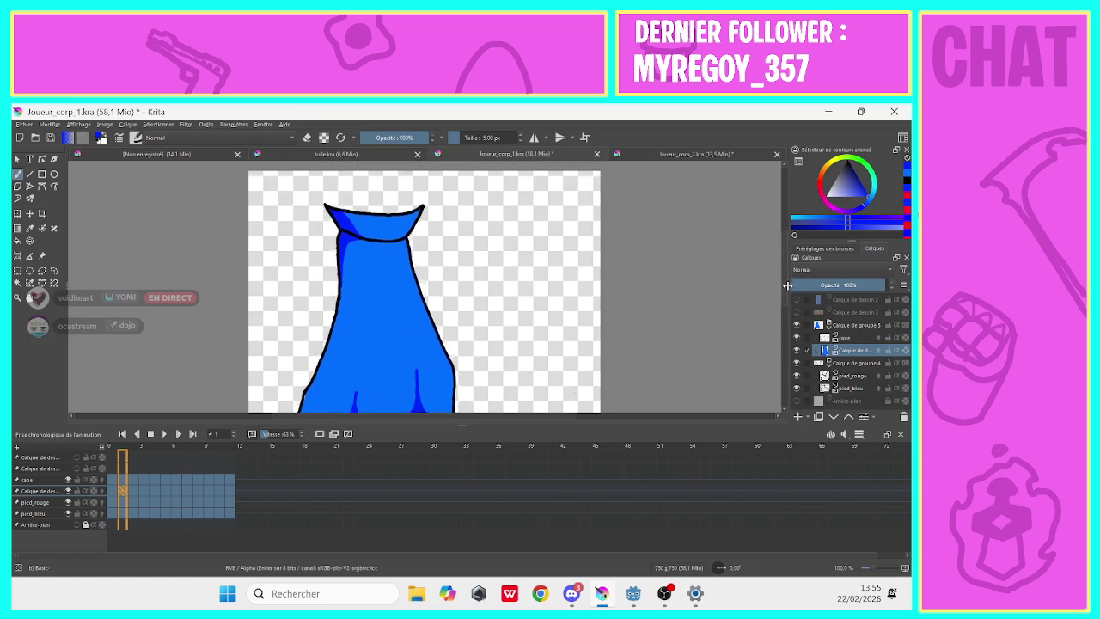
pyautogui.press('space')
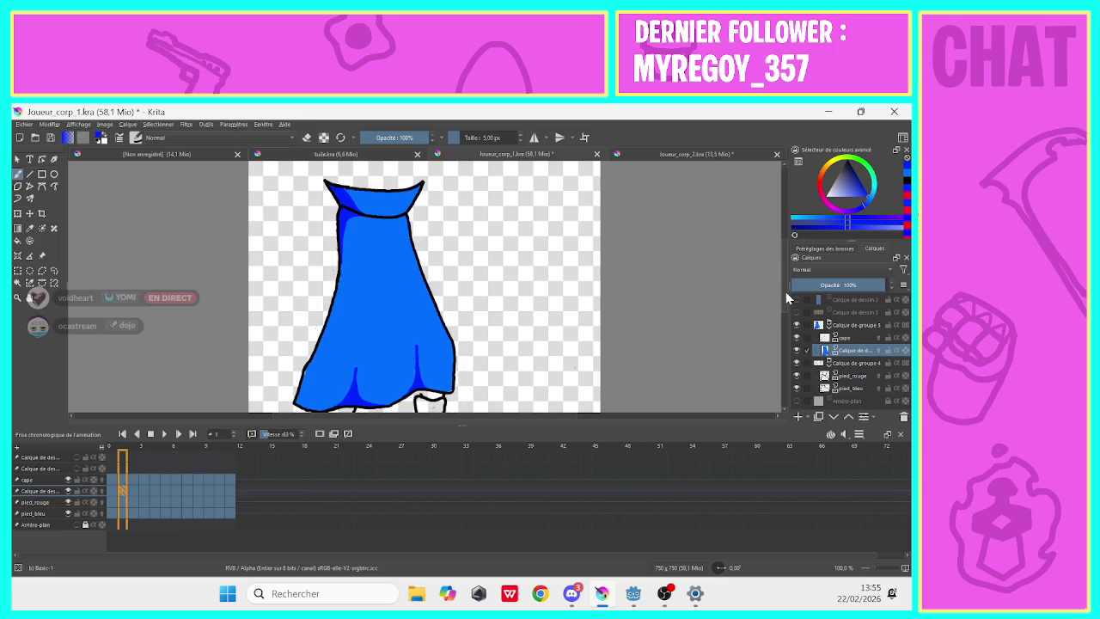
pyautogui.click(115, 495)
pyautogui.click(121, 496)
pyautogui.click(135, 495)
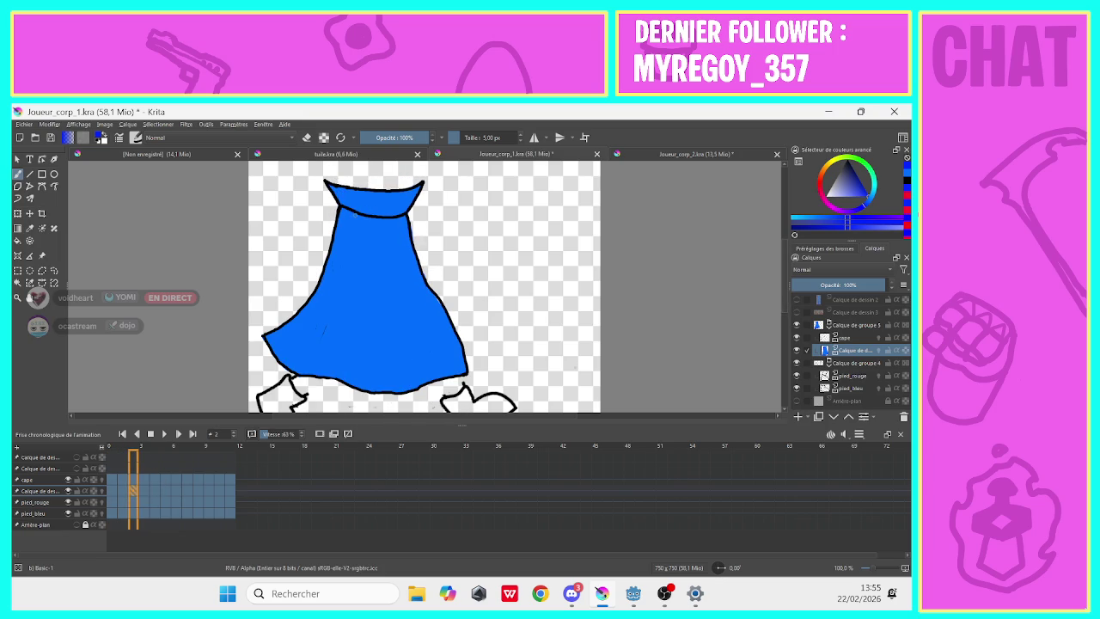
# Shade the frame 2 cape's left edge, collar side and an inner curved fold in dark blue.
pyautogui.moveTo(341, 219)
pyautogui.mouseDown()
pyautogui.moveTo(325, 266)
pyautogui.moveTo(353, 216)
pyautogui.moveTo(342, 222)
pyautogui.moveTo(363, 215)
pyautogui.moveTo(341, 210)
pyautogui.mouseUp()
pyautogui.moveTo(352, 204); pyautogui.dragTo(333, 187)
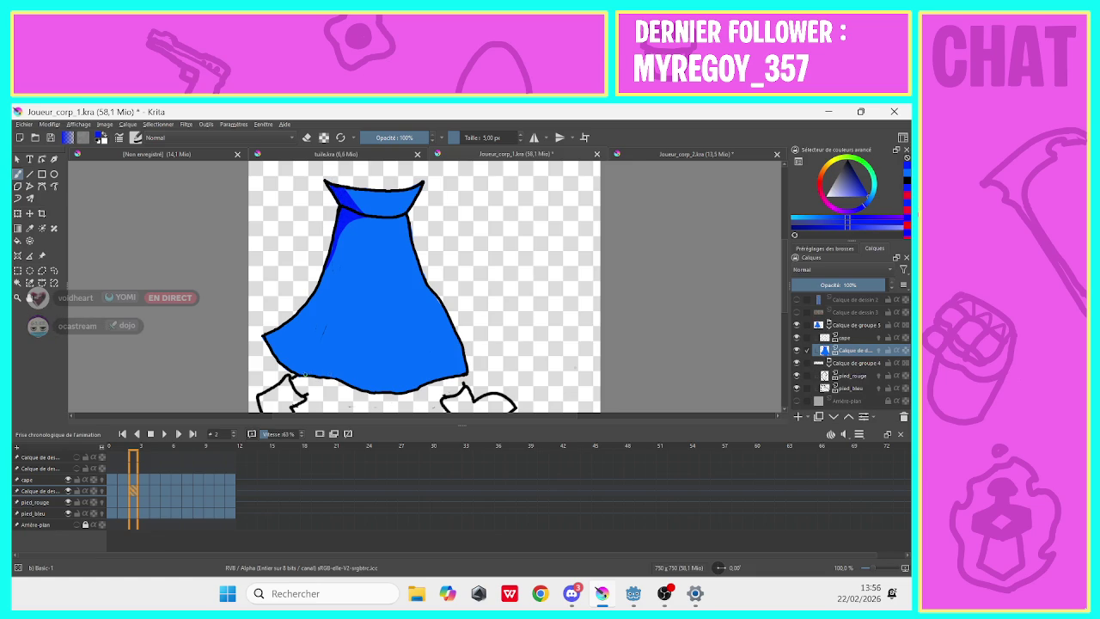
pyautogui.moveTo(320, 371)
pyautogui.mouseDown()
pyautogui.moveTo(338, 344)
pyautogui.moveTo(346, 383)
pyautogui.moveTo(339, 365)
pyautogui.moveTo(329, 373)
pyautogui.mouseUp()
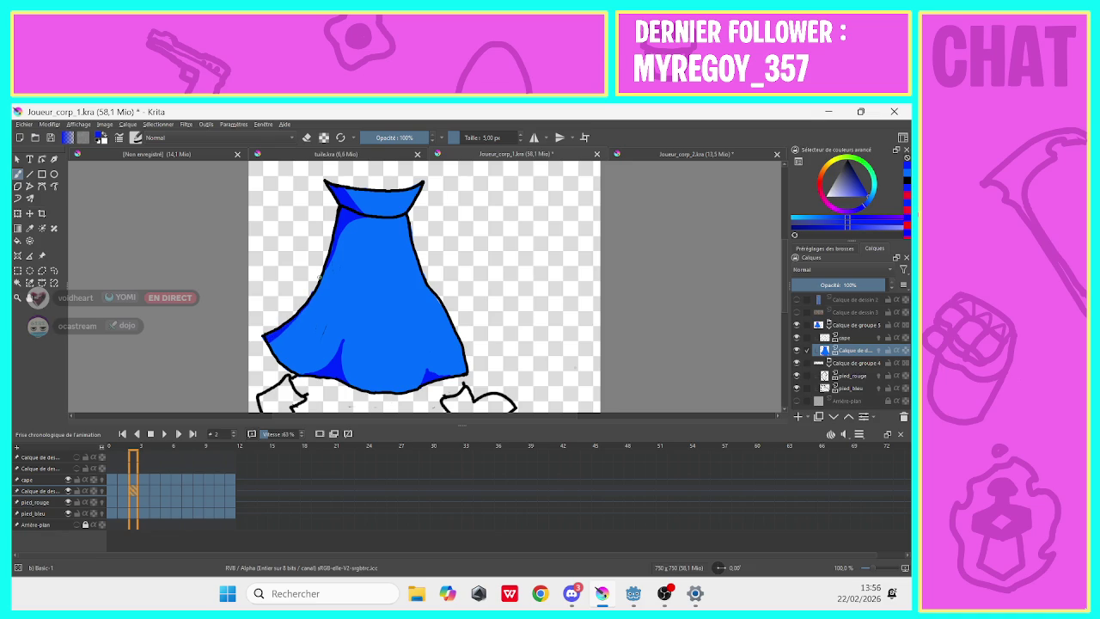
pyautogui.click(140, 491)
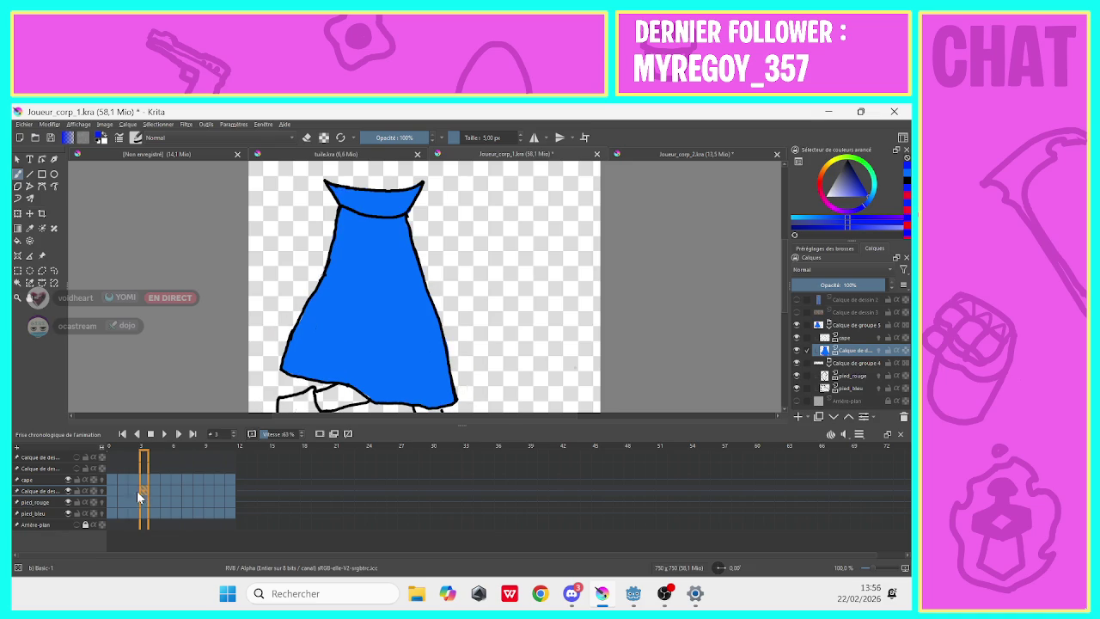
# Give the frame 3 cape a hem fold line plus dark-blue shading by the collar, bottom and left edges.
pyautogui.moveTo(361, 392)
pyautogui.mouseDown()
pyautogui.moveTo(347, 346)
pyautogui.moveTo(345, 377)
pyautogui.moveTo(330, 382)
pyautogui.moveTo(359, 389)
pyautogui.moveTo(346, 374)
pyautogui.mouseUp()
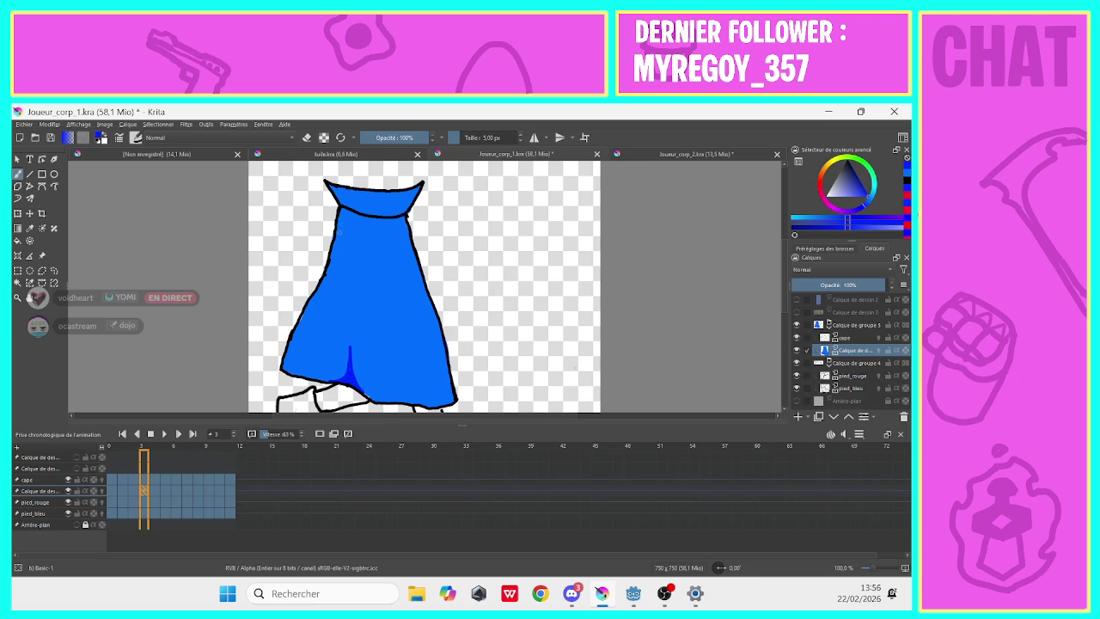
pyautogui.moveTo(331, 255)
pyautogui.mouseDown()
pyautogui.moveTo(341, 225)
pyautogui.moveTo(361, 213)
pyautogui.moveTo(338, 232)
pyautogui.moveTo(338, 185)
pyautogui.mouseUp()
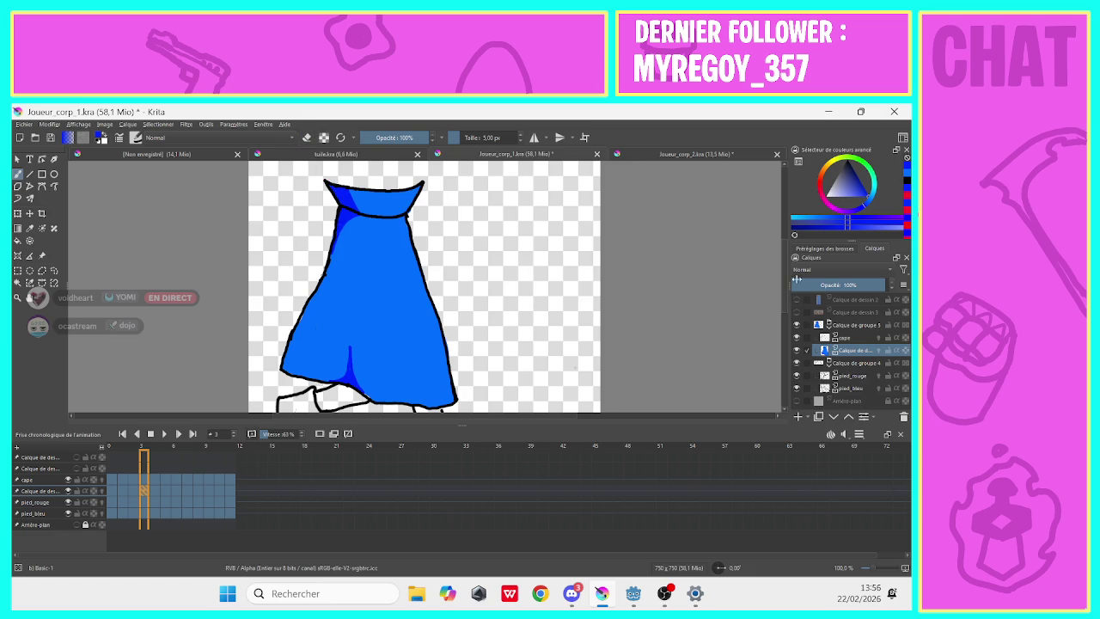
pyautogui.moveTo(786, 292); pyautogui.dragTo(786, 310)
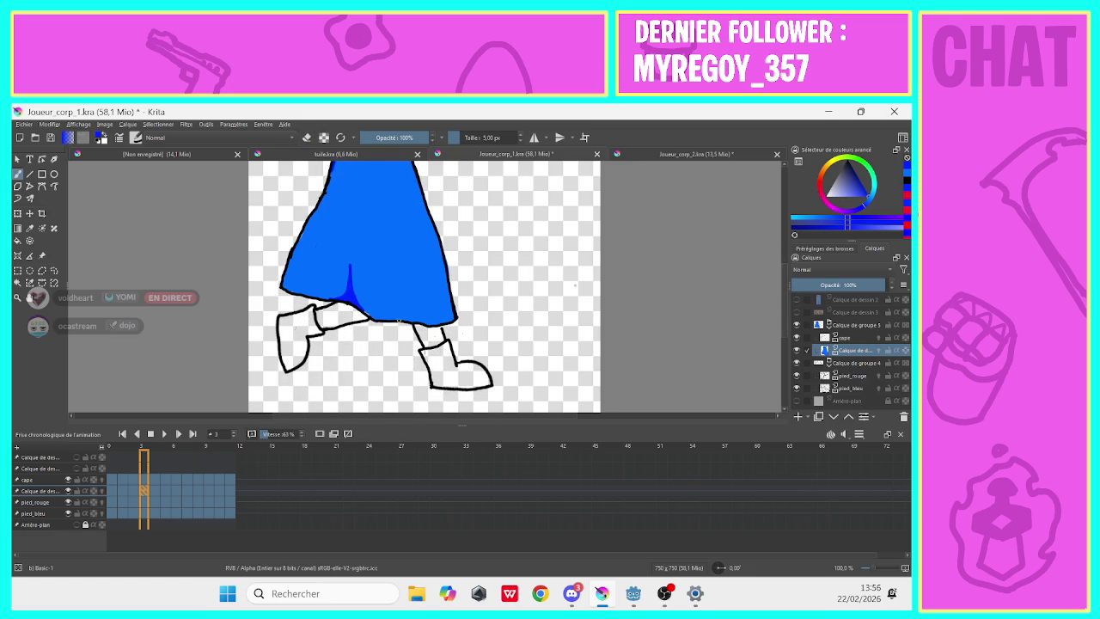
pyautogui.moveTo(400, 320); pyautogui.dragTo(421, 323)
pyautogui.moveTo(407, 307); pyautogui.dragTo(444, 316)
pyautogui.moveTo(790, 305); pyautogui.dragTo(786, 334)
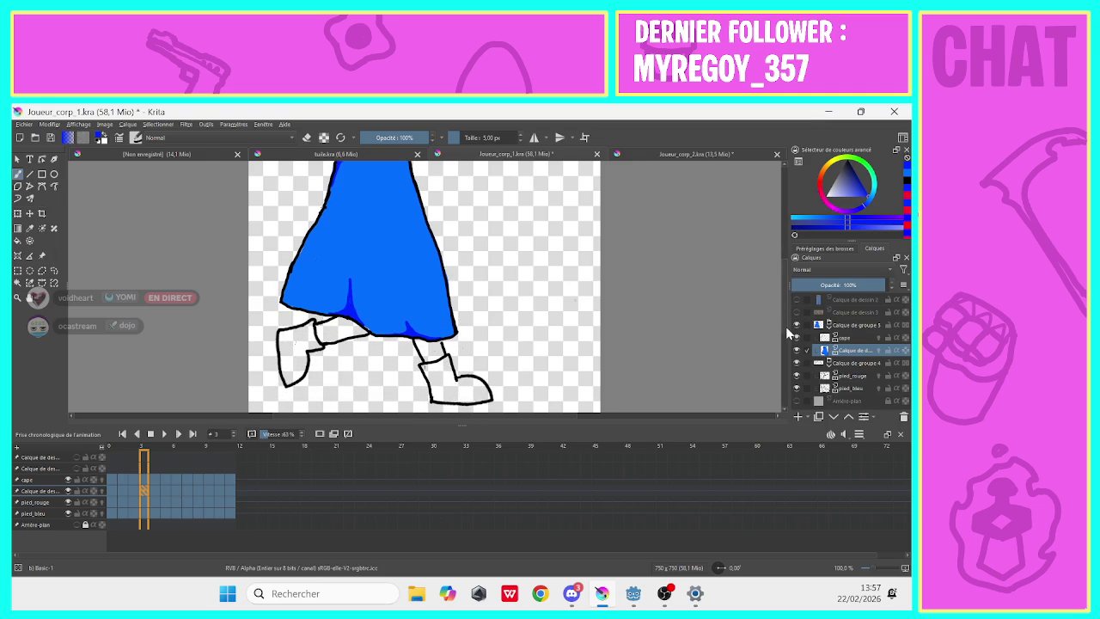
pyautogui.moveTo(289, 304)
pyautogui.mouseDown()
pyautogui.moveTo(293, 268)
pyautogui.moveTo(283, 299)
pyautogui.mouseUp()
pyautogui.click(110, 492)
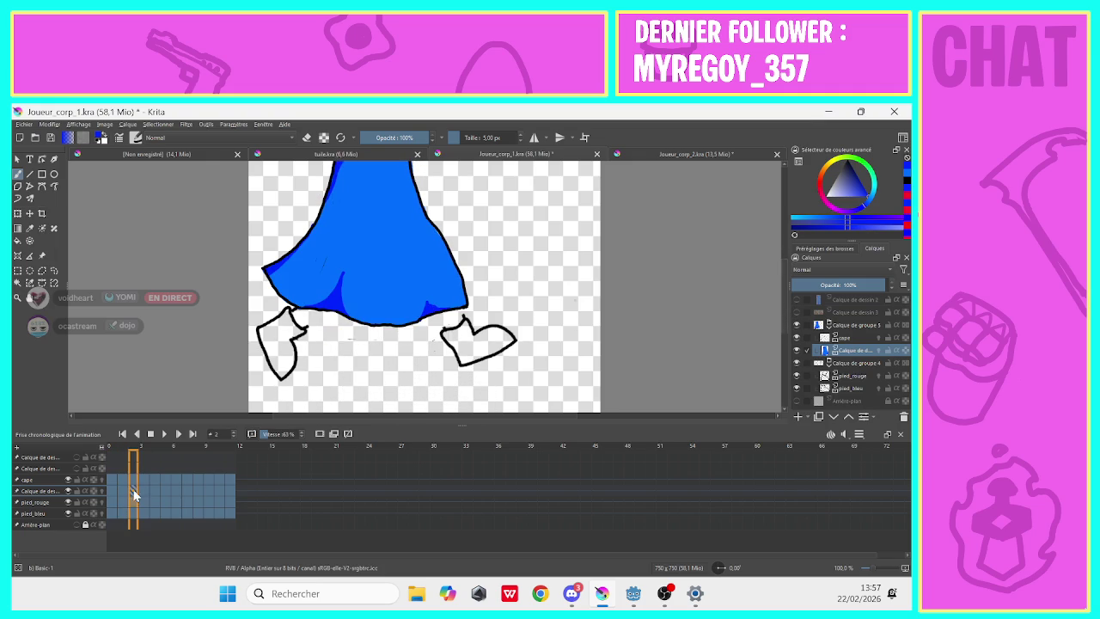
pyautogui.click(142, 500)
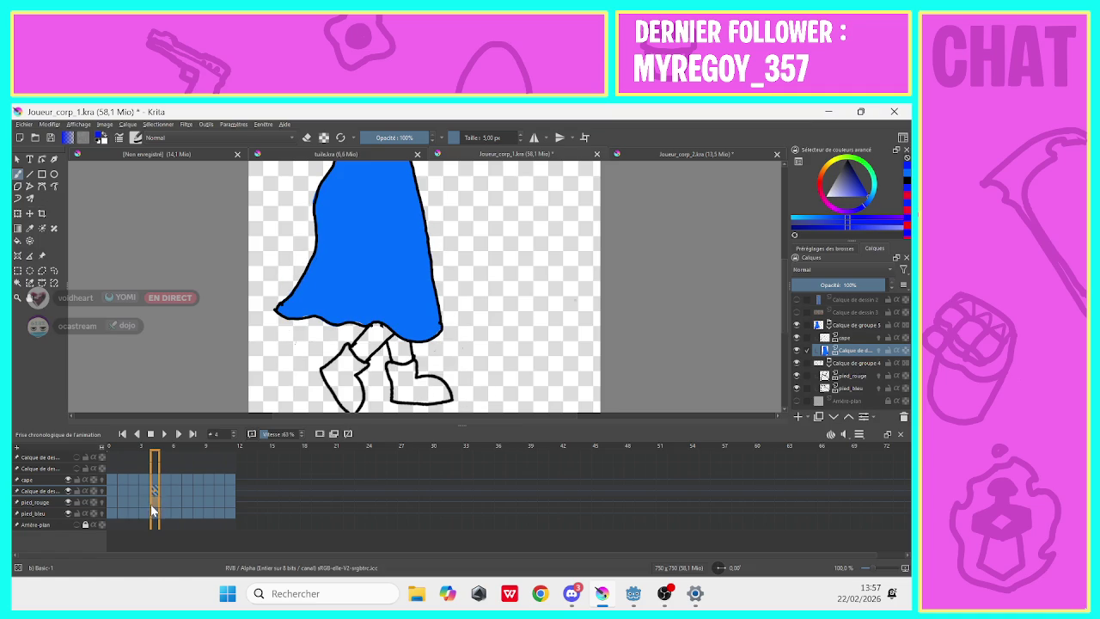
# On frame 4, draw a thin fold line and shade the cape's upper-left edge, undoing a stray mark.
pyautogui.moveTo(315, 313); pyautogui.dragTo(352, 305)
pyautogui.hotkey('ctrl', 'z')
pyautogui.moveTo(369, 268); pyautogui.dragTo(382, 323)
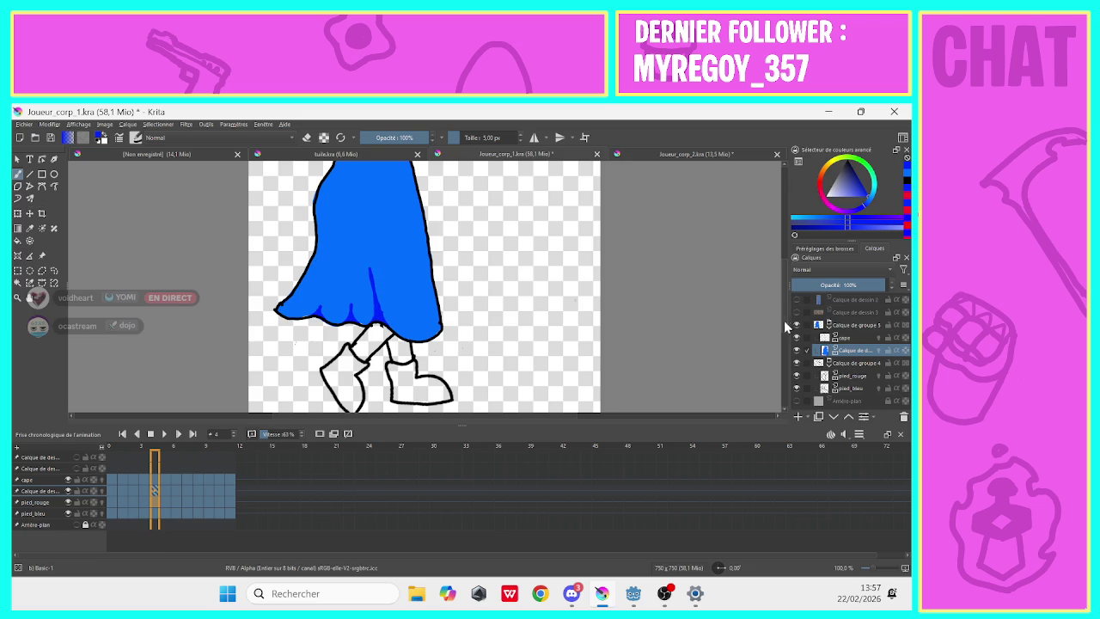
pyautogui.scroll(3, 786, 297)
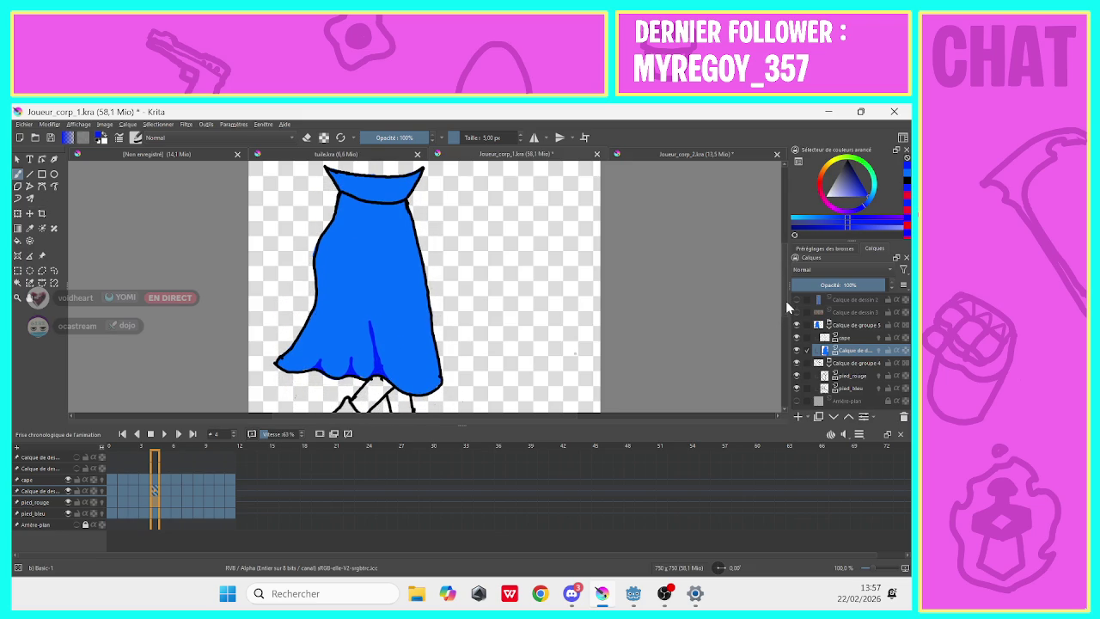
pyautogui.moveTo(321, 232)
pyautogui.mouseDown()
pyautogui.moveTo(352, 201)
pyautogui.moveTo(337, 215)
pyautogui.moveTo(351, 201)
pyautogui.moveTo(340, 187)
pyautogui.mouseUp()
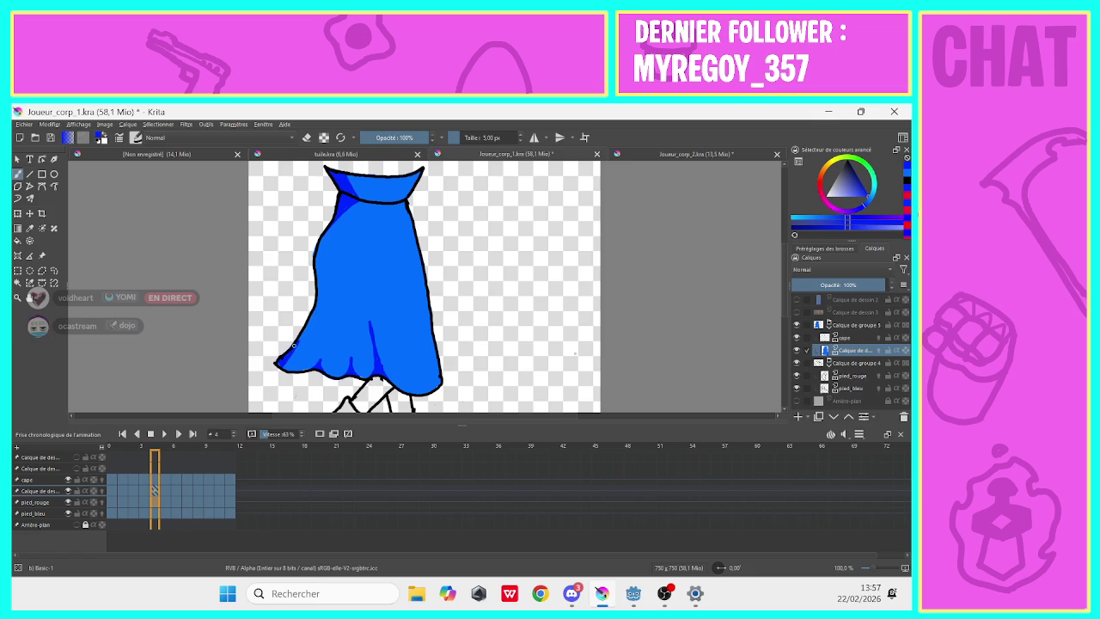
# Shade frame 5's cape on its lower-left, a lower fold and the upper-left edge.
pyautogui.click(163, 494)
pyautogui.moveTo(318, 379); pyautogui.dragTo(328, 357)
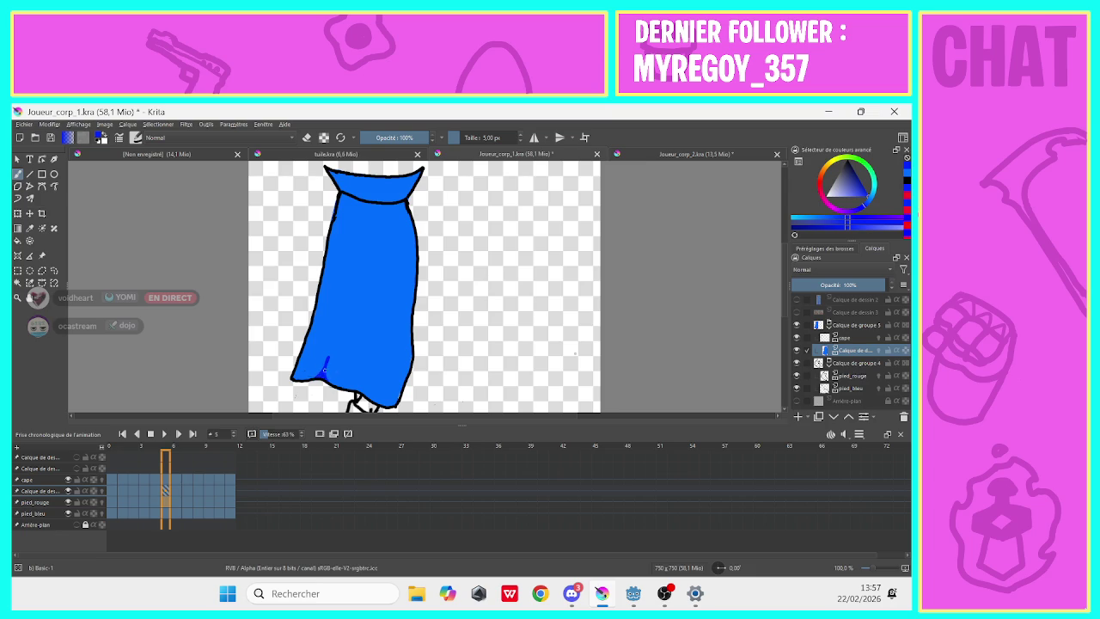
pyautogui.moveTo(362, 381)
pyautogui.mouseDown()
pyautogui.moveTo(373, 339)
pyautogui.moveTo(360, 388)
pyautogui.mouseUp()
pyautogui.moveTo(336, 215); pyautogui.dragTo(339, 188)
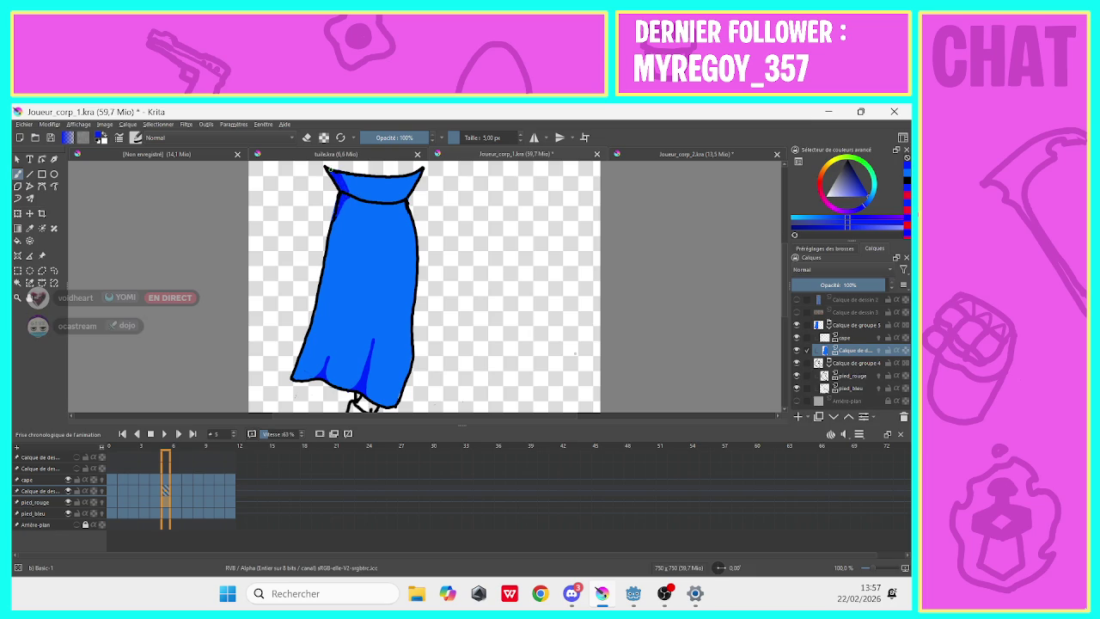
pyautogui.click(176, 493)
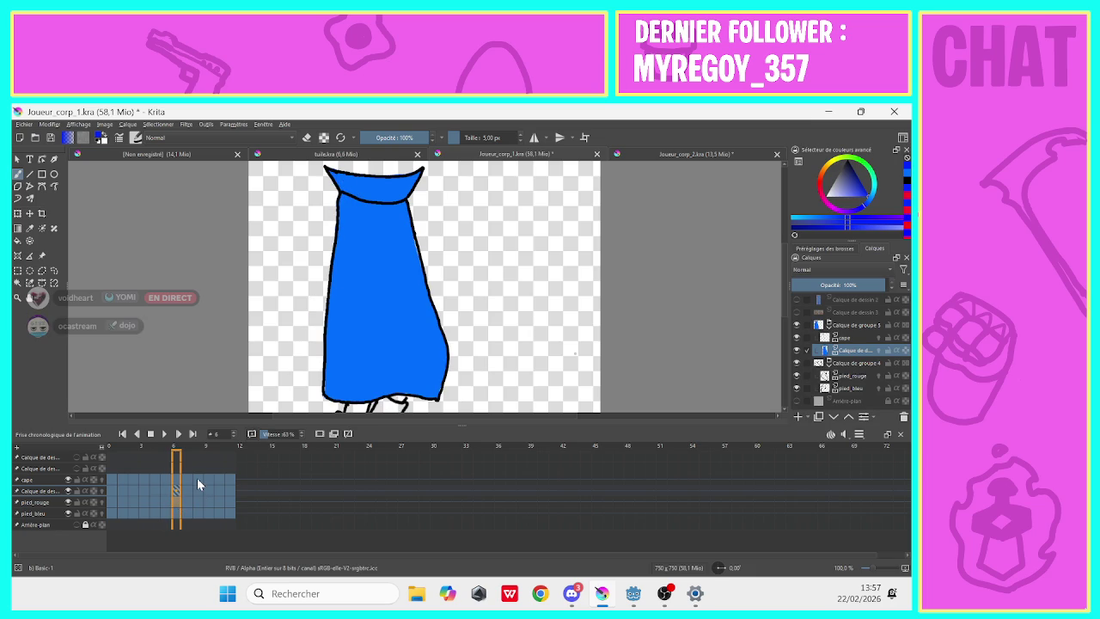
# Shade frame 6's cape upper-left edge up to the collar and add a bottom fold line.
pyautogui.moveTo(345, 197); pyautogui.dragTo(340, 228)
pyautogui.moveTo(343, 190); pyautogui.dragTo(330, 171)
pyautogui.moveTo(391, 392)
pyautogui.mouseDown()
pyautogui.moveTo(396, 357)
pyautogui.moveTo(408, 395)
pyautogui.moveTo(397, 378)
pyautogui.mouseUp()
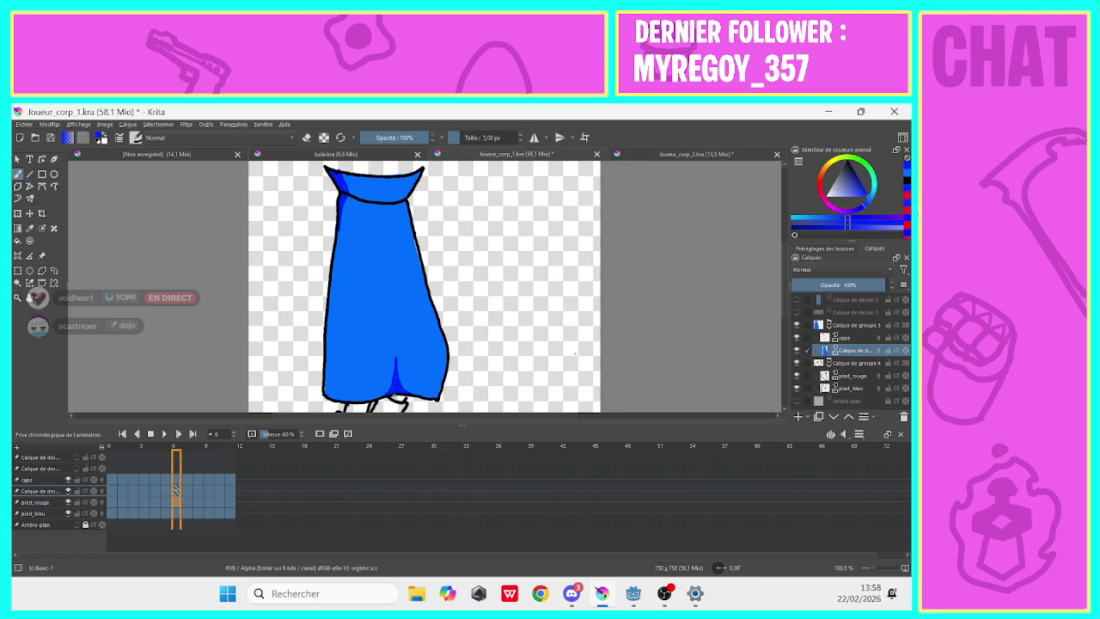
# On frame 7, add lower fold strokes and shade the cape's upper-left edge and collar.
pyautogui.press('Right')
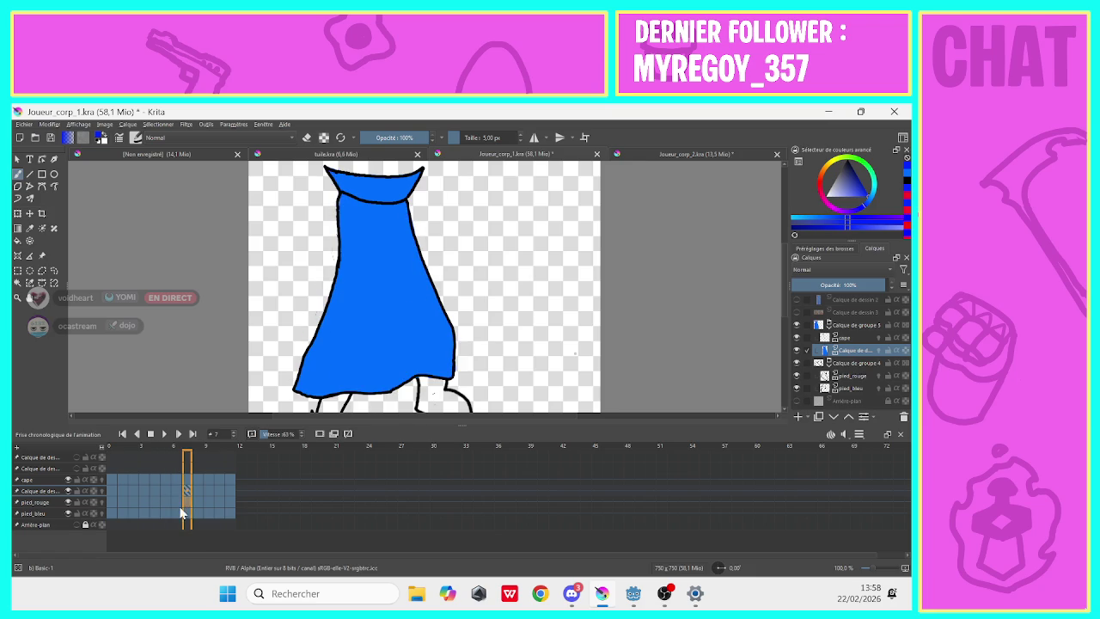
pyautogui.moveTo(410, 369)
pyautogui.mouseDown()
pyautogui.moveTo(415, 351)
pyautogui.moveTo(421, 372)
pyautogui.moveTo(414, 361)
pyautogui.mouseUp()
pyautogui.moveTo(339, 394)
pyautogui.mouseDown()
pyautogui.moveTo(357, 391)
pyautogui.moveTo(303, 366)
pyautogui.moveTo(295, 390)
pyautogui.mouseUp()
pyautogui.moveTo(339, 244); pyautogui.dragTo(344, 203)
pyautogui.moveTo(344, 203)
pyautogui.mouseDown()
pyautogui.moveTo(340, 215)
pyautogui.moveTo(330, 170)
pyautogui.mouseUp()
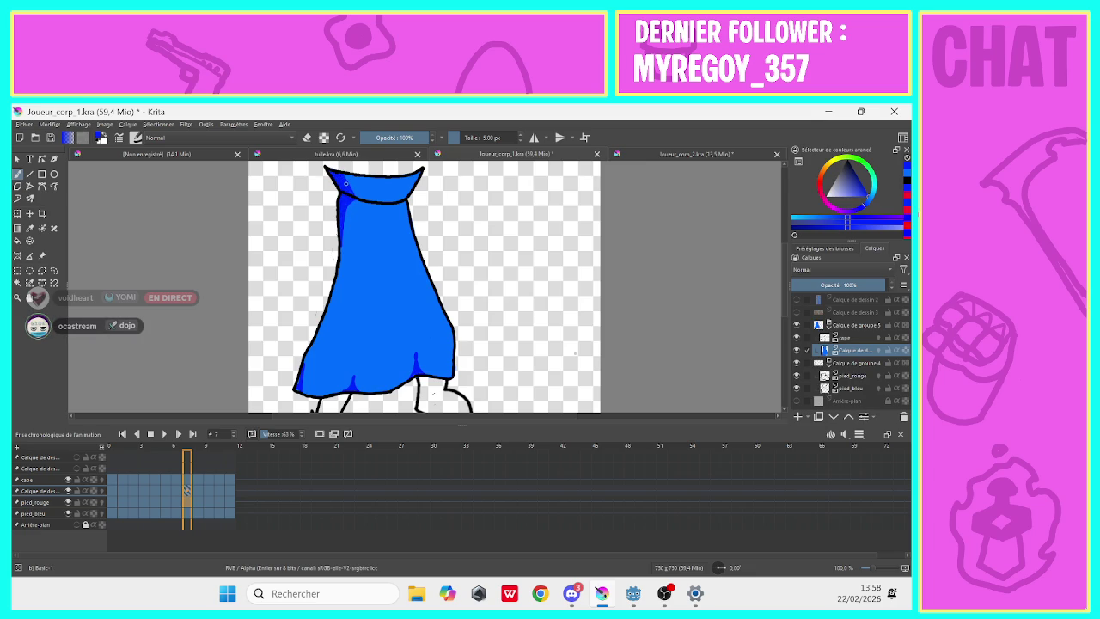
pyautogui.moveTo(345, 183); pyautogui.dragTo(331, 170)
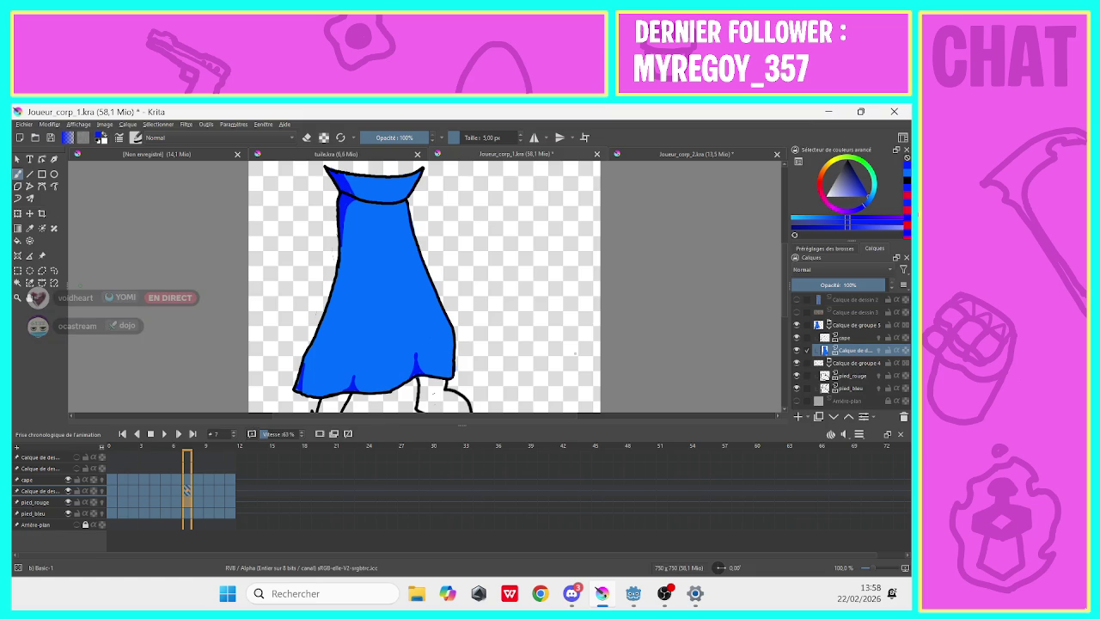
pyautogui.hotkey('alt', 'Tab')
pyautogui.click(572, 593)
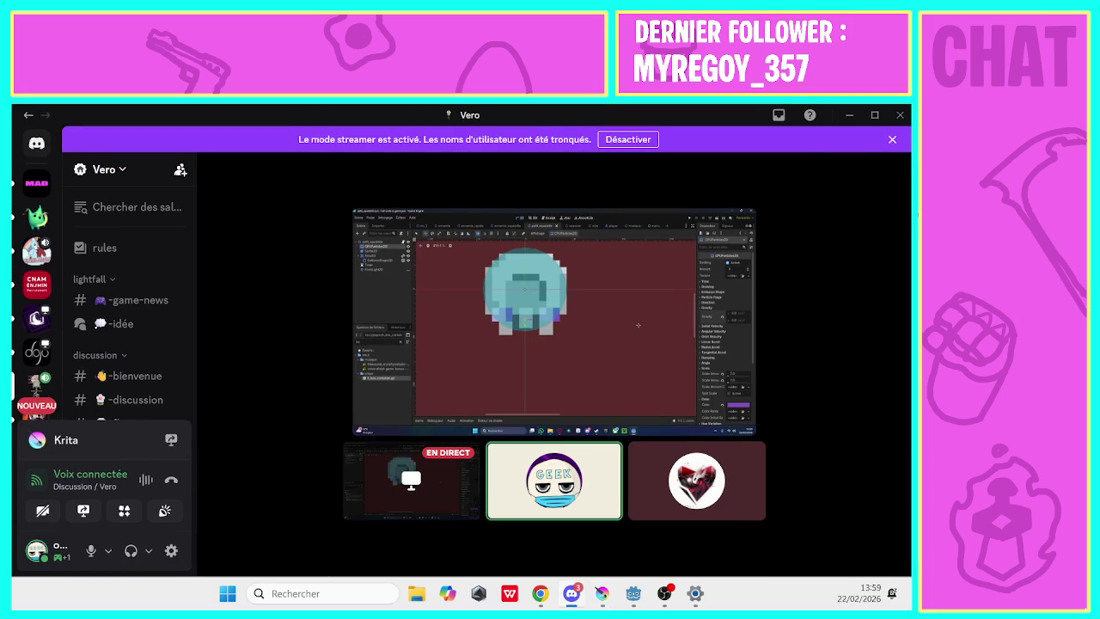
pyautogui.moveTo(717, 115)
pyautogui.mouseDown()
pyautogui.moveTo(591, 148)
pyautogui.moveTo(0, 146)
pyautogui.mouseUp()
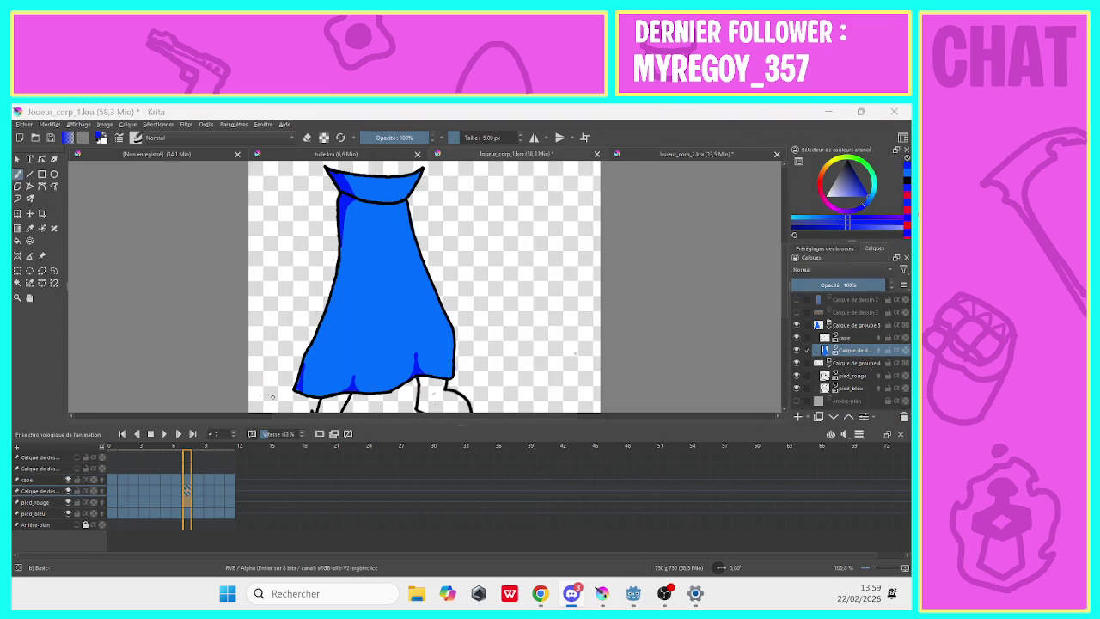
pyautogui.click(298, 386)
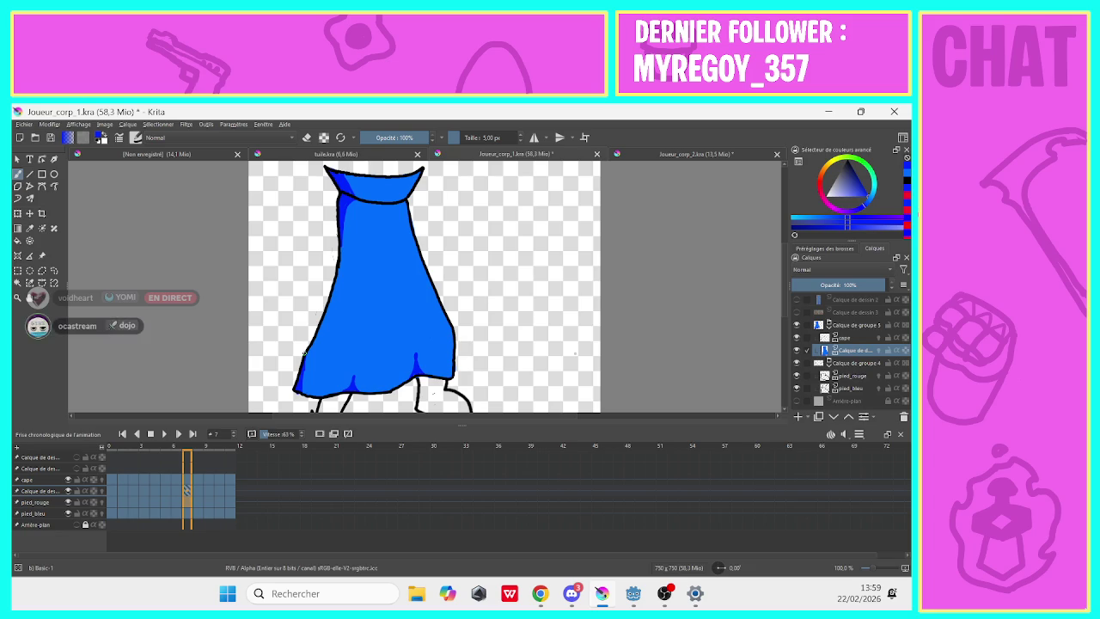
# On frame 8, add hem shading marks and darken the cape's upper-left edge.
pyautogui.click(199, 512)
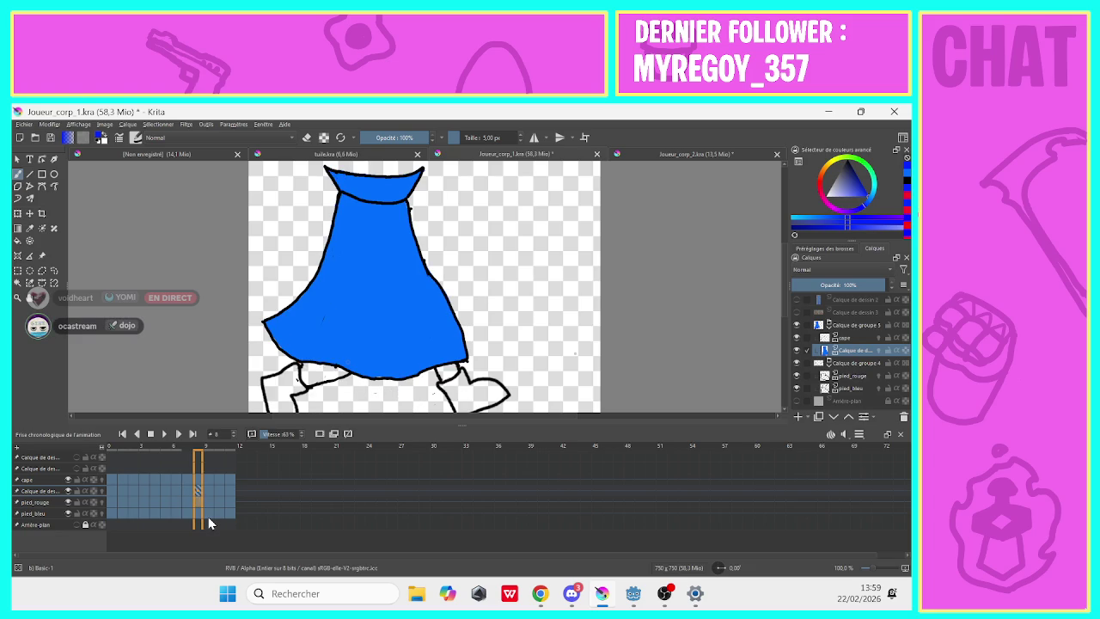
pyautogui.moveTo(320, 361)
pyautogui.mouseDown()
pyautogui.moveTo(349, 331)
pyautogui.moveTo(340, 361)
pyautogui.mouseUp()
pyautogui.moveTo(423, 359); pyautogui.dragTo(422, 368)
pyautogui.moveTo(359, 196); pyautogui.dragTo(326, 251)
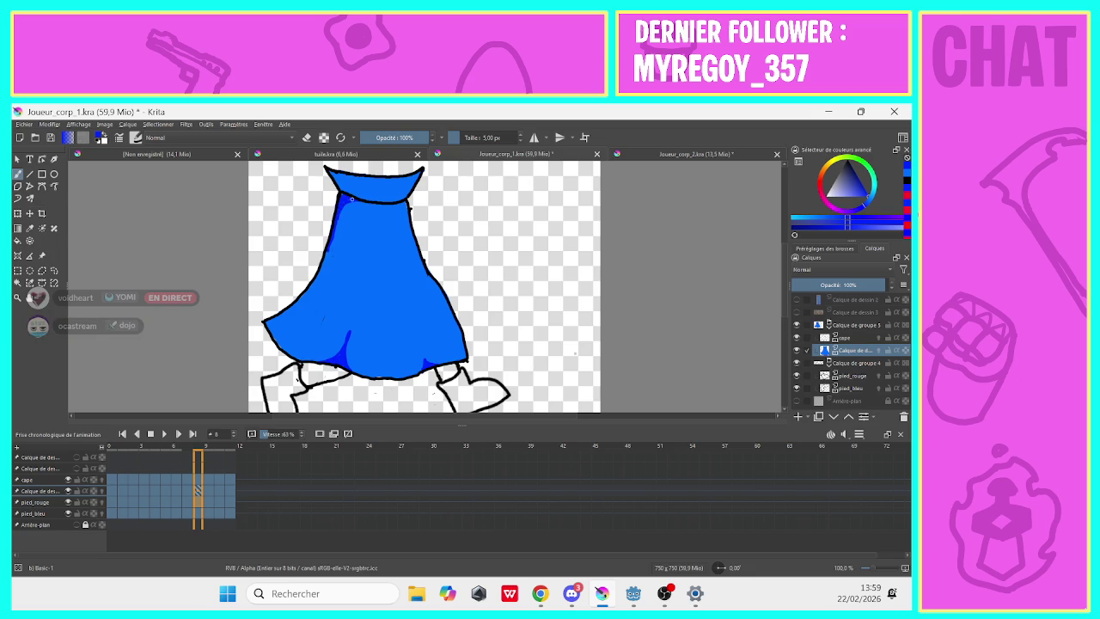
pyautogui.moveTo(341, 176); pyautogui.dragTo(332, 174)
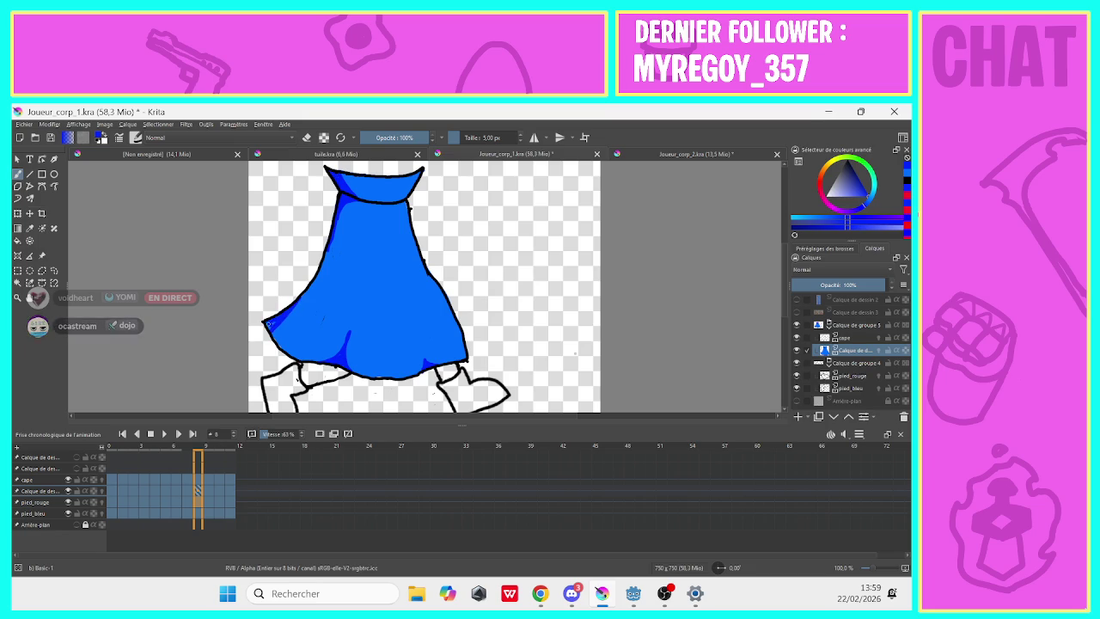
# On frame 9, shade the cape's left edge up to the collar and add a hem fold.
pyautogui.click(208, 500)
pyautogui.moveTo(287, 349); pyautogui.dragTo(288, 332)
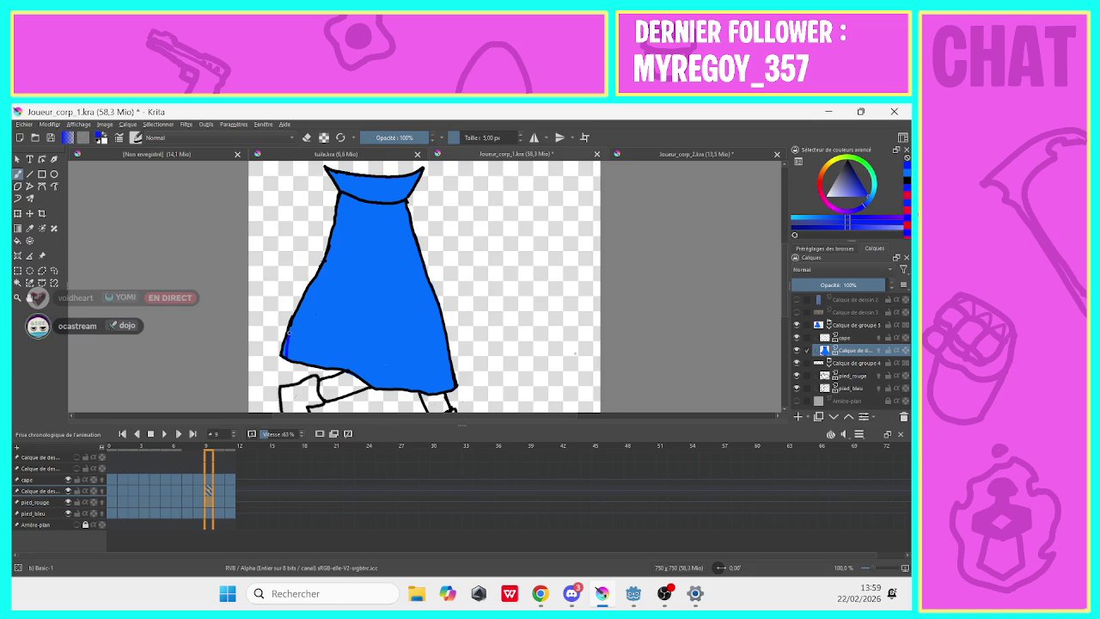
pyautogui.moveTo(331, 244); pyautogui.dragTo(342, 204)
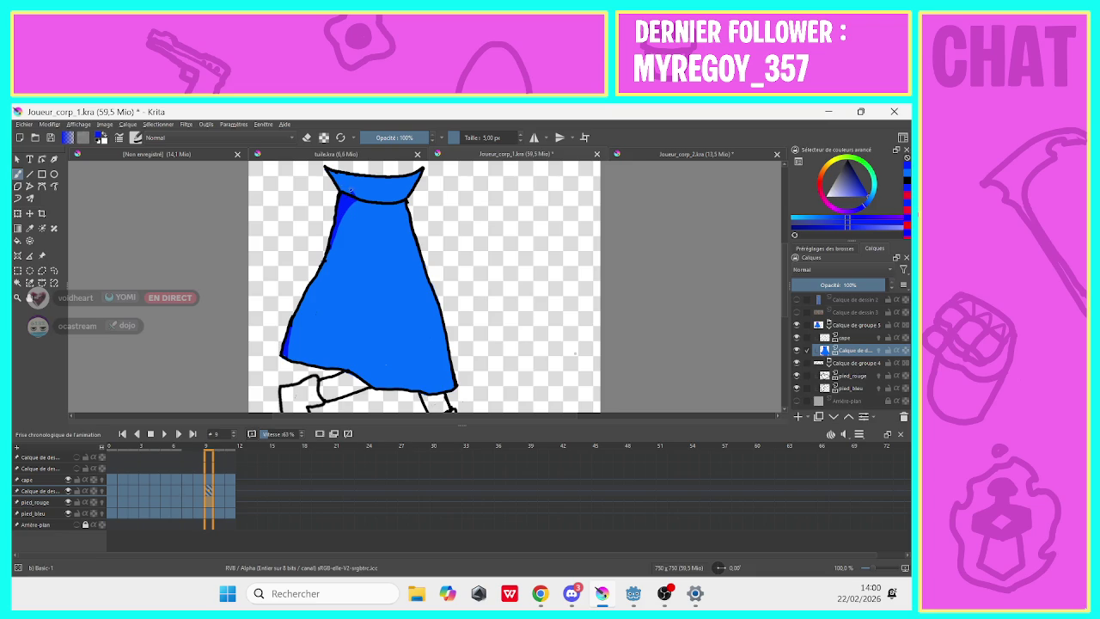
pyautogui.moveTo(347, 191); pyautogui.dragTo(336, 183)
pyautogui.moveTo(344, 371)
pyautogui.mouseDown()
pyautogui.moveTo(352, 362)
pyautogui.moveTo(359, 378)
pyautogui.moveTo(418, 385)
pyautogui.mouseUp()
# On frame 10, add a fold stroke and shade the cape's lower-left and top-left edges.
pyautogui.press('Right')
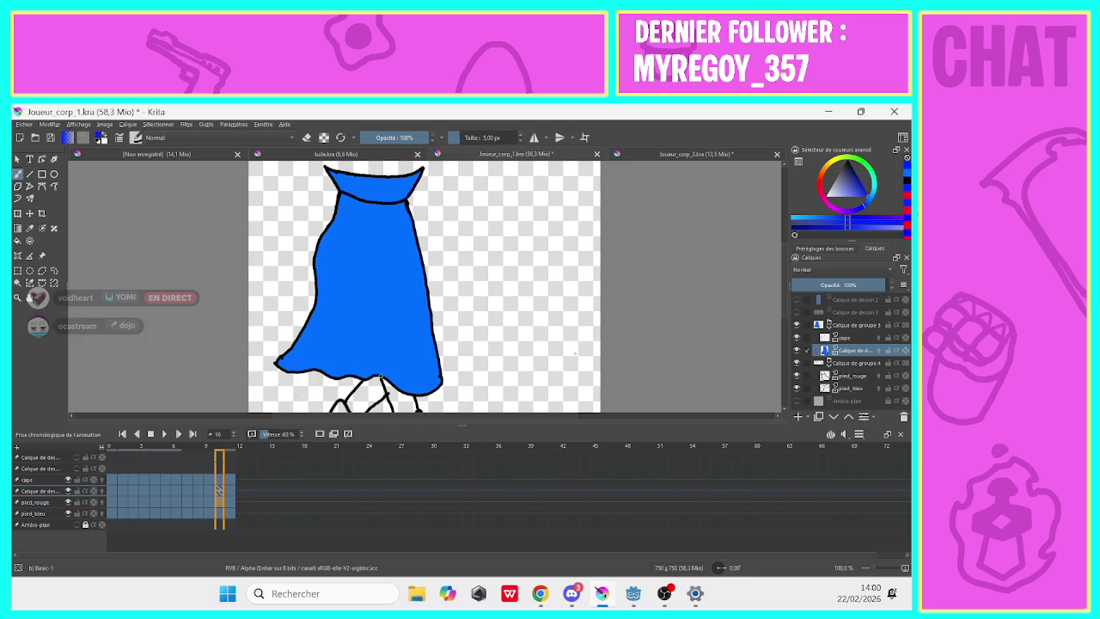
pyautogui.moveTo(373, 356); pyautogui.dragTo(370, 322)
pyautogui.moveTo(299, 341); pyautogui.dragTo(282, 364)
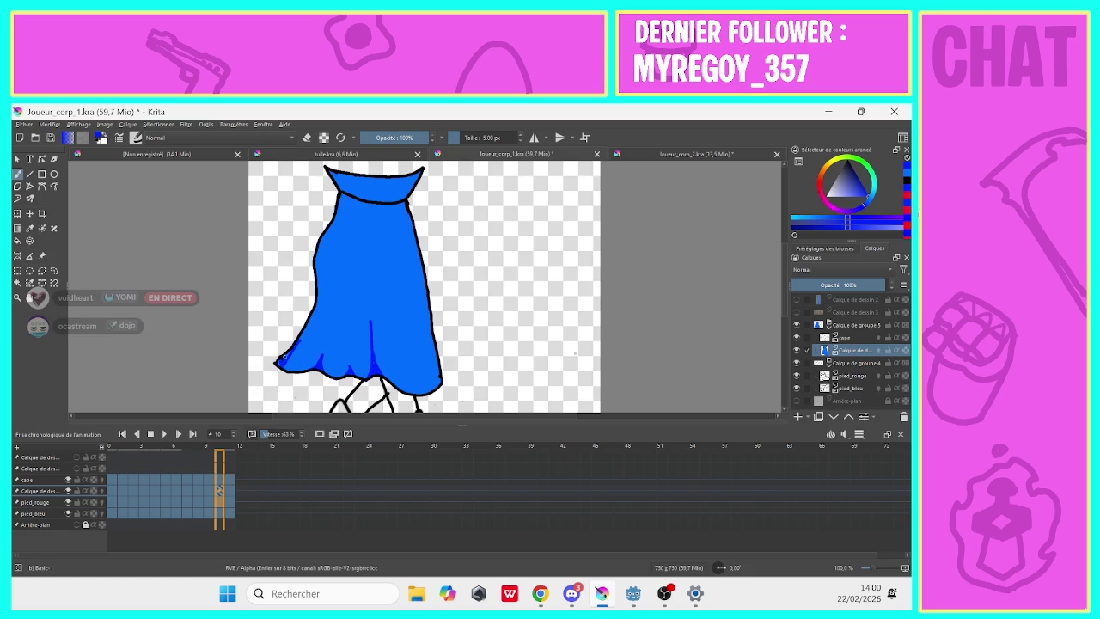
pyautogui.press('e')
pyautogui.click(306, 139)
pyautogui.moveTo(351, 192); pyautogui.dragTo(332, 174)
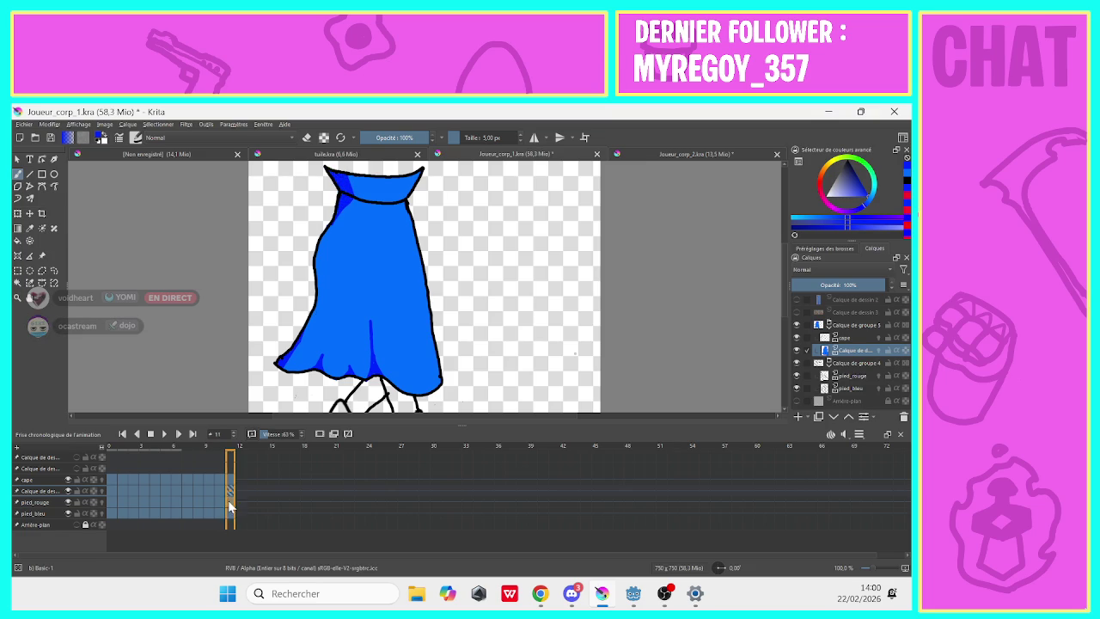
# On frame 11, add a lower fold shade and shade the upper-left edge toward the collar.
pyautogui.press('Right')
pyautogui.moveTo(359, 392)
pyautogui.mouseDown()
pyautogui.moveTo(358, 369)
pyautogui.moveTo(325, 359)
pyautogui.mouseUp()
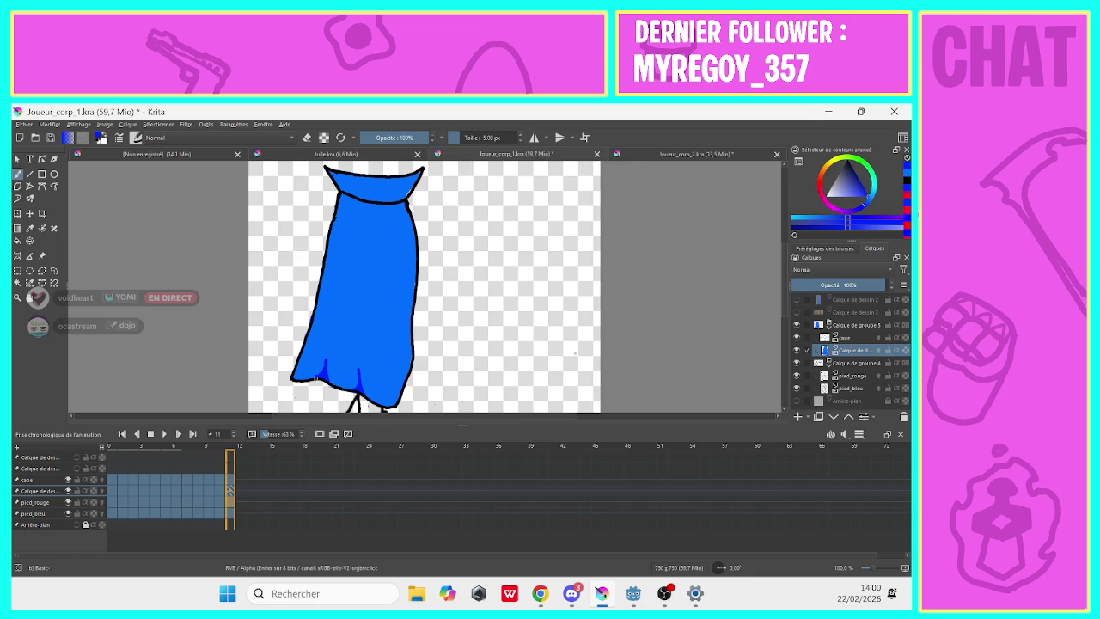
pyautogui.moveTo(333, 228)
pyautogui.mouseDown()
pyautogui.moveTo(346, 199)
pyautogui.moveTo(337, 183)
pyautogui.mouseUp()
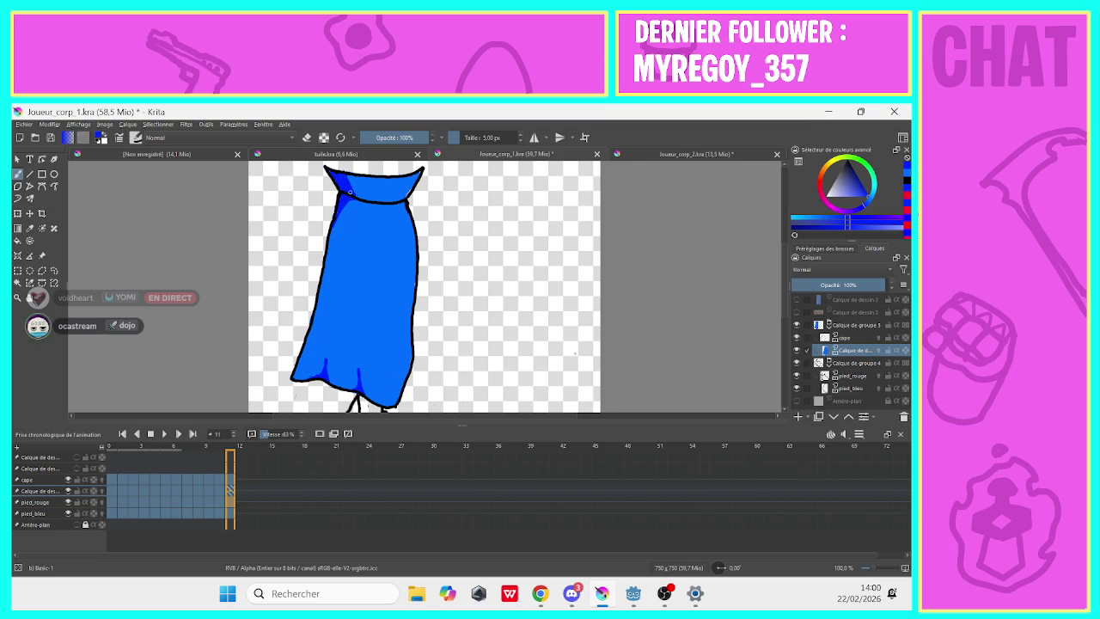
pyautogui.click(111, 490)
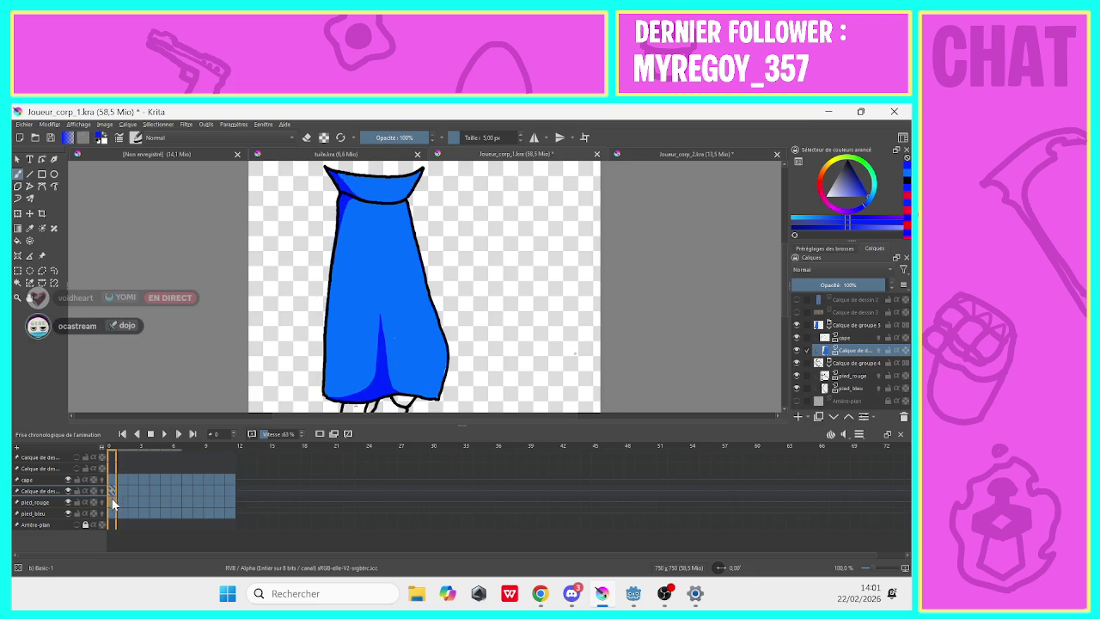
# Preview the walk cycle, return to frame 0, and add a new paint layer into the feet group.
pyautogui.click(165, 435)
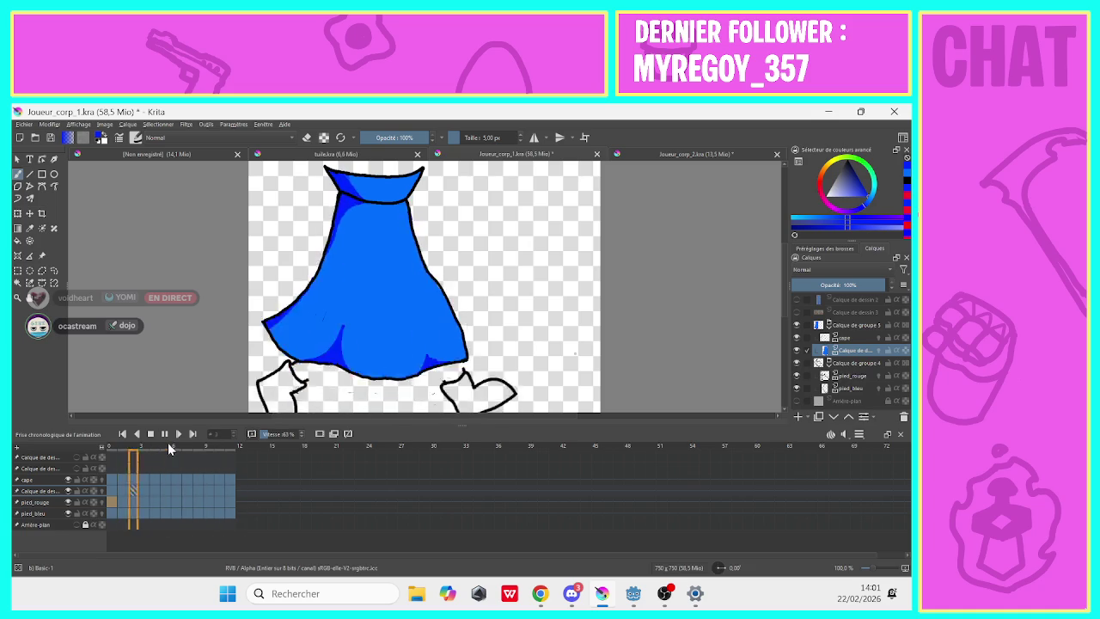
pyautogui.click(166, 435)
pyautogui.click(116, 490)
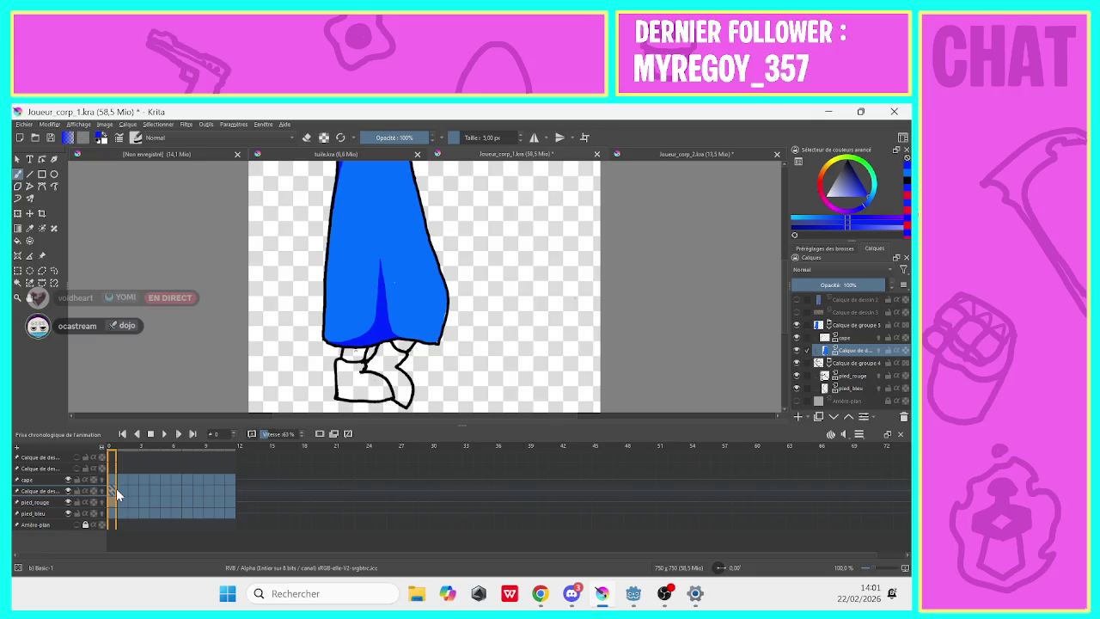
pyautogui.click(797, 416)
pyautogui.moveTo(846, 358); pyautogui.dragTo(857, 393)
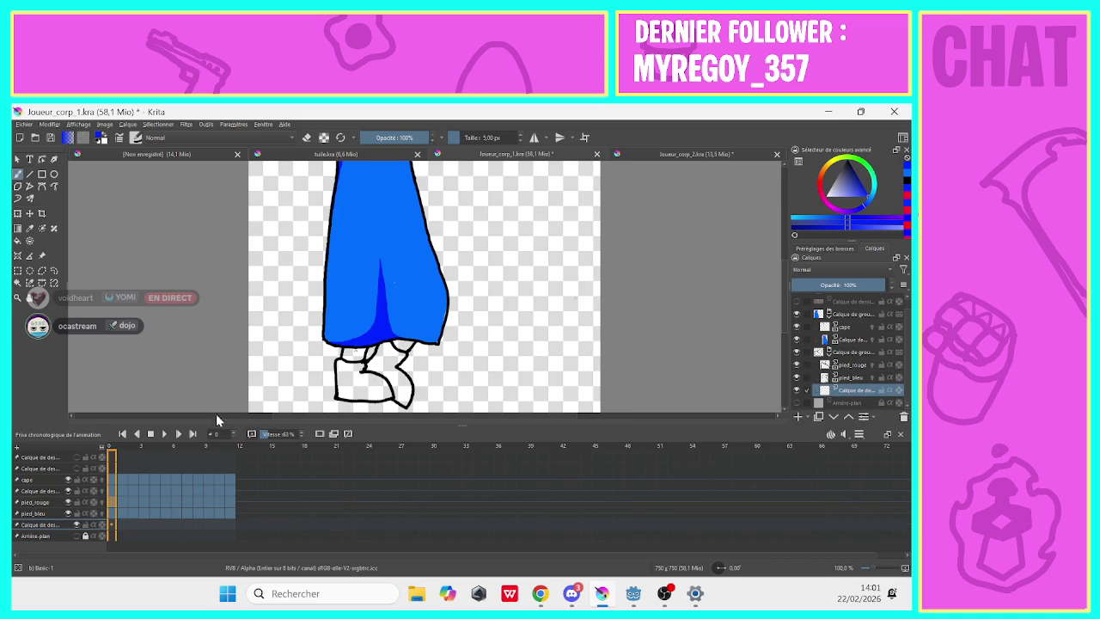
# Sample the boots' brown with the colour picker, toggling the cape and reference shoe layers.
pyautogui.scroll(1, 793, 324)
pyautogui.click(795, 324)
pyautogui.click(795, 325)
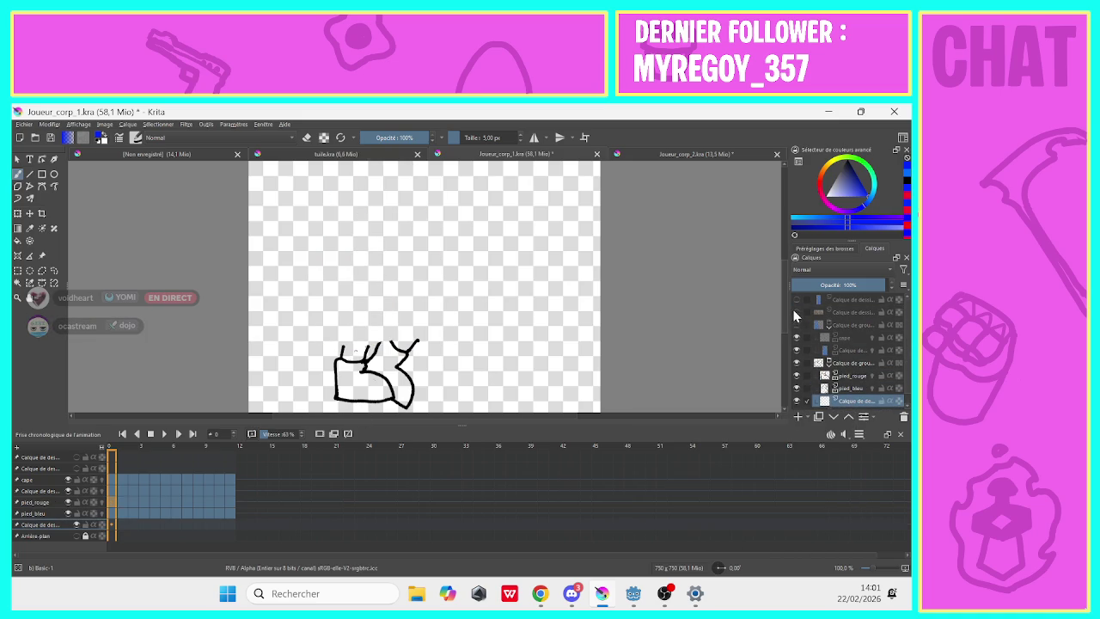
pyautogui.click(796, 312)
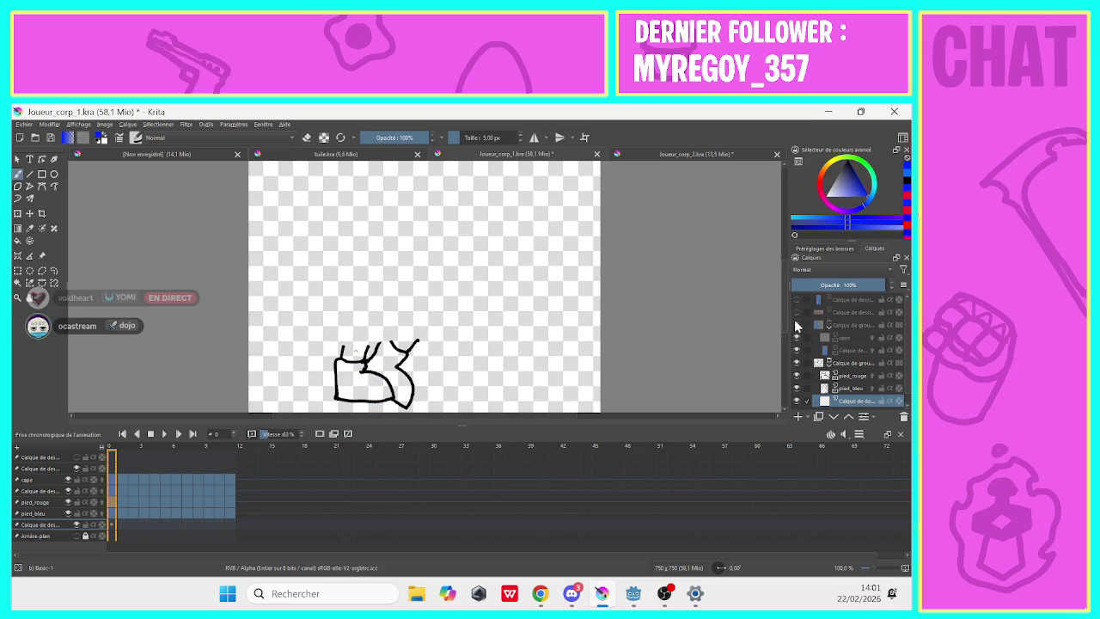
pyautogui.click(796, 312)
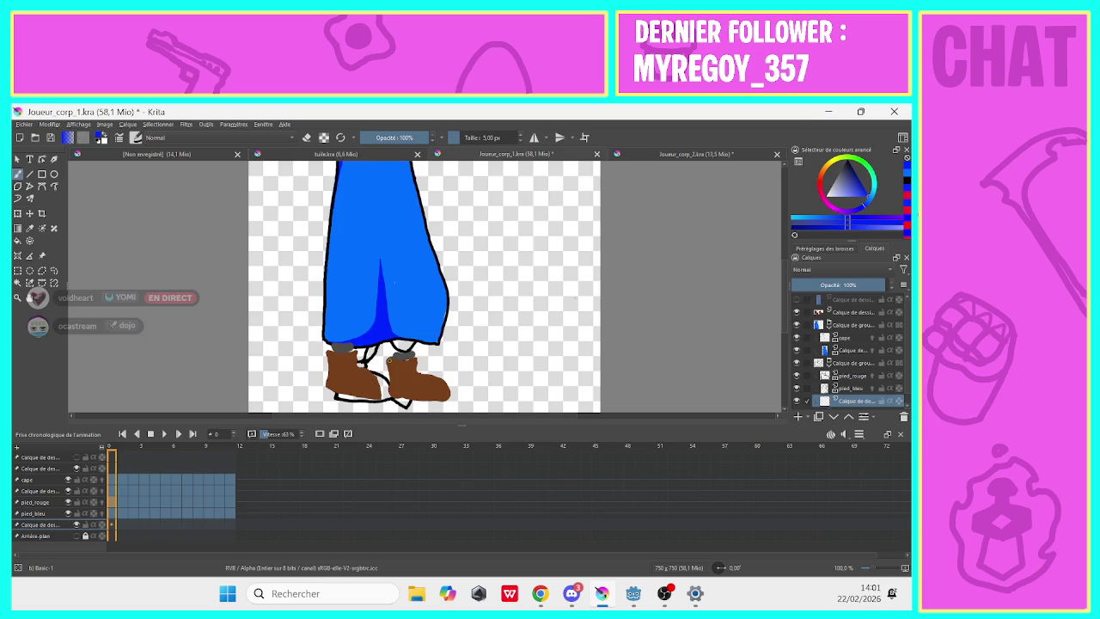
pyautogui.click(30, 227)
pyautogui.click(344, 372)
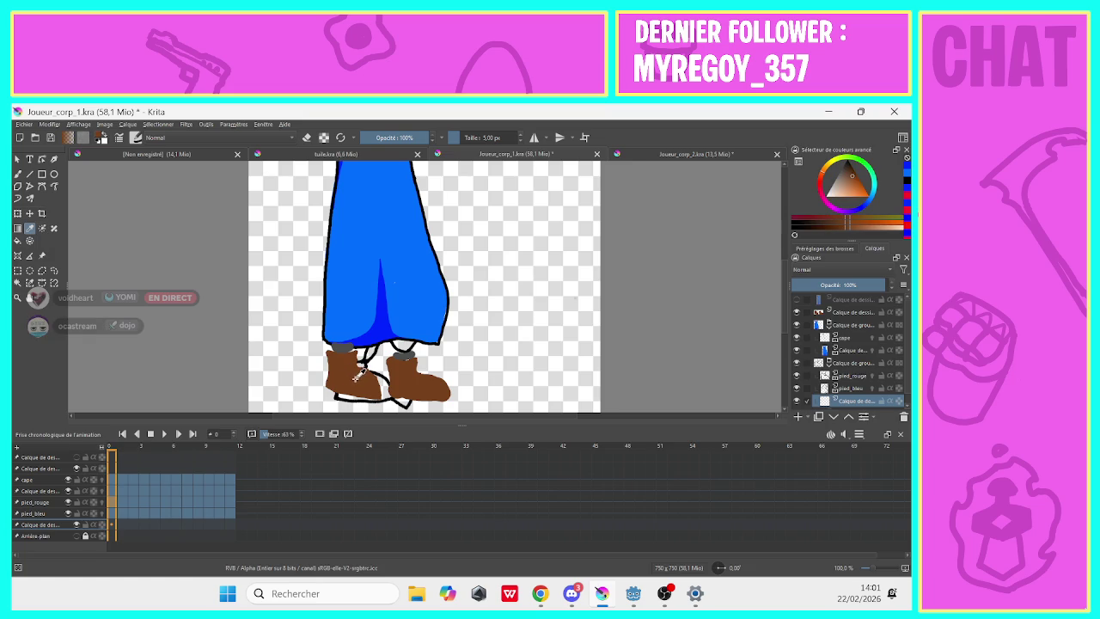
pyautogui.click(18, 174)
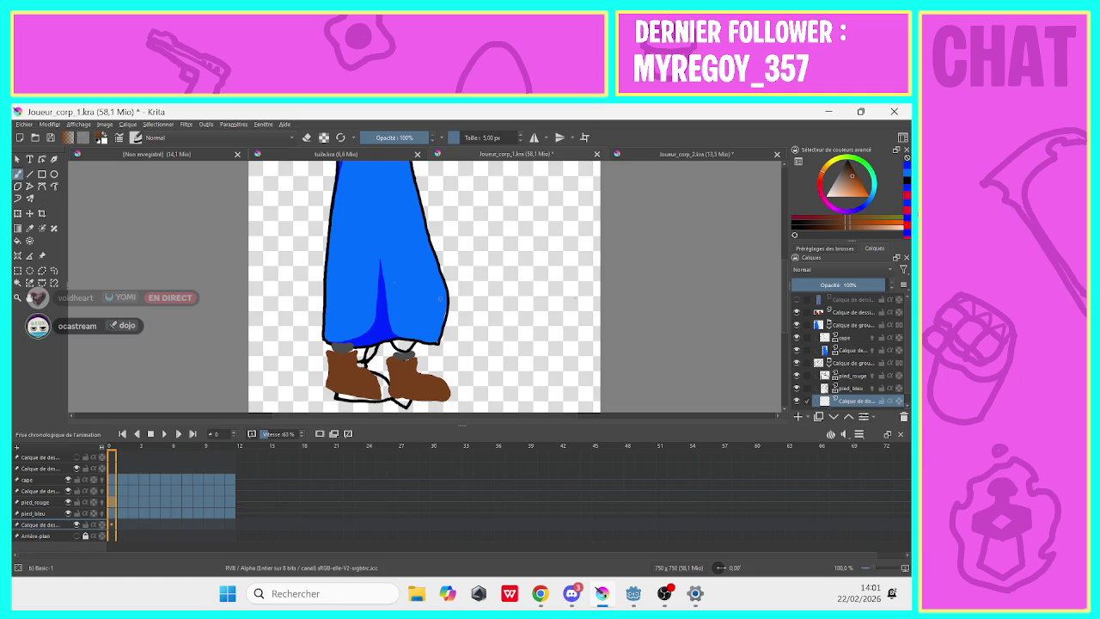
pyautogui.click(796, 311)
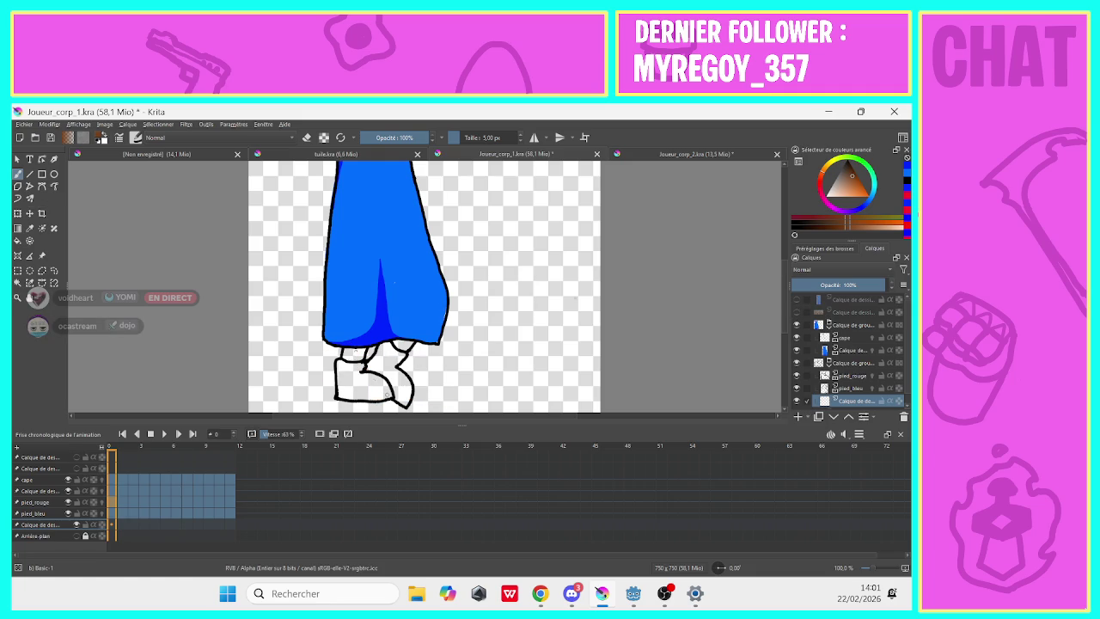
# Paint the frame 0 shoes brown with a brush of about 41 px.
pyautogui.click(464, 138)
pyautogui.click(462, 137)
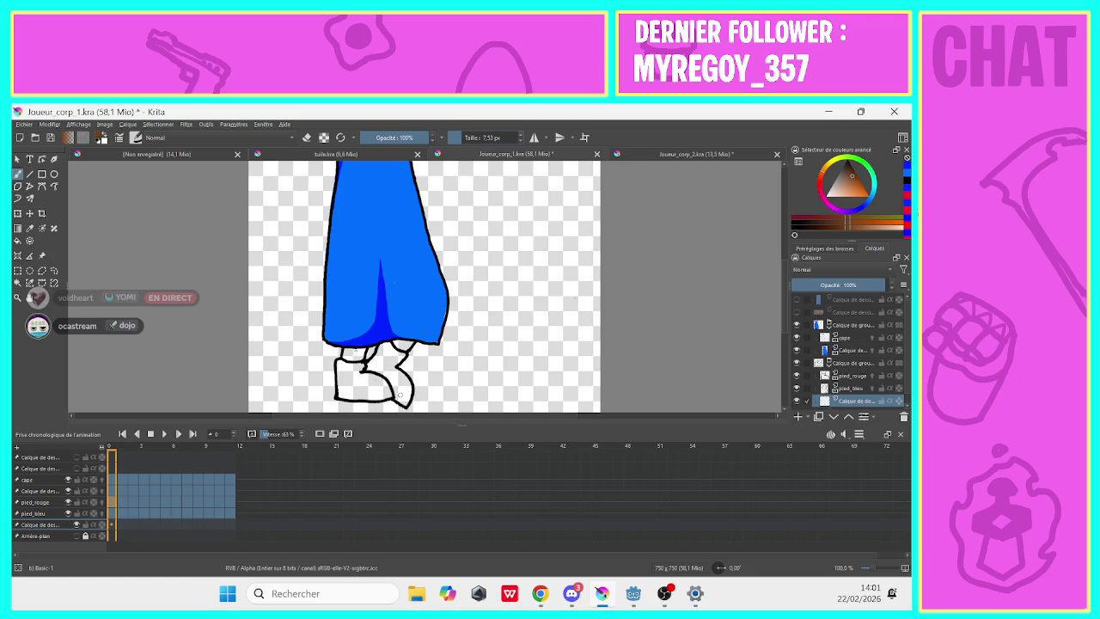
pyautogui.moveTo(404, 400)
pyautogui.mouseDown()
pyautogui.moveTo(387, 370)
pyautogui.moveTo(343, 383)
pyautogui.moveTo(383, 397)
pyautogui.mouseUp()
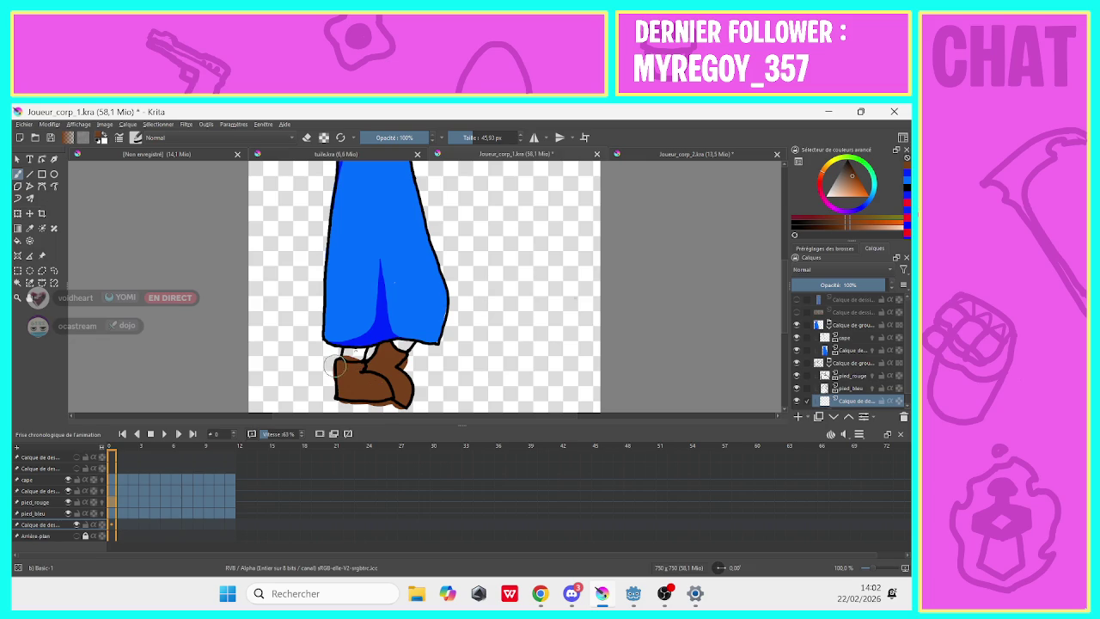
# Erase stray brown around the hem and shoe edges, shrinking the eraser to about 5 px.
pyautogui.click(305, 139)
pyautogui.moveTo(352, 350); pyautogui.dragTo(336, 345)
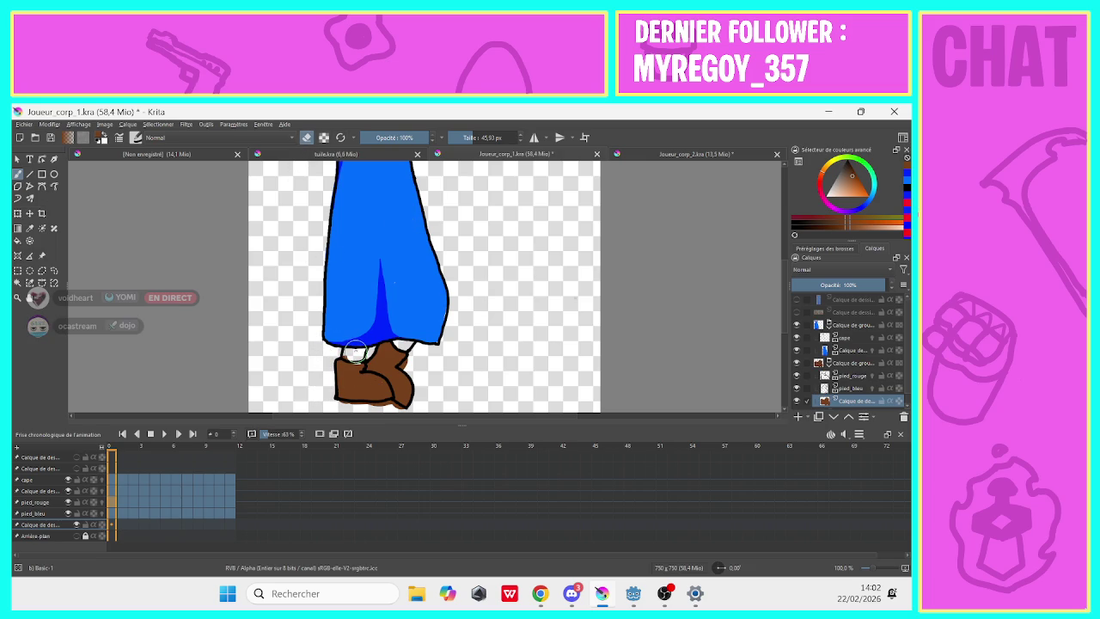
pyautogui.moveTo(339, 404); pyautogui.dragTo(397, 407)
pyautogui.scroll(-2, 424, 286)
pyautogui.moveTo(481, 138); pyautogui.dragTo(451, 137)
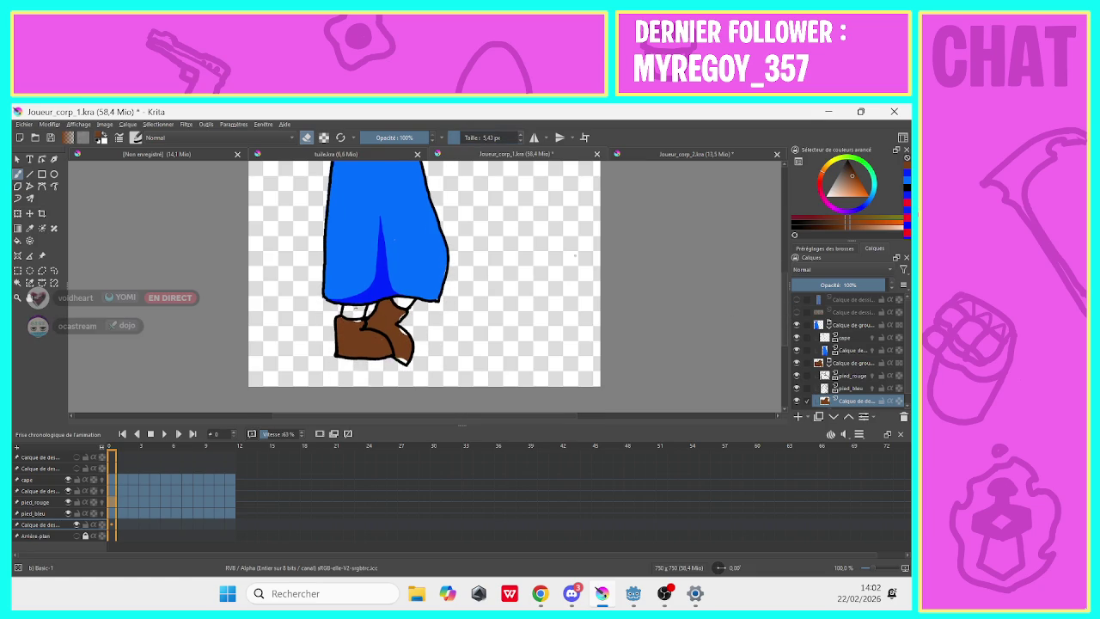
pyautogui.moveTo(398, 352); pyautogui.dragTo(401, 356)
pyautogui.press('e')
pyautogui.click(119, 512)
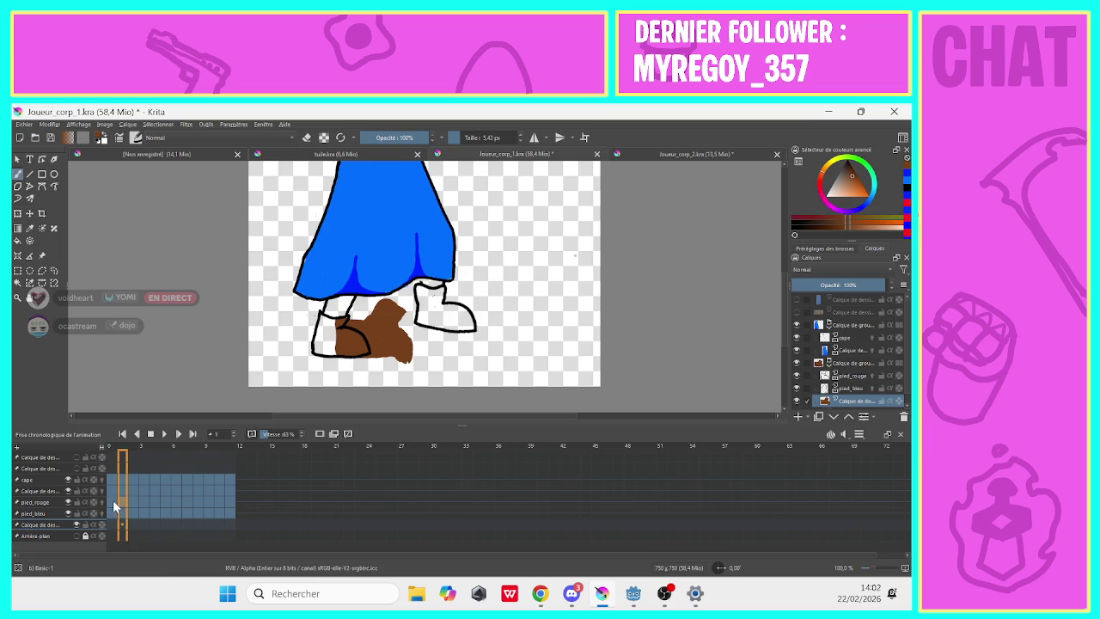
# Paint both boots brown in frame 1 with an enlarged brush.
pyautogui.click(110, 500)
pyautogui.click(118, 523)
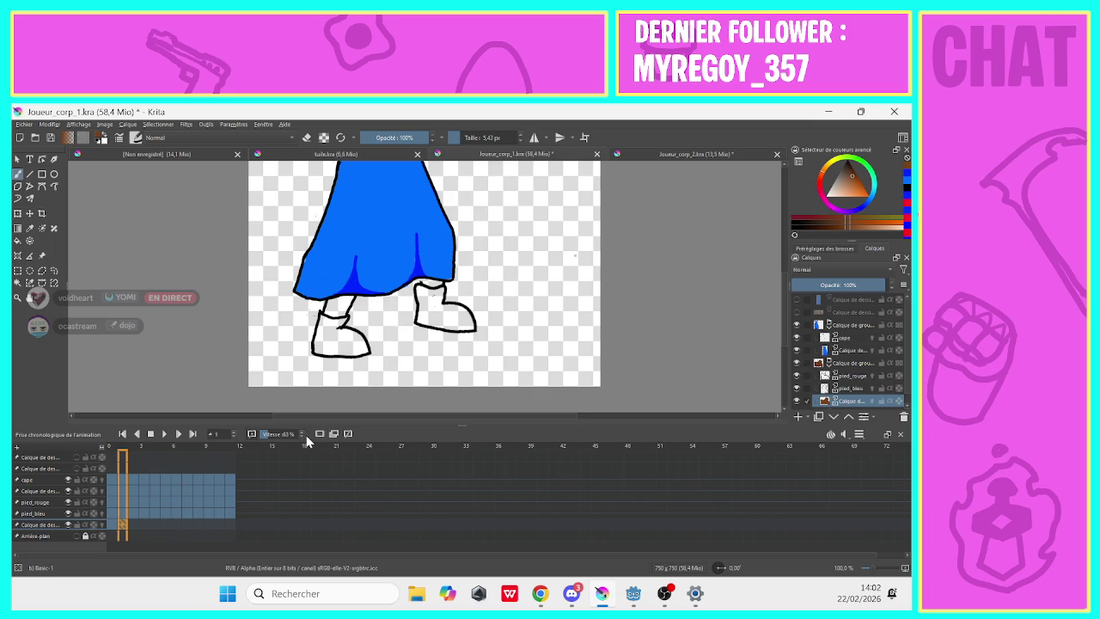
pyautogui.moveTo(437, 301)
pyautogui.mouseDown()
pyautogui.moveTo(421, 297)
pyautogui.moveTo(448, 325)
pyautogui.moveTo(458, 311)
pyautogui.moveTo(427, 298)
pyautogui.mouseUp()
pyautogui.press(']')
pyautogui.press(']')
pyautogui.press(']')
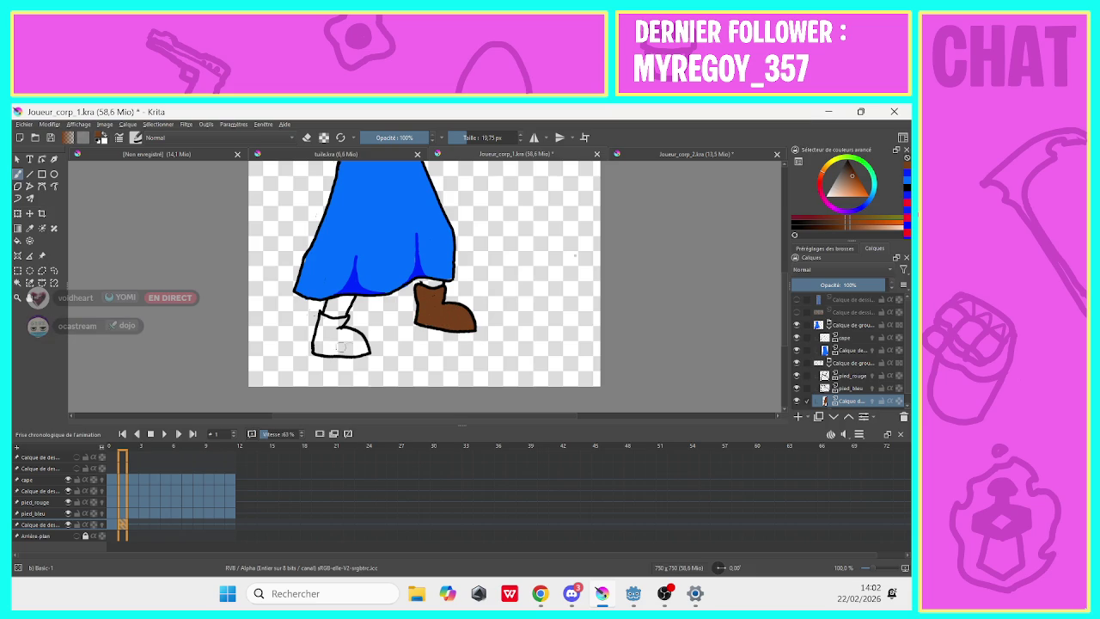
pyautogui.moveTo(361, 347)
pyautogui.mouseDown()
pyautogui.moveTo(328, 322)
pyautogui.moveTo(343, 350)
pyautogui.moveTo(332, 329)
pyautogui.mouseUp()
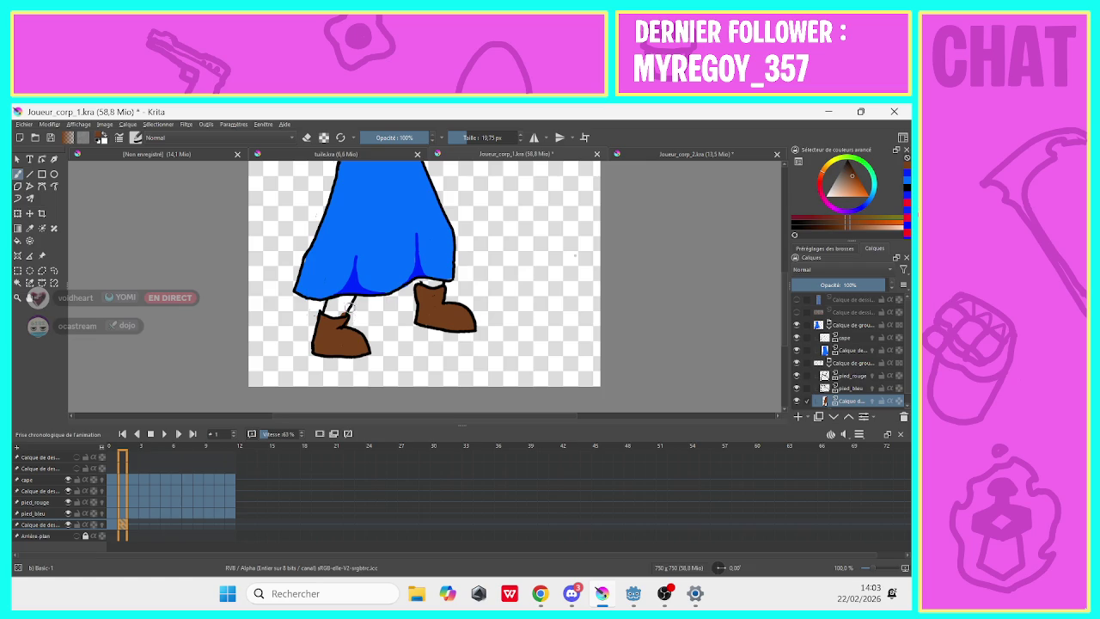
pyautogui.click(307, 138)
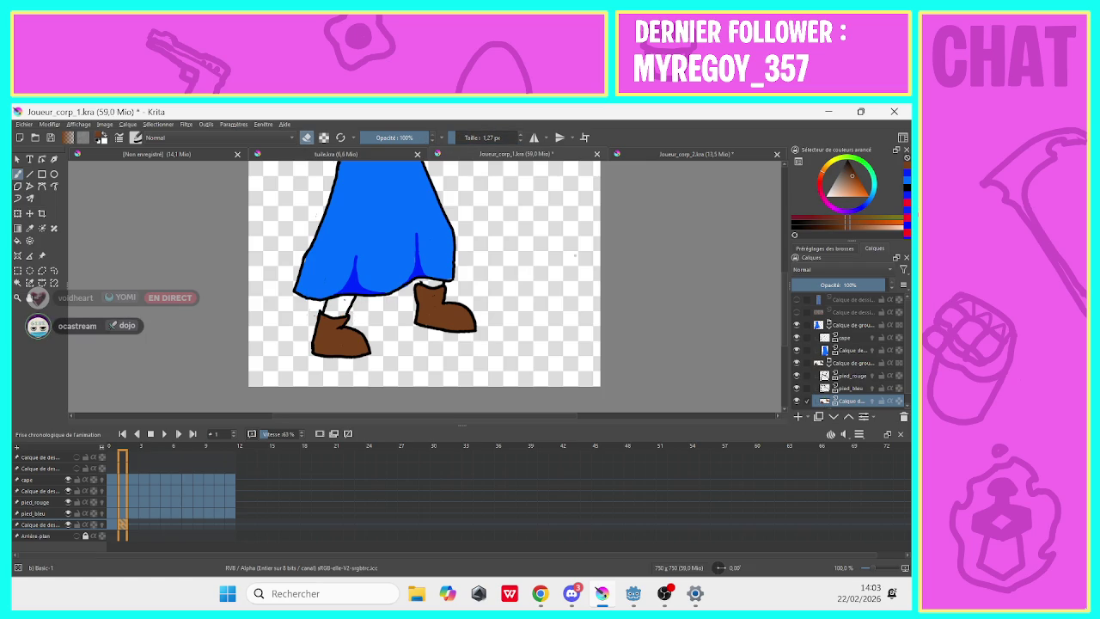
pyautogui.click(307, 138)
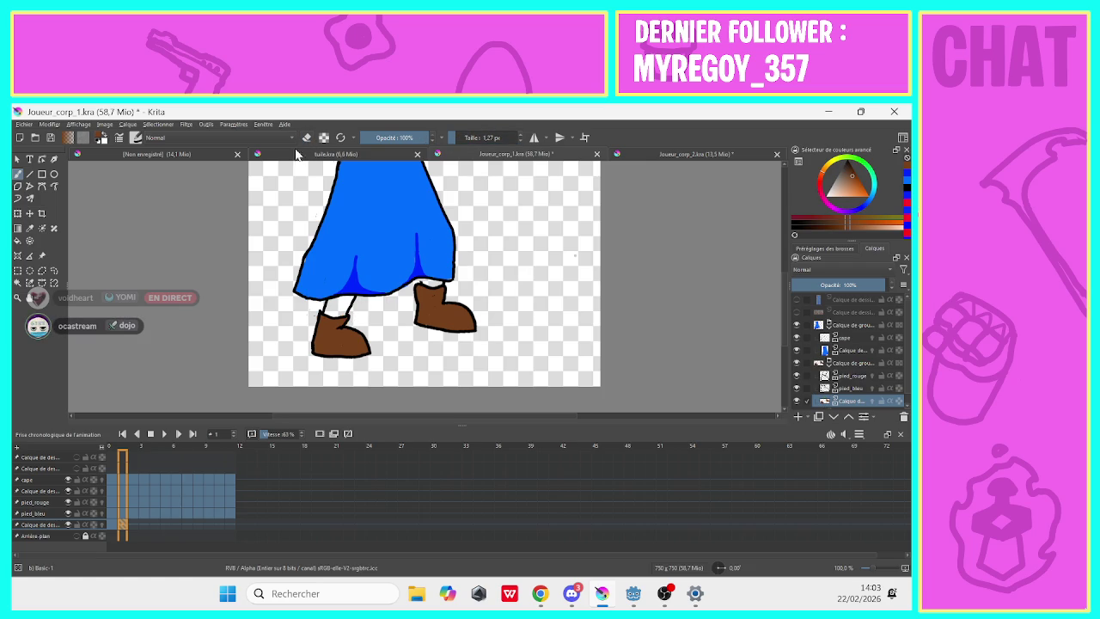
# On frame 2, enlarge the brush to about 21 px and fill the right and left shoes brown.
pyautogui.click(131, 524)
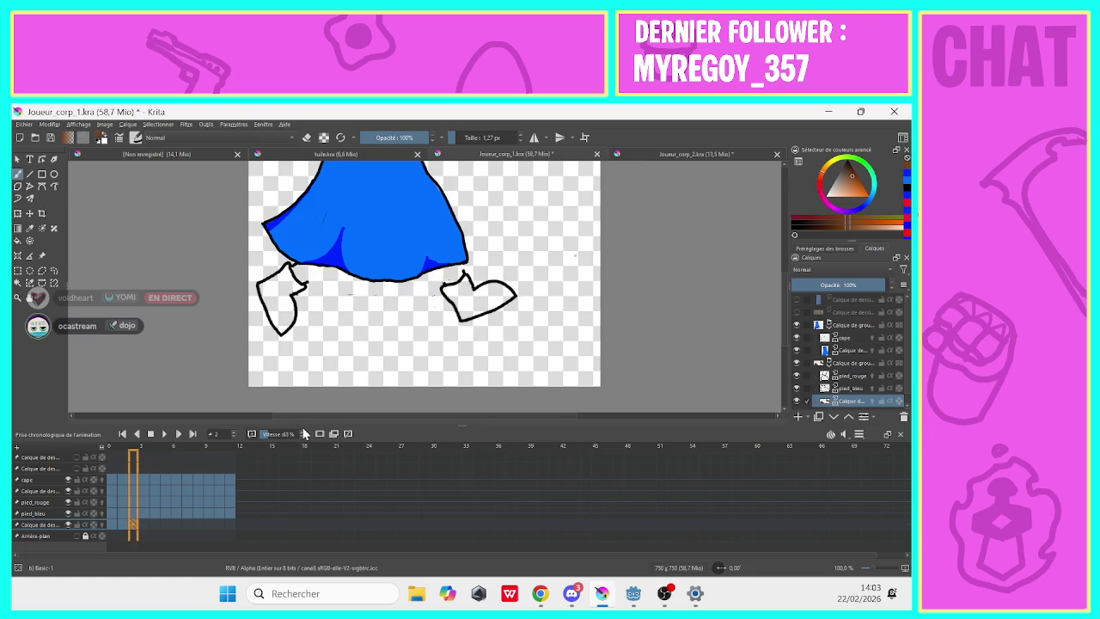
pyautogui.click(457, 140)
pyautogui.moveTo(461, 137); pyautogui.dragTo(478, 137)
pyautogui.moveTo(484, 303)
pyautogui.mouseDown()
pyautogui.moveTo(512, 293)
pyautogui.moveTo(491, 287)
pyautogui.moveTo(472, 301)
pyautogui.moveTo(468, 288)
pyautogui.moveTo(447, 287)
pyautogui.moveTo(462, 303)
pyautogui.moveTo(490, 303)
pyautogui.moveTo(474, 311)
pyautogui.moveTo(462, 294)
pyautogui.moveTo(472, 278)
pyautogui.mouseUp()
pyautogui.moveTo(284, 323)
pyautogui.mouseDown()
pyautogui.moveTo(293, 289)
pyautogui.moveTo(284, 268)
pyautogui.moveTo(261, 287)
pyautogui.moveTo(284, 326)
pyautogui.moveTo(277, 302)
pyautogui.mouseUp()
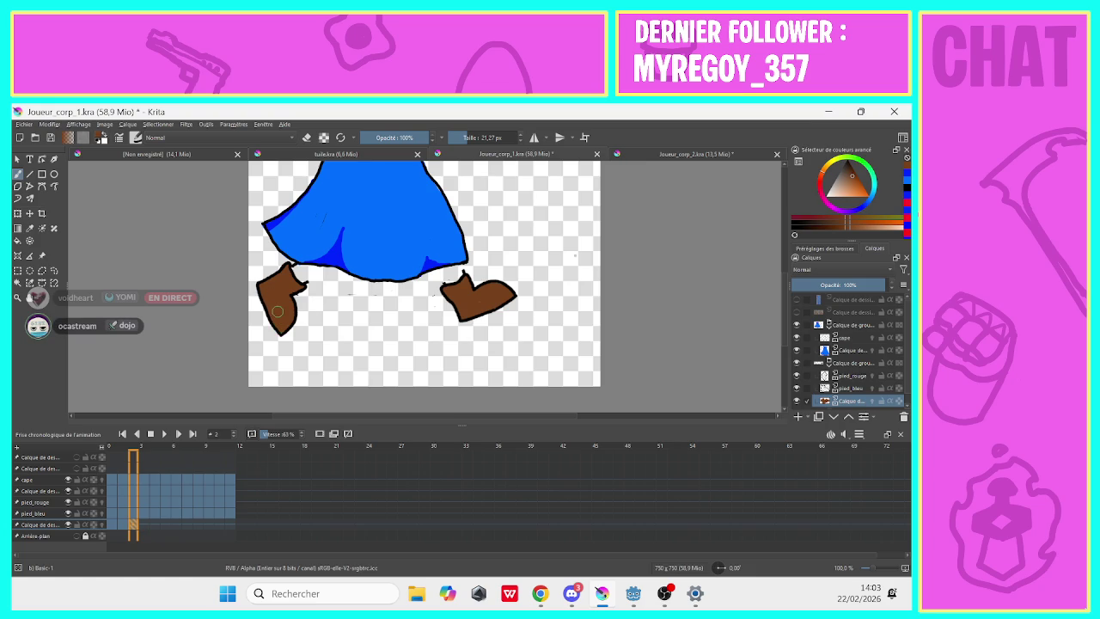
pyautogui.click(140, 524)
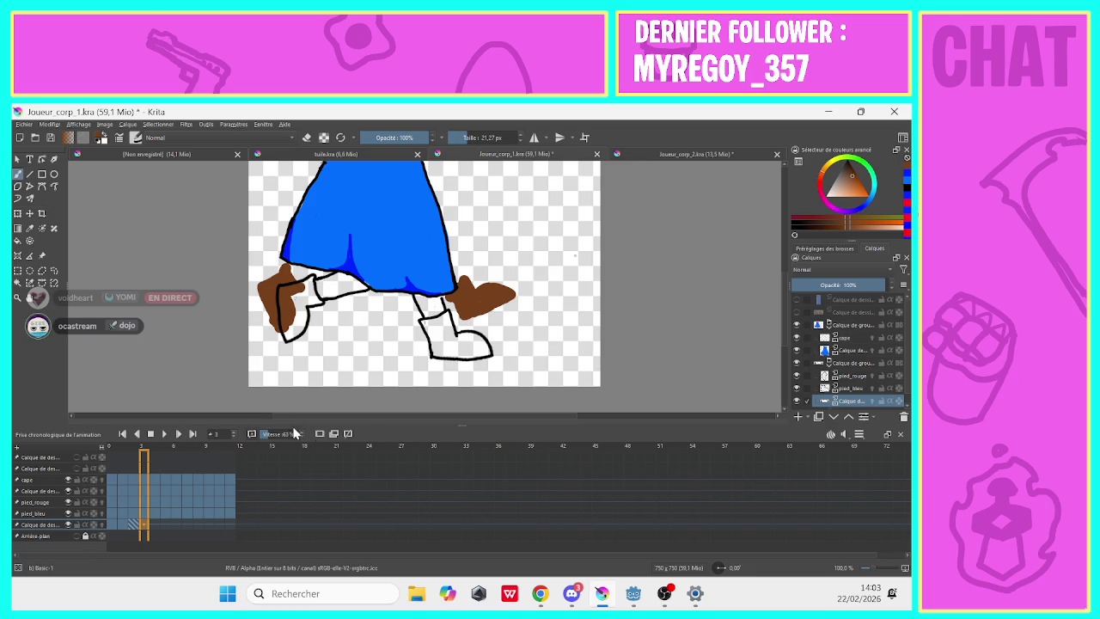
# Hide onion skin and paint both shoes brown on frame 3.
pyautogui.click(318, 435)
pyautogui.moveTo(471, 349)
pyautogui.mouseDown()
pyautogui.moveTo(486, 350)
pyautogui.moveTo(463, 340)
pyautogui.moveTo(472, 350)
pyautogui.moveTo(440, 351)
pyautogui.moveTo(424, 321)
pyautogui.moveTo(443, 318)
pyautogui.moveTo(437, 338)
pyautogui.mouseUp()
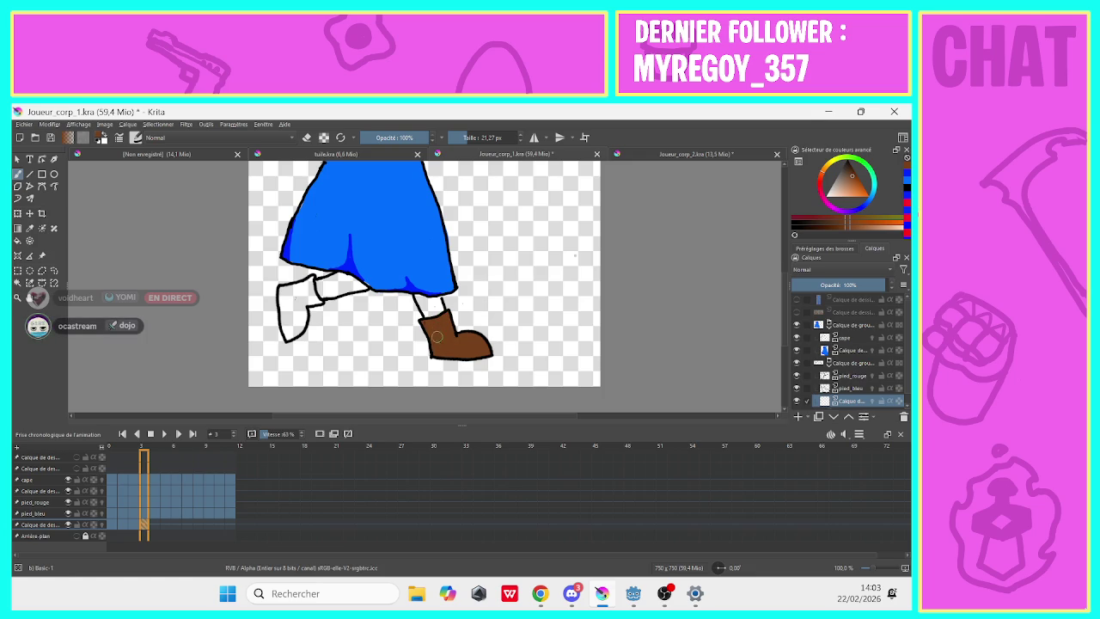
pyautogui.moveTo(297, 315)
pyautogui.mouseDown()
pyautogui.moveTo(309, 280)
pyautogui.moveTo(287, 298)
pyautogui.moveTo(288, 335)
pyautogui.moveTo(293, 322)
pyautogui.mouseUp()
# Paint the left boot brown on frame 4, extending it up the leg.
pyautogui.click(156, 524)
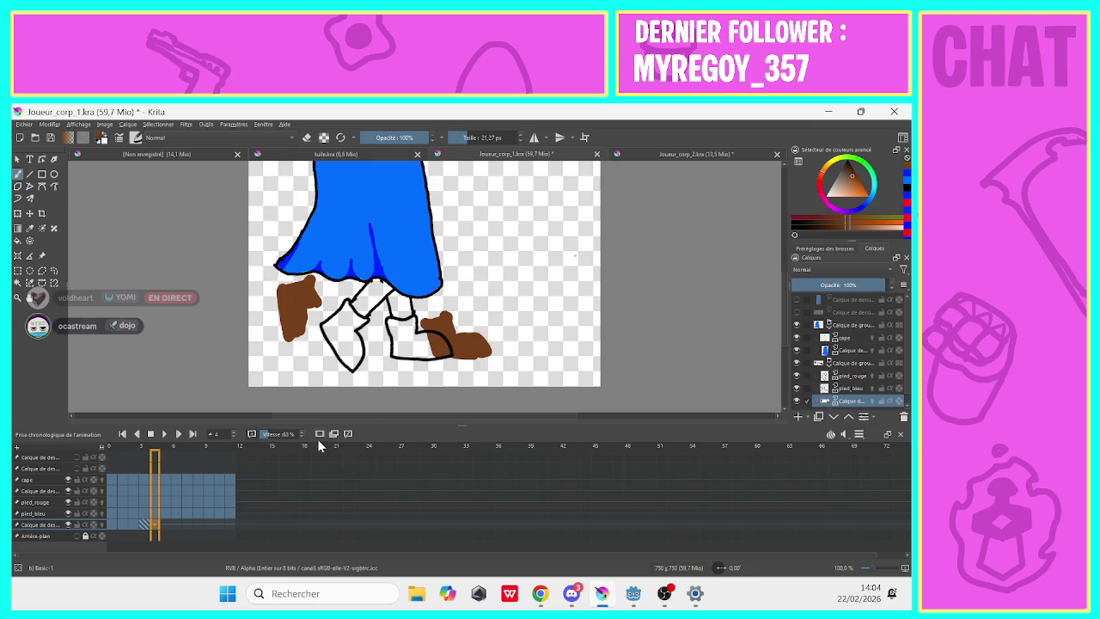
pyautogui.moveTo(351, 356); pyautogui.dragTo(353, 335)
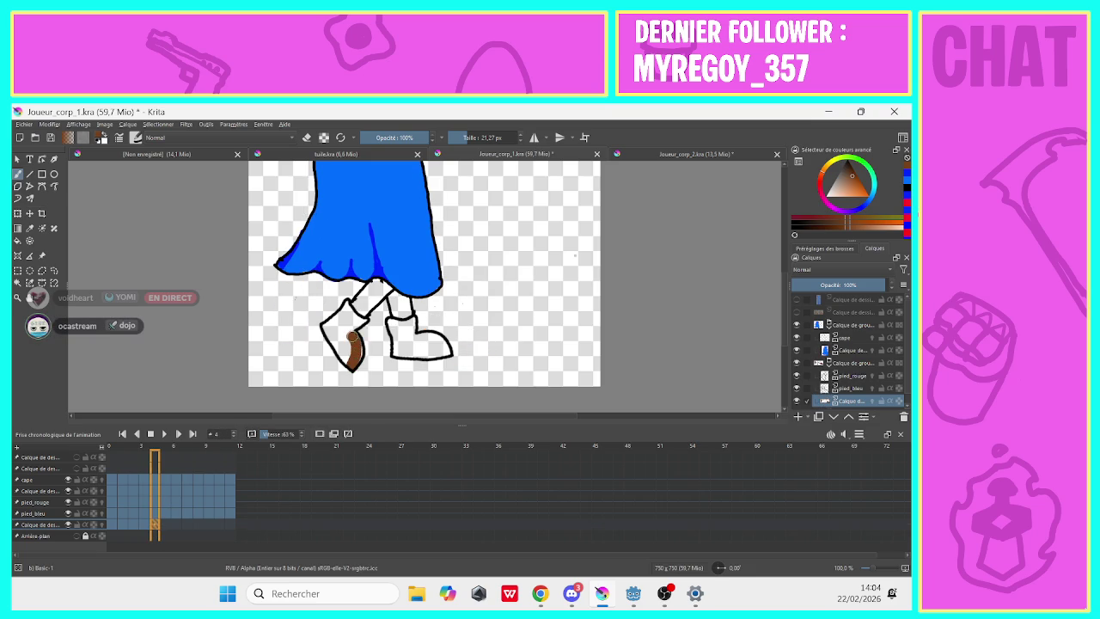
pyautogui.click(144, 527)
pyautogui.click(154, 526)
pyautogui.moveTo(357, 350); pyautogui.dragTo(360, 322)
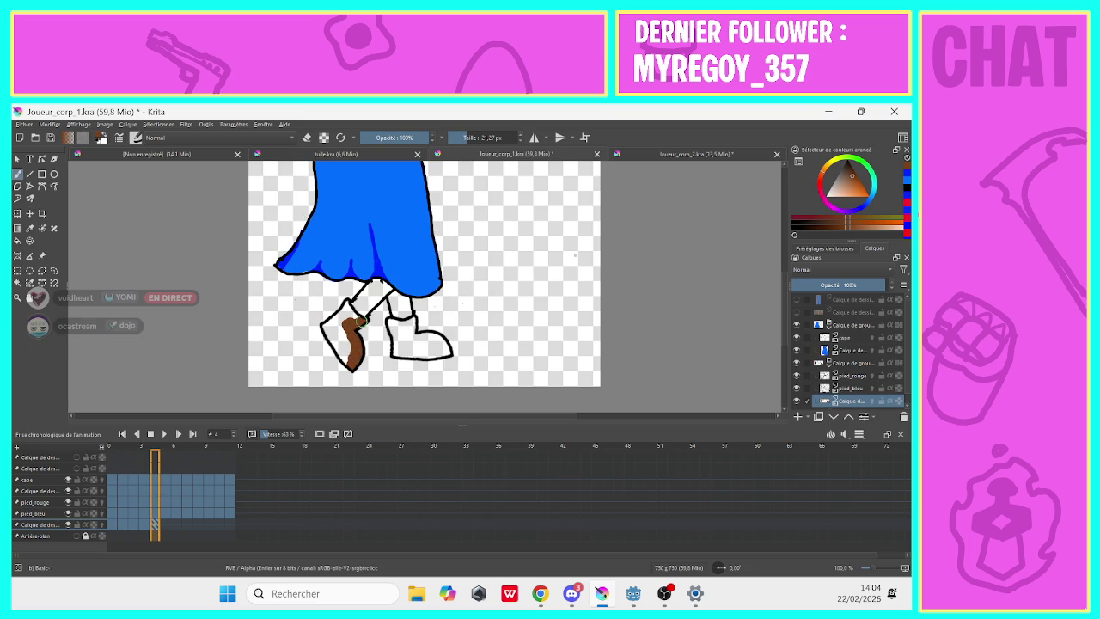
pyautogui.moveTo(346, 305)
pyautogui.mouseDown()
pyautogui.moveTo(326, 327)
pyautogui.moveTo(349, 346)
pyautogui.mouseUp()
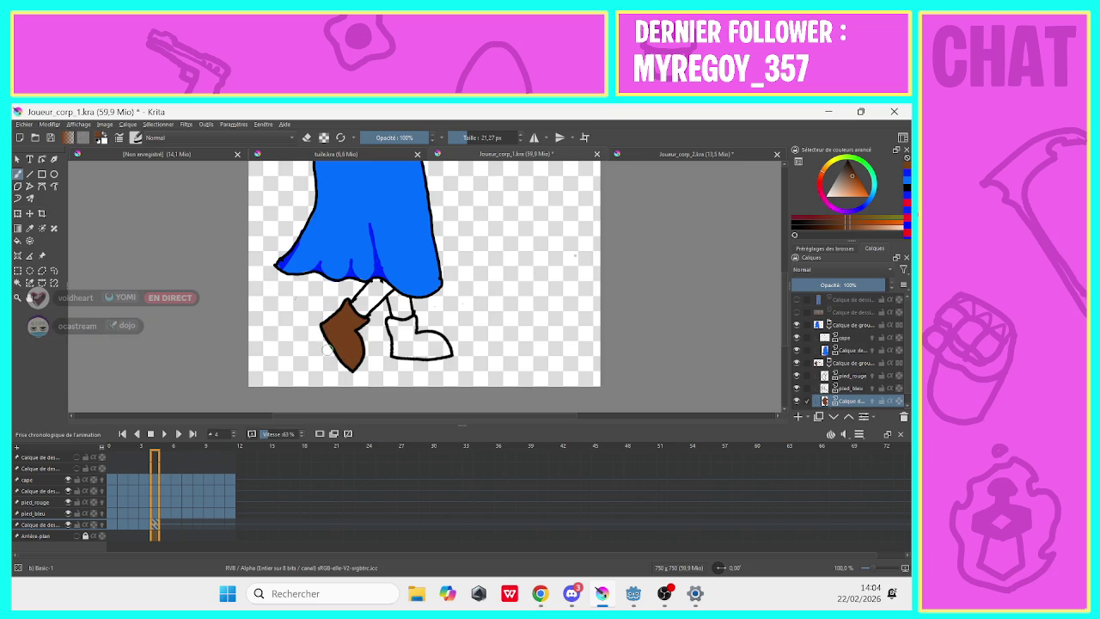
# Paint frame 4's other boot brown and erase the overspill on its left edge.
pyautogui.click(307, 137)
pyautogui.click(306, 137)
pyautogui.moveTo(419, 349)
pyautogui.mouseDown()
pyautogui.moveTo(440, 351)
pyautogui.moveTo(411, 329)
pyautogui.mouseUp()
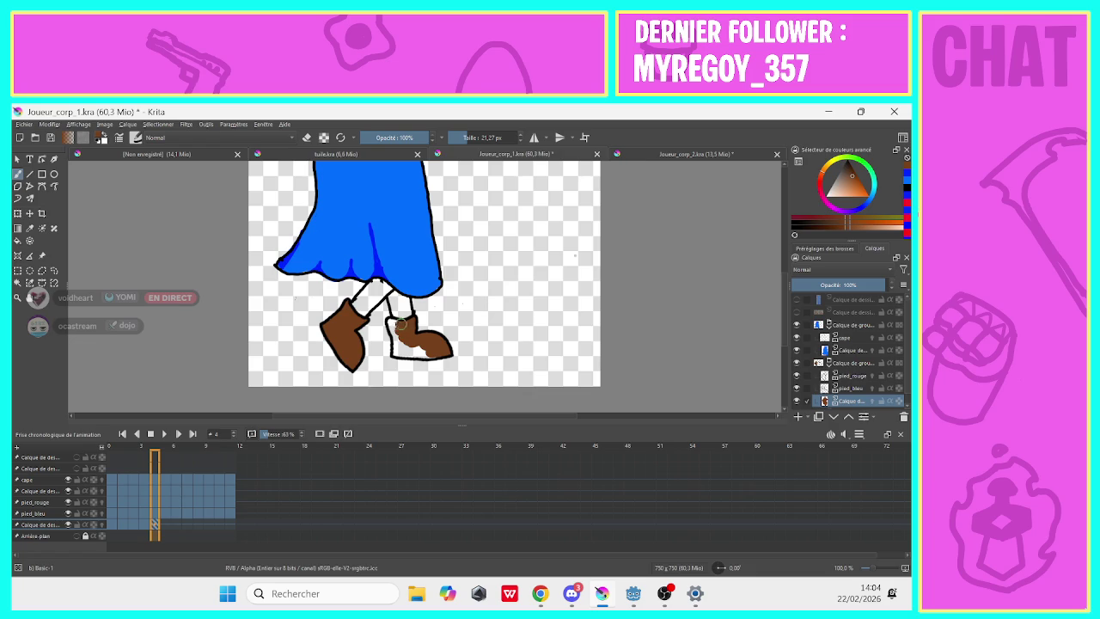
pyautogui.press('e')
pyautogui.moveTo(400, 324)
pyautogui.mouseDown()
pyautogui.moveTo(400, 354)
pyautogui.moveTo(424, 353)
pyautogui.mouseUp()
pyautogui.press('e')
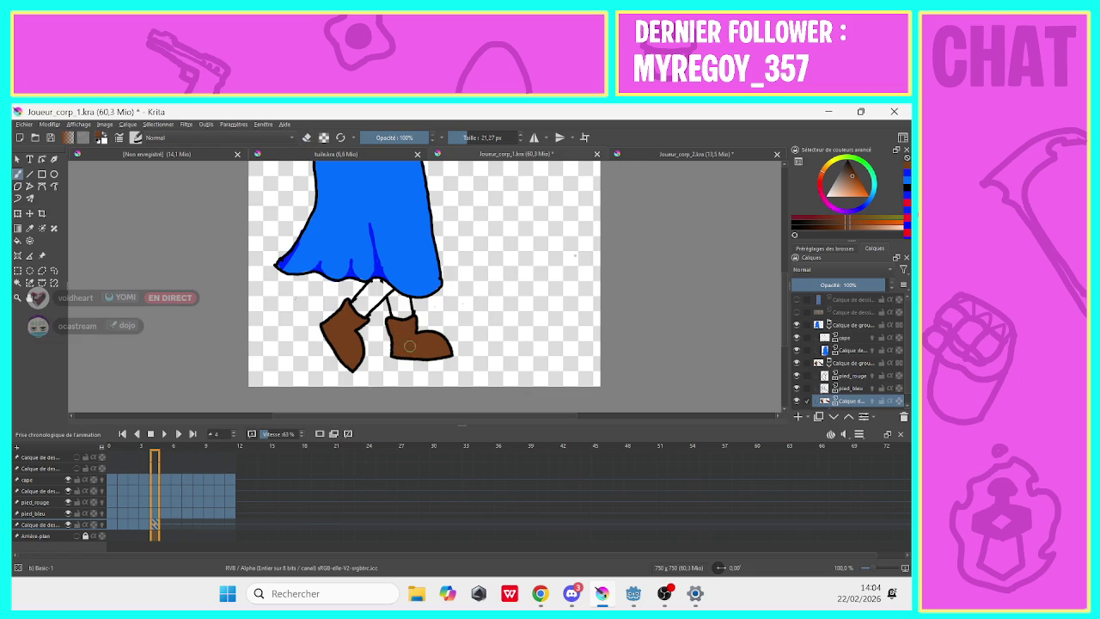
# Paint the boots brown on frames 5 and 6.
pyautogui.click(164, 526)
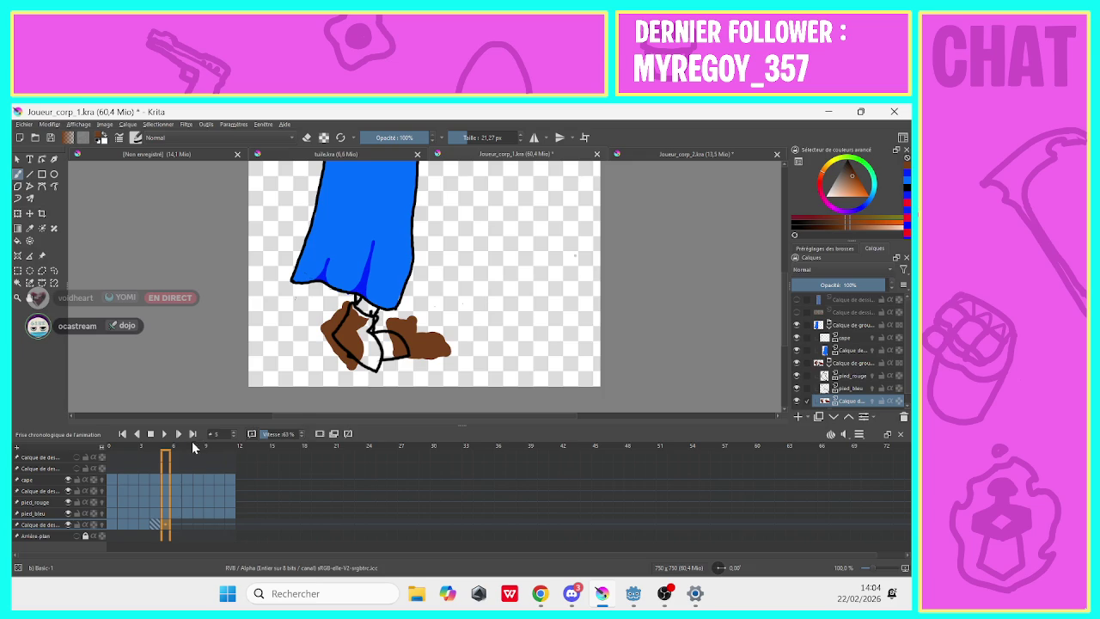
pyautogui.moveTo(365, 333)
pyautogui.mouseDown()
pyautogui.moveTo(376, 368)
pyautogui.moveTo(358, 337)
pyautogui.moveTo(373, 359)
pyautogui.moveTo(362, 353)
pyautogui.moveTo(370, 321)
pyautogui.moveTo(337, 336)
pyautogui.moveTo(365, 361)
pyautogui.moveTo(402, 351)
pyautogui.moveTo(372, 342)
pyautogui.mouseUp()
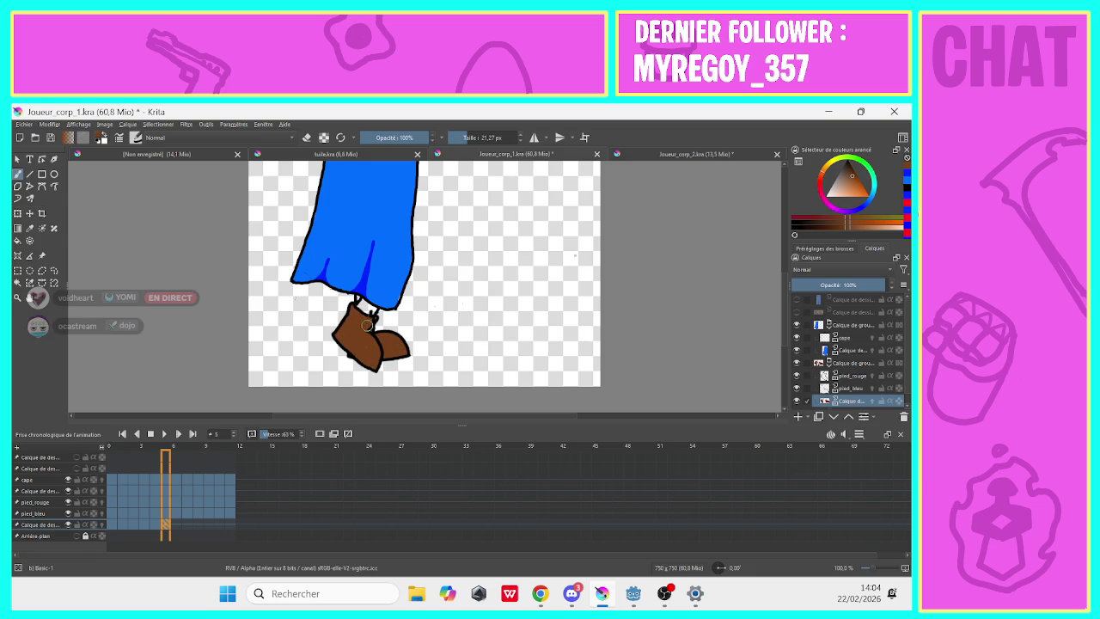
pyautogui.click(178, 432)
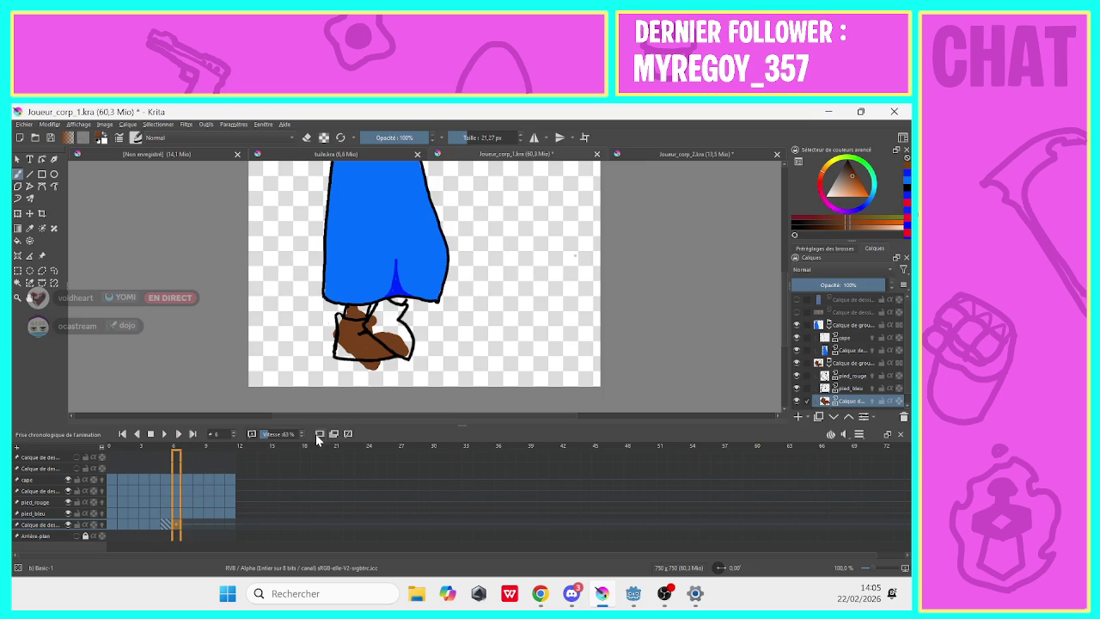
pyautogui.moveTo(379, 350)
pyautogui.mouseDown()
pyautogui.moveTo(405, 351)
pyautogui.moveTo(390, 316)
pyautogui.moveTo(400, 308)
pyautogui.moveTo(374, 320)
pyautogui.moveTo(389, 339)
pyautogui.moveTo(379, 326)
pyautogui.moveTo(378, 352)
pyautogui.moveTo(361, 352)
pyautogui.moveTo(361, 327)
pyautogui.moveTo(339, 317)
pyautogui.moveTo(354, 345)
pyautogui.mouseUp()
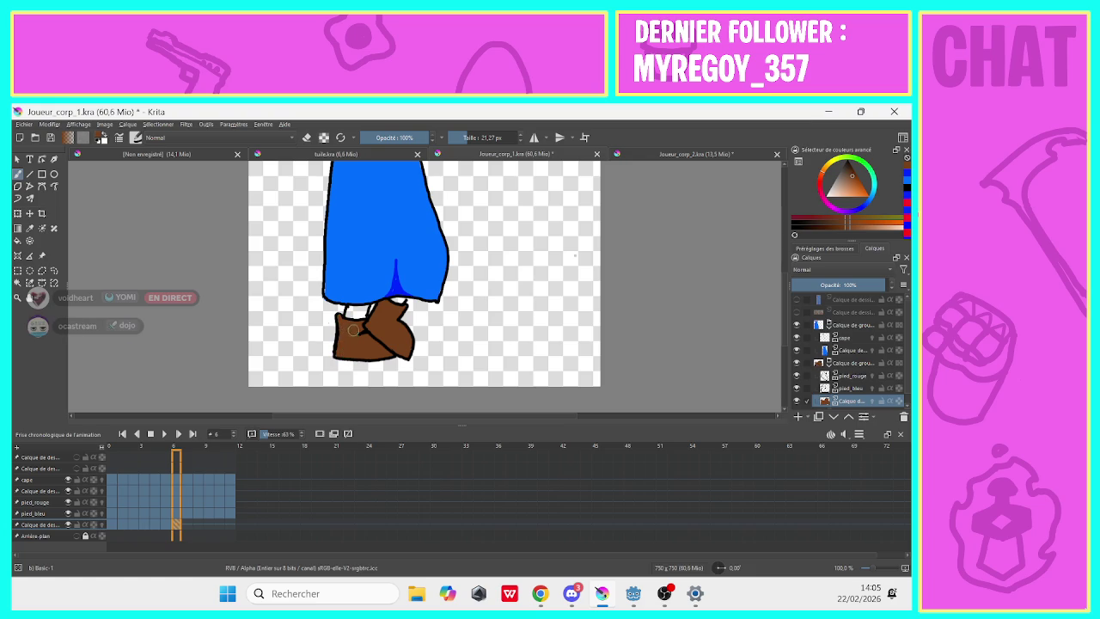
# Repaint both boots brown on frame 7 and erase a stray bit of leg outline.
pyautogui.press('.')
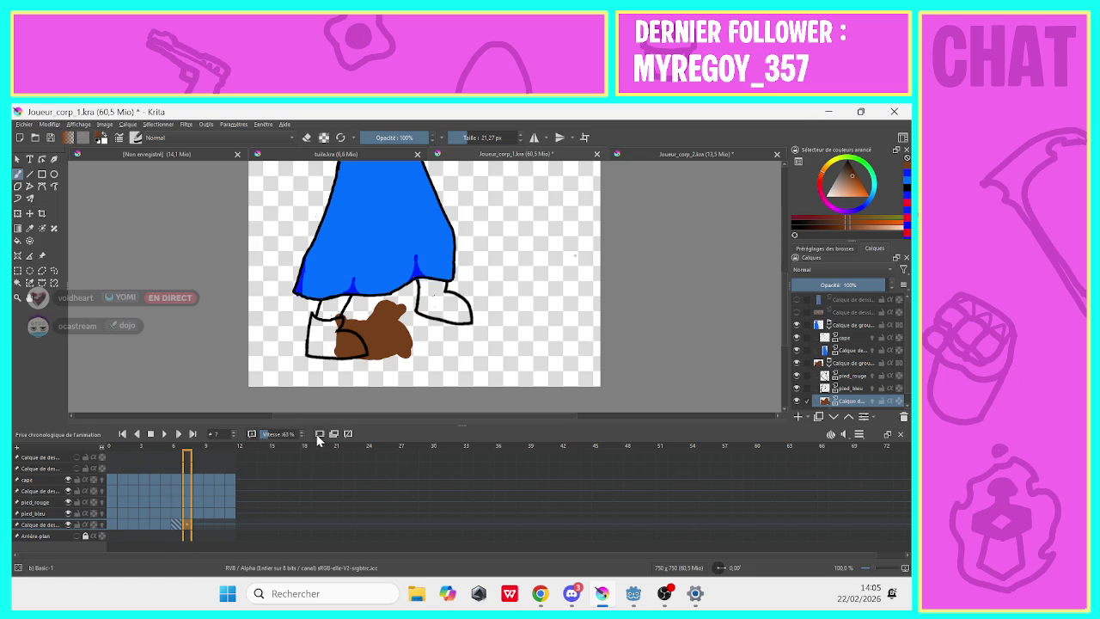
pyautogui.hotkey('ctrl', 'z')
pyautogui.moveTo(453, 307)
pyautogui.mouseDown()
pyautogui.moveTo(468, 318)
pyautogui.moveTo(468, 305)
pyautogui.moveTo(442, 297)
pyautogui.mouseUp()
pyautogui.click(177, 528)
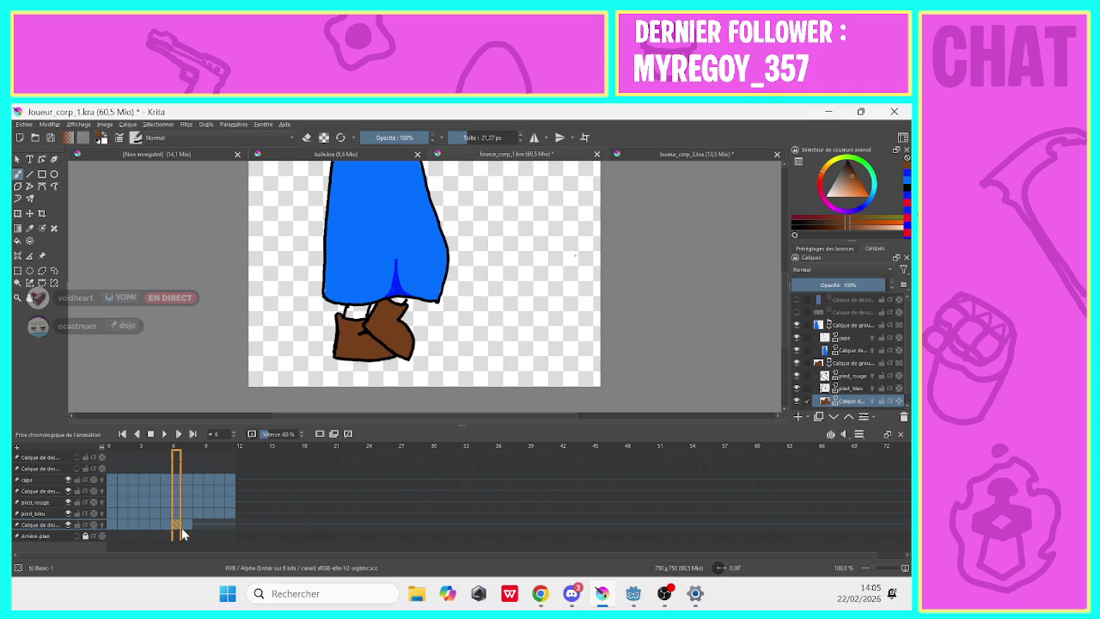
pyautogui.press('.')
pyautogui.moveTo(449, 311)
pyautogui.mouseDown()
pyautogui.moveTo(426, 310)
pyautogui.moveTo(424, 279)
pyautogui.moveTo(441, 298)
pyautogui.moveTo(431, 298)
pyautogui.mouseUp()
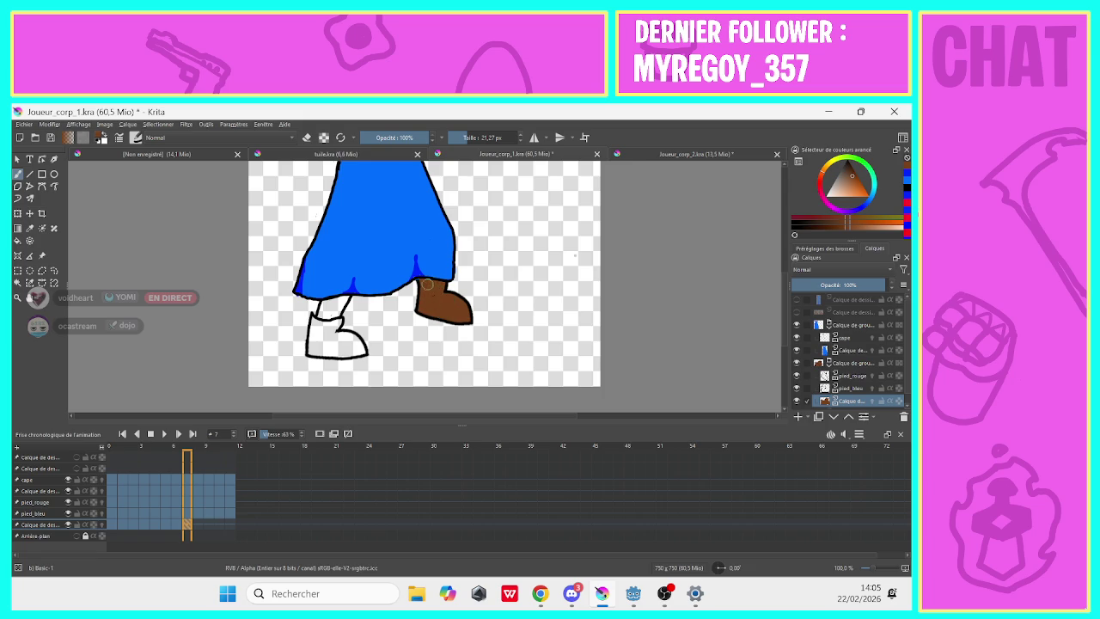
pyautogui.moveTo(361, 351)
pyautogui.mouseDown()
pyautogui.moveTo(314, 351)
pyautogui.moveTo(316, 319)
pyautogui.moveTo(337, 324)
pyautogui.moveTo(330, 344)
pyautogui.mouseUp()
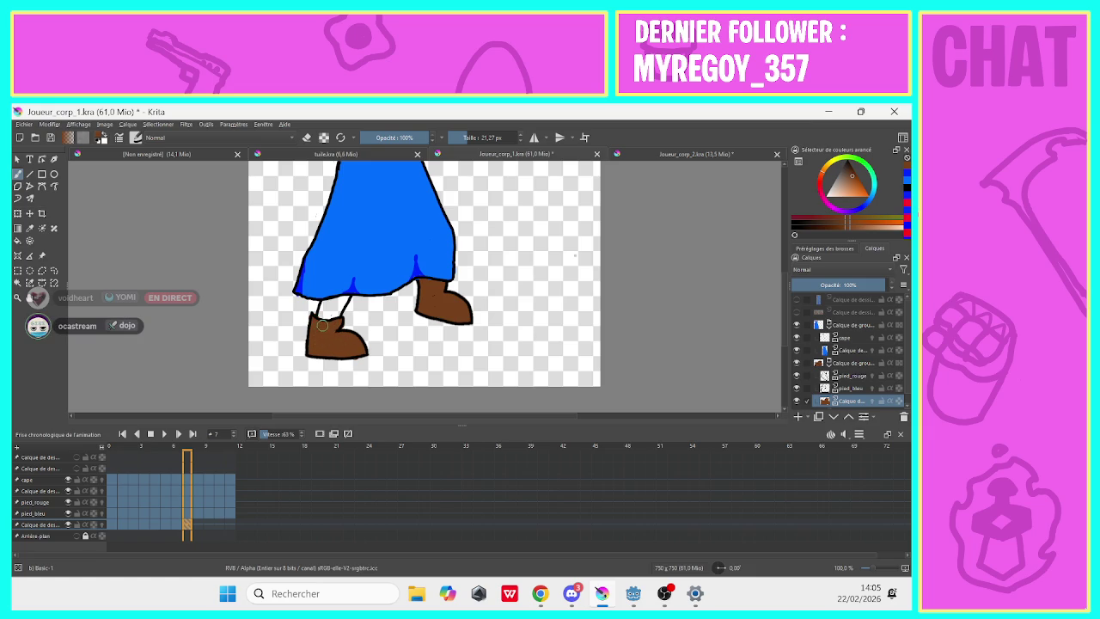
pyautogui.click(307, 137)
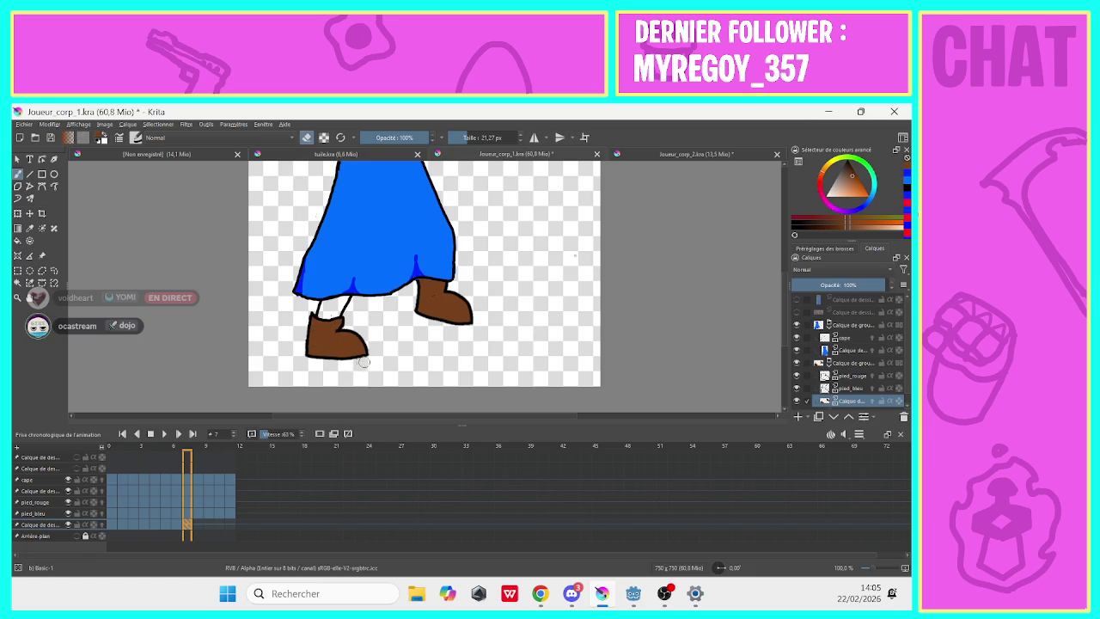
pyautogui.moveTo(301, 326); pyautogui.dragTo(318, 307)
# Paint both shoes brown on frame 8 with the ghosted shoes hidden.
pyautogui.click(197, 522)
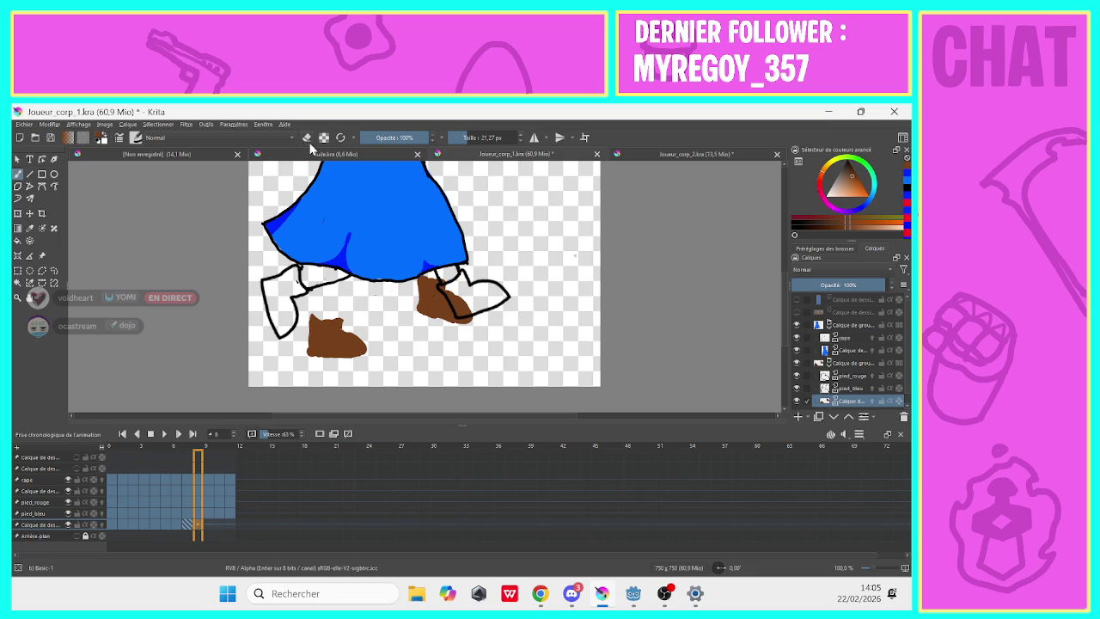
pyautogui.press('Delete')
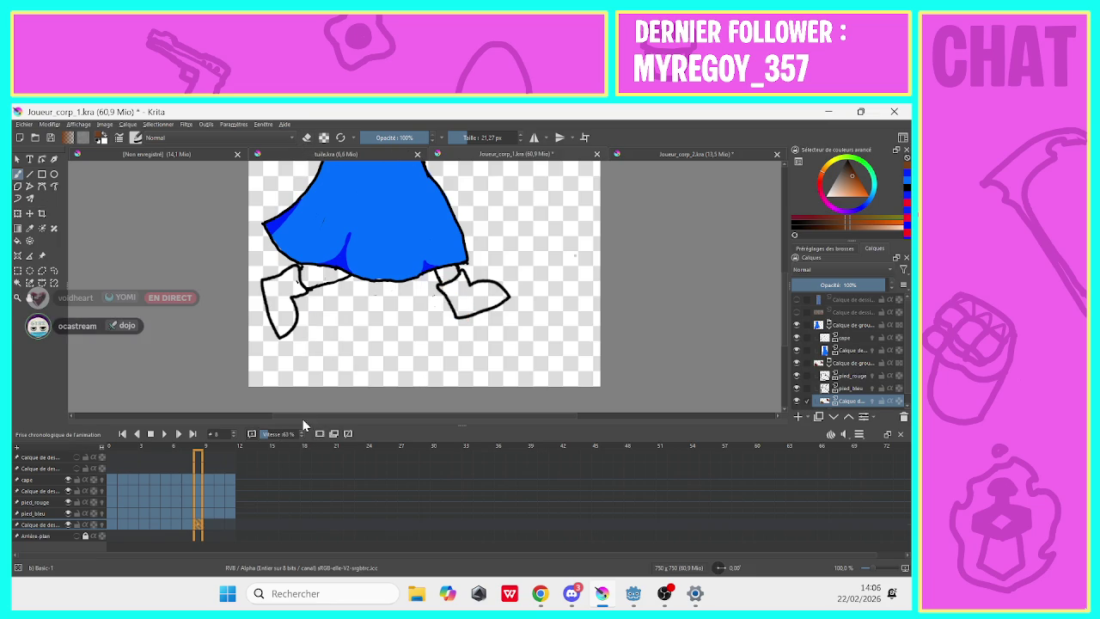
pyautogui.moveTo(286, 310)
pyautogui.mouseDown()
pyautogui.moveTo(293, 273)
pyautogui.moveTo(268, 296)
pyautogui.moveTo(283, 334)
pyautogui.moveTo(280, 292)
pyautogui.moveTo(283, 314)
pyautogui.mouseUp()
pyautogui.moveTo(472, 302)
pyautogui.mouseDown()
pyautogui.moveTo(490, 299)
pyautogui.moveTo(464, 280)
pyautogui.moveTo(451, 289)
pyautogui.moveTo(462, 297)
pyautogui.moveTo(441, 286)
pyautogui.moveTo(460, 309)
pyautogui.moveTo(474, 304)
pyautogui.mouseUp()
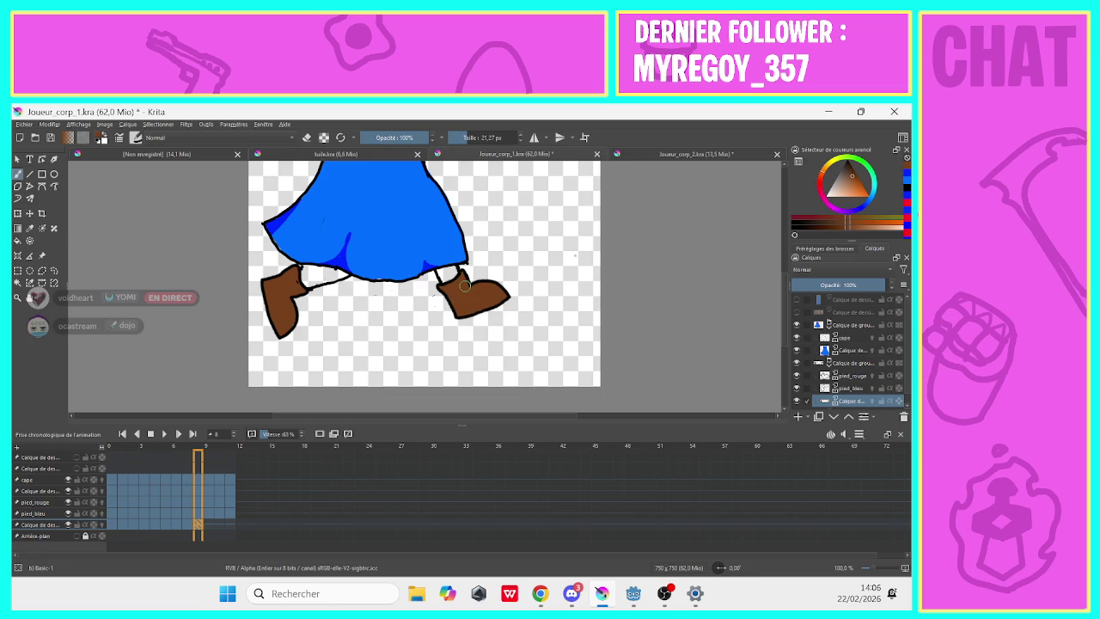
# Paint both shoes brown on frame 9 with onion skin hidden, then show frame 10.
pyautogui.press('.')
pyautogui.click(327, 437)
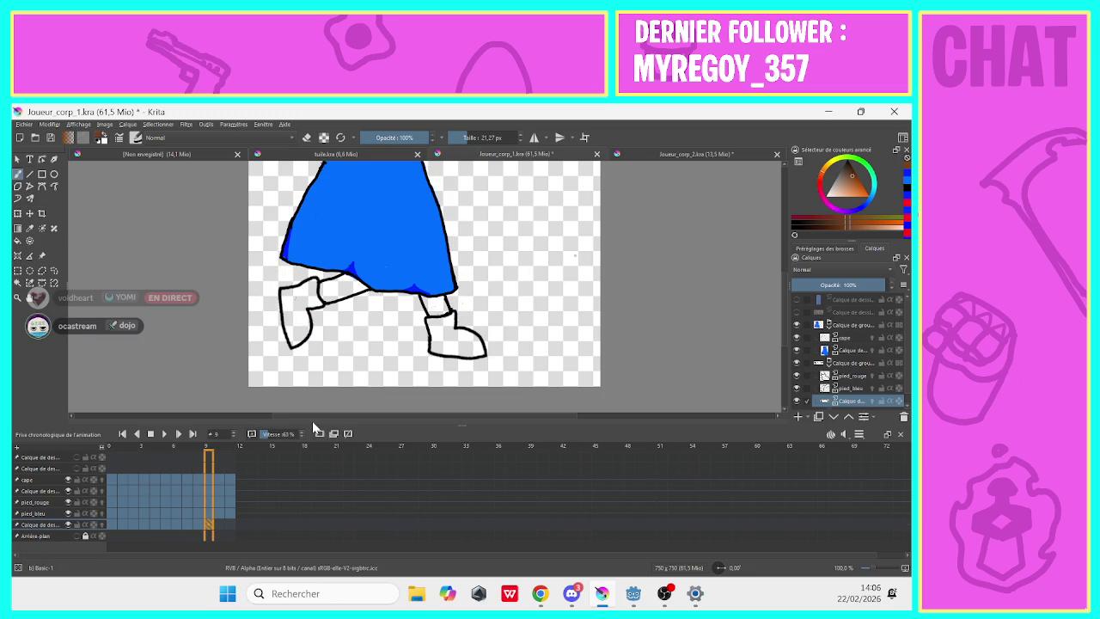
pyautogui.moveTo(300, 312)
pyautogui.mouseDown()
pyautogui.moveTo(299, 330)
pyautogui.moveTo(312, 282)
pyautogui.moveTo(289, 292)
pyautogui.moveTo(292, 343)
pyautogui.moveTo(304, 321)
pyautogui.mouseUp()
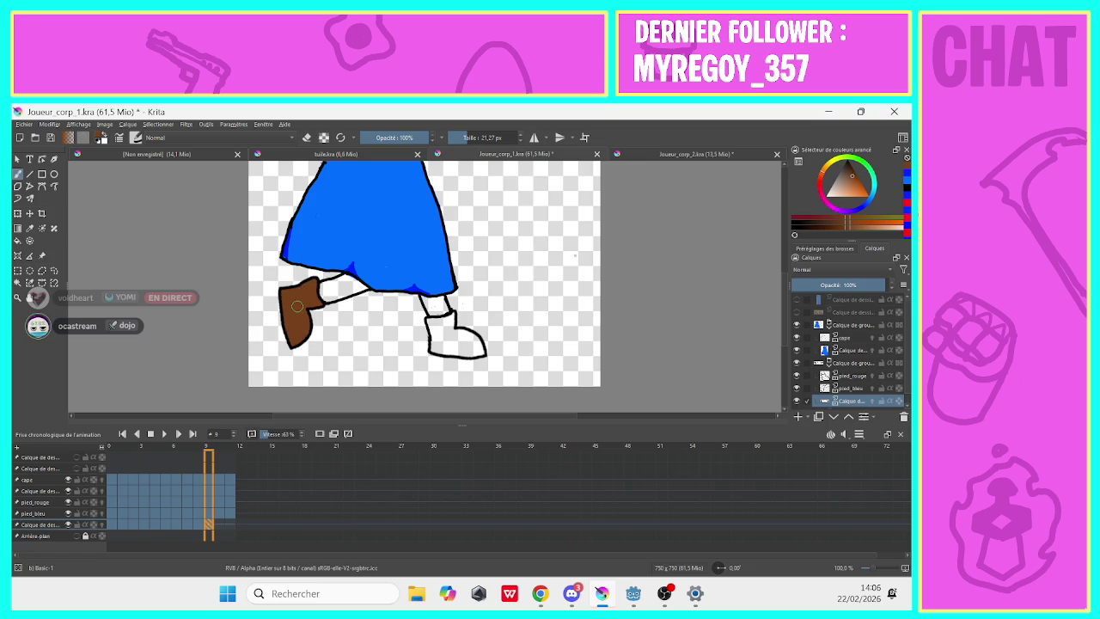
pyautogui.moveTo(443, 332)
pyautogui.mouseDown()
pyautogui.moveTo(451, 316)
pyautogui.moveTo(436, 321)
pyautogui.moveTo(434, 347)
pyautogui.moveTo(479, 351)
pyautogui.moveTo(437, 331)
pyautogui.mouseUp()
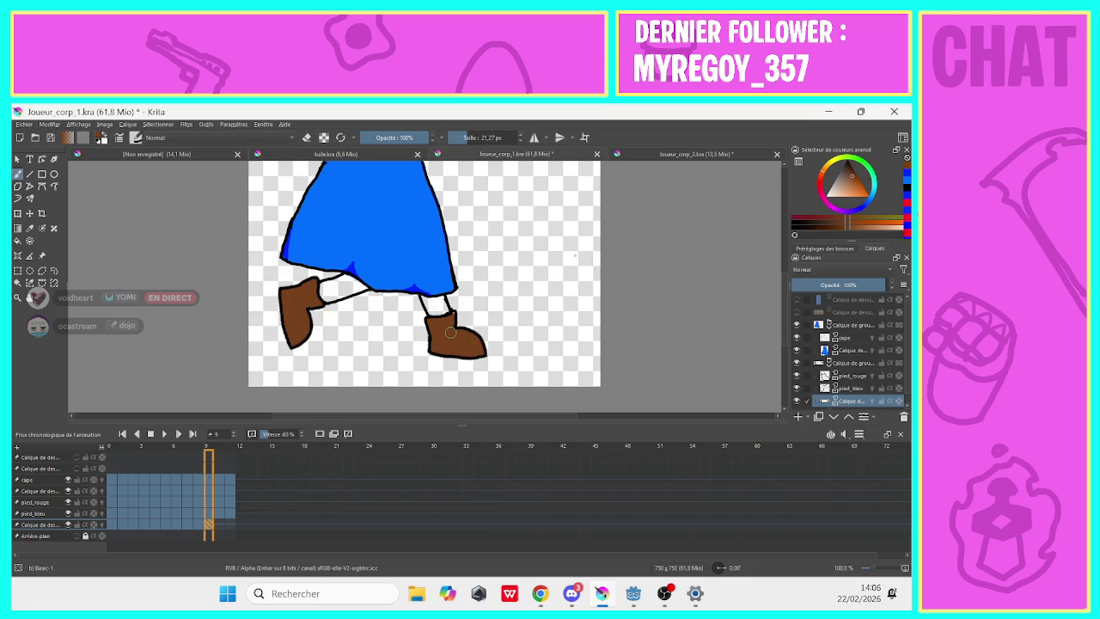
pyautogui.click(307, 137)
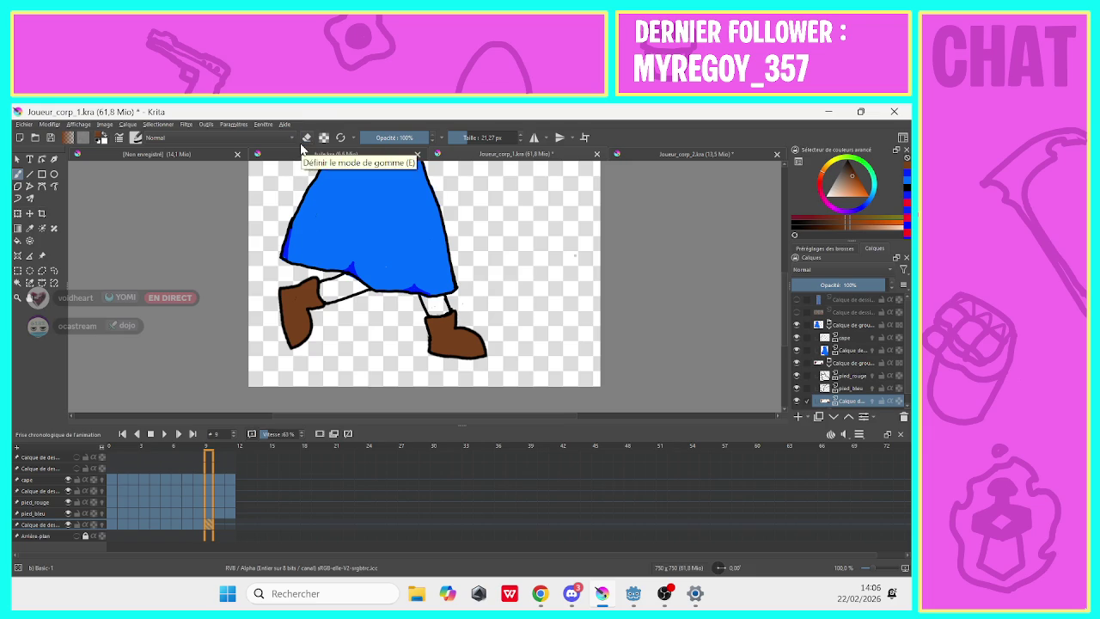
pyautogui.click(218, 525)
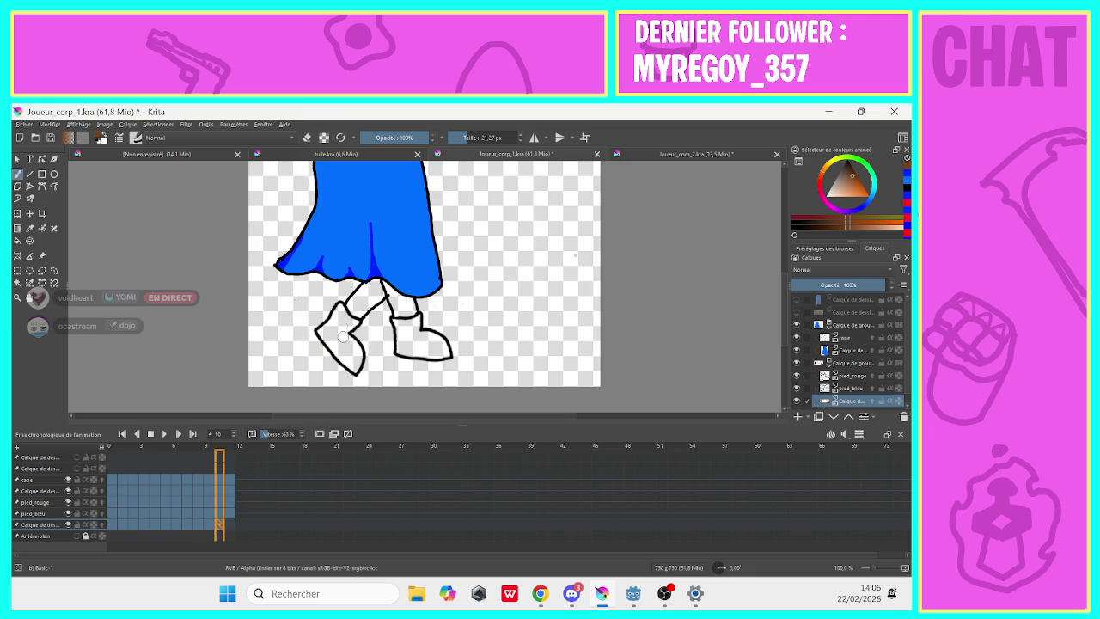
# Paint both boots brown on frame 10, tidying edges with the eraser.
pyautogui.click(352, 361)
pyautogui.moveTo(353, 364)
pyautogui.mouseDown()
pyautogui.moveTo(337, 318)
pyautogui.moveTo(325, 328)
pyautogui.moveTo(347, 359)
pyautogui.moveTo(335, 337)
pyautogui.mouseUp()
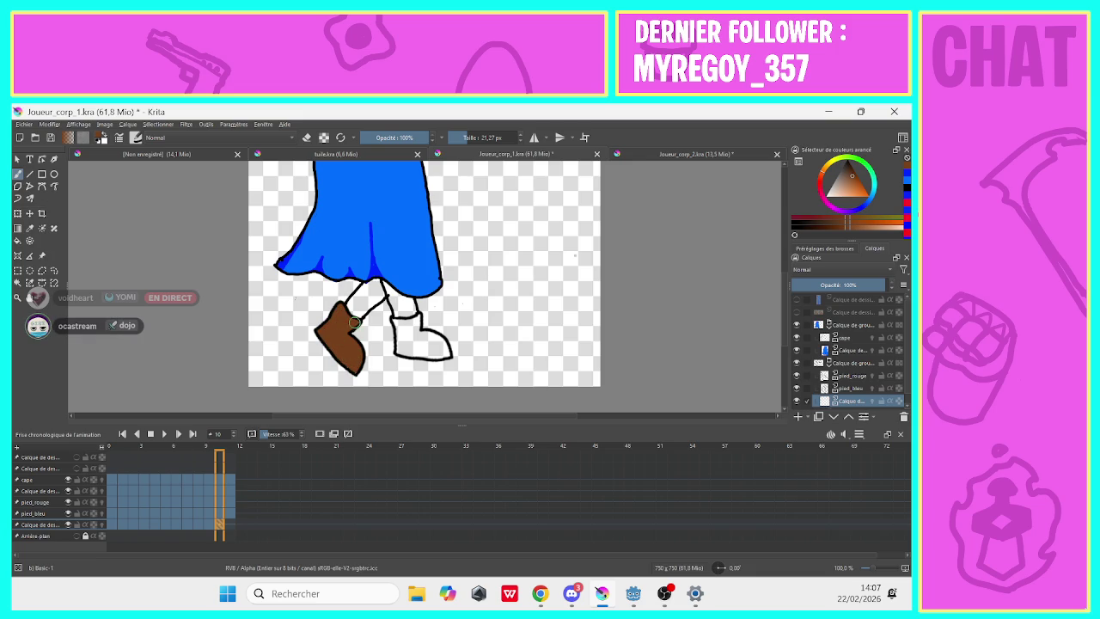
pyautogui.moveTo(412, 335)
pyautogui.mouseDown()
pyautogui.moveTo(413, 323)
pyautogui.moveTo(405, 331)
pyautogui.moveTo(394, 320)
pyautogui.moveTo(420, 349)
pyautogui.moveTo(443, 352)
pyautogui.moveTo(428, 337)
pyautogui.moveTo(411, 344)
pyautogui.moveTo(397, 320)
pyautogui.mouseUp()
pyautogui.press('e')
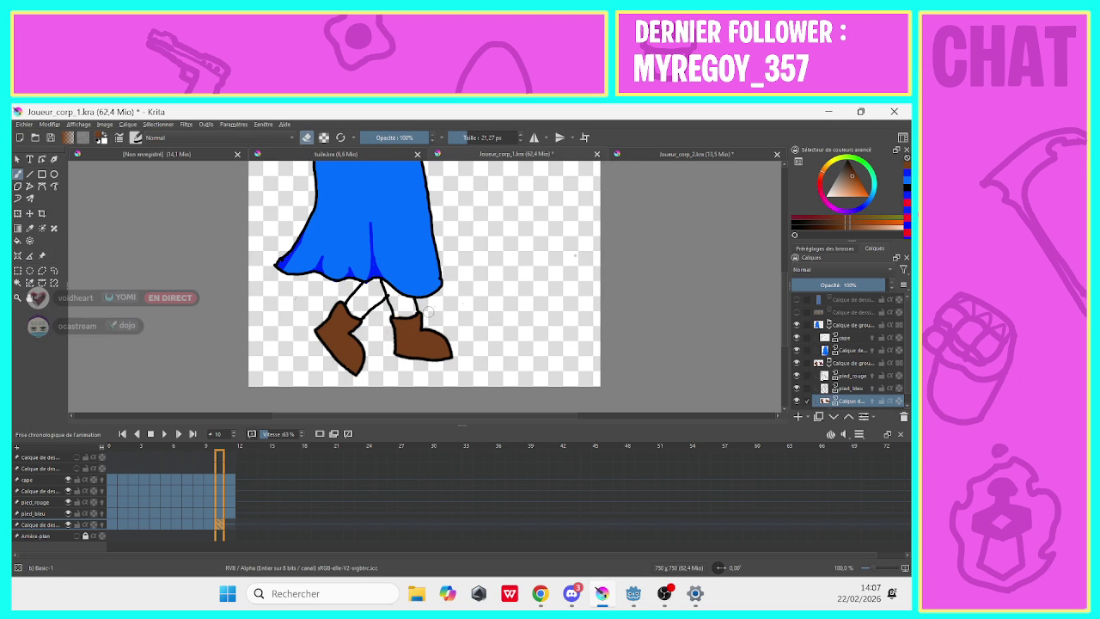
pyautogui.press('e')
# Paint the shoes brown on frame 11, then return to frame 0.
pyautogui.click(228, 534)
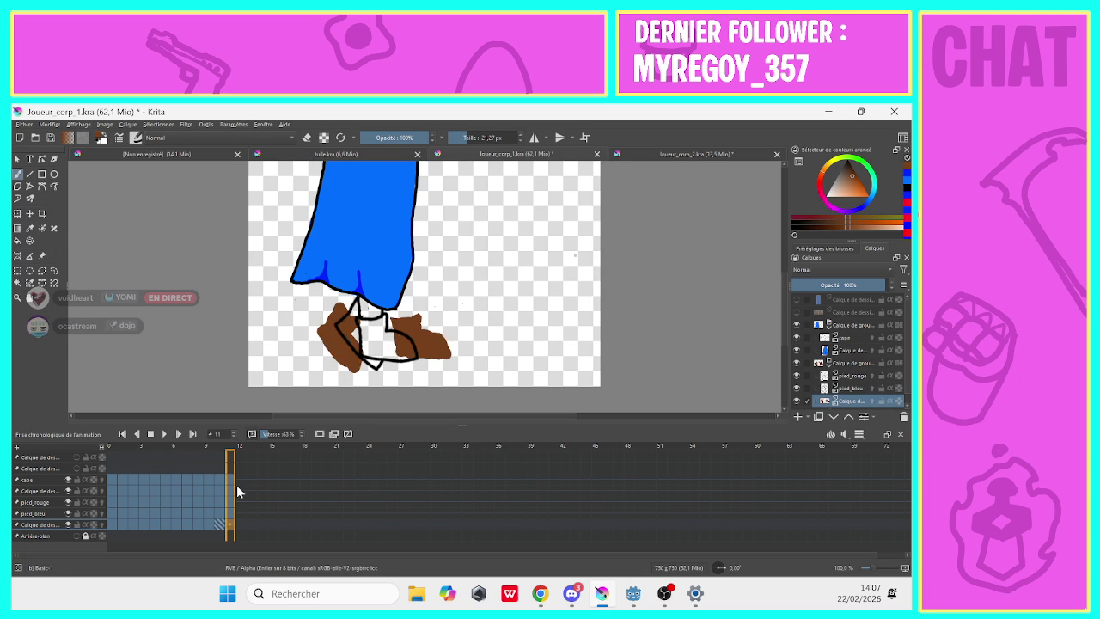
pyautogui.moveTo(376, 348)
pyautogui.mouseDown()
pyautogui.moveTo(397, 340)
pyautogui.moveTo(355, 305)
pyautogui.moveTo(359, 333)
pyautogui.moveTo(380, 353)
pyautogui.moveTo(357, 344)
pyautogui.moveTo(378, 353)
pyautogui.mouseUp()
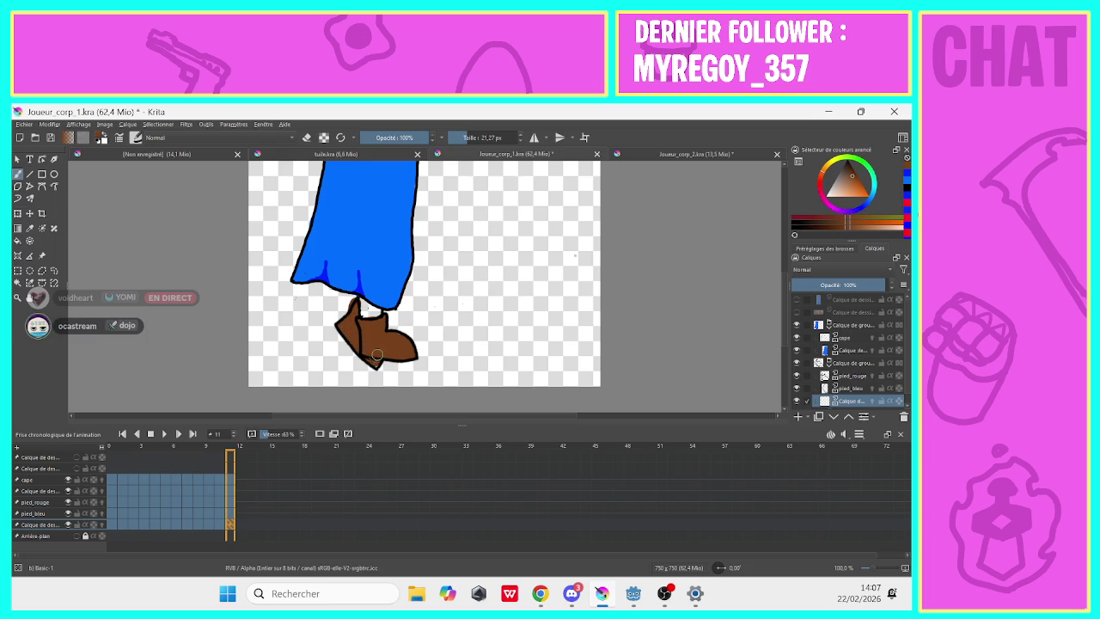
pyautogui.click(307, 137)
pyautogui.click(110, 469)
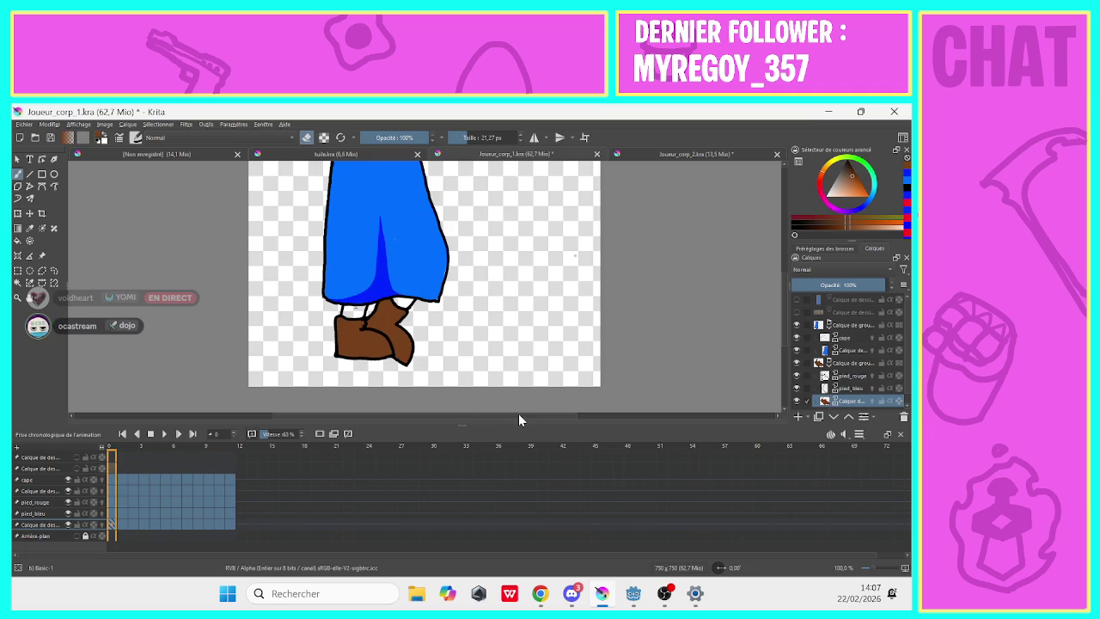
# Zoom out to 50%, play and stop the walk cycle, then go to frame 1.
pyautogui.click(19, 299)
pyautogui.scroll(-1, 387, 275)
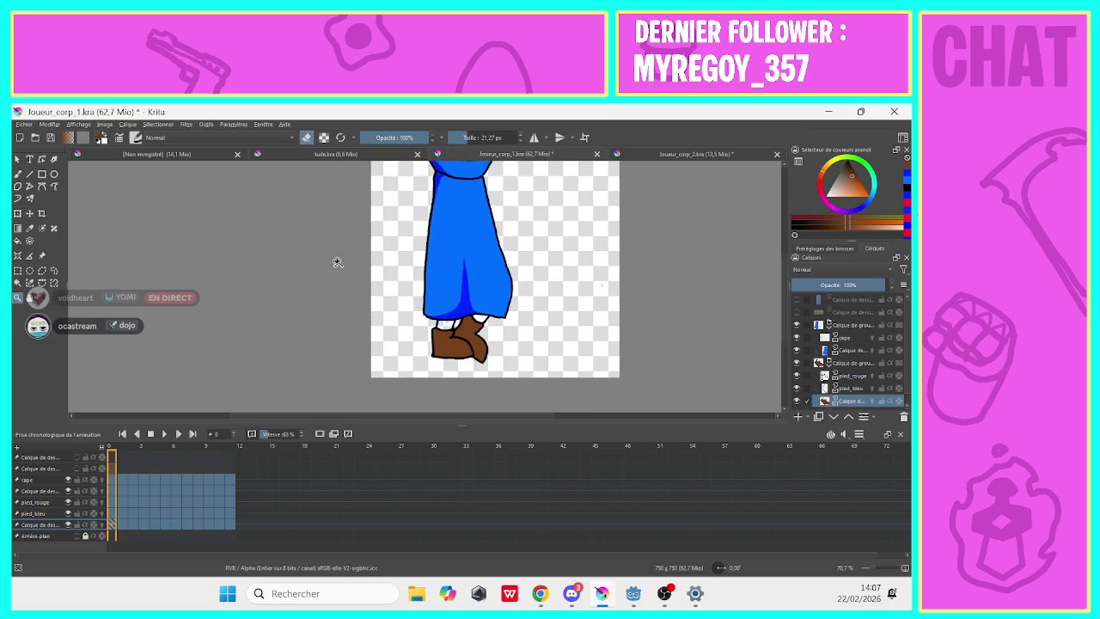
pyautogui.scroll(-1, 395, 277)
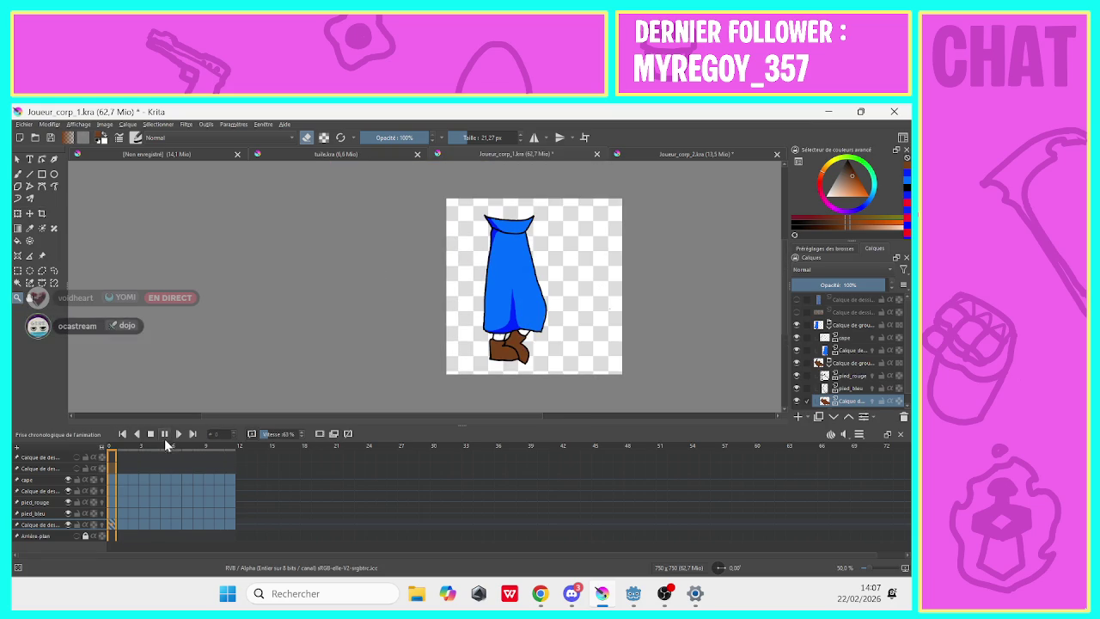
pyautogui.click(165, 435)
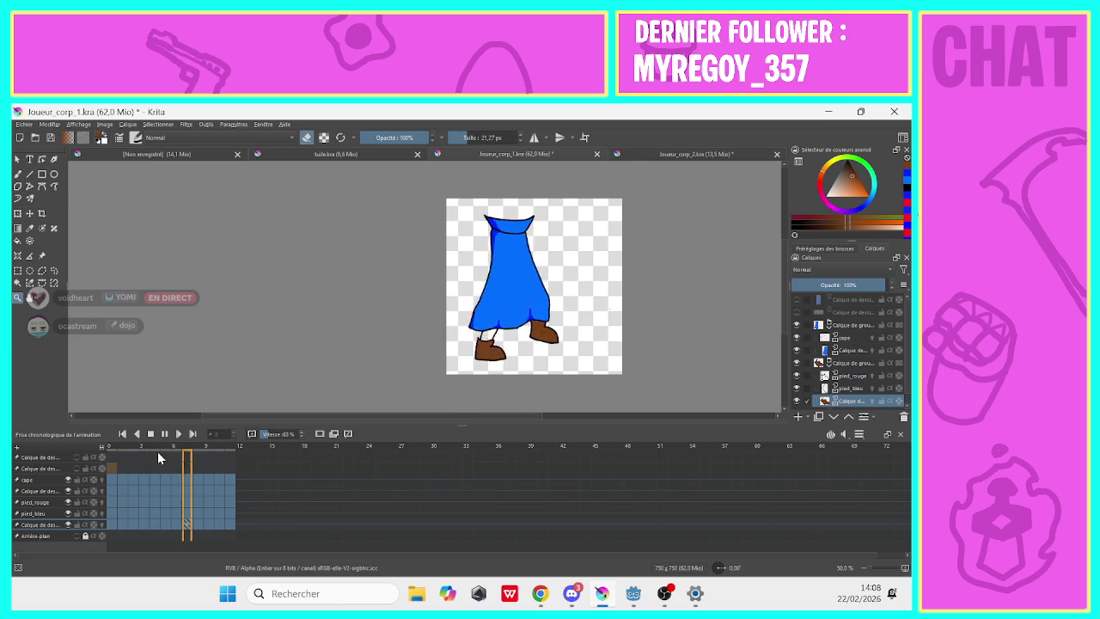
pyautogui.click(162, 436)
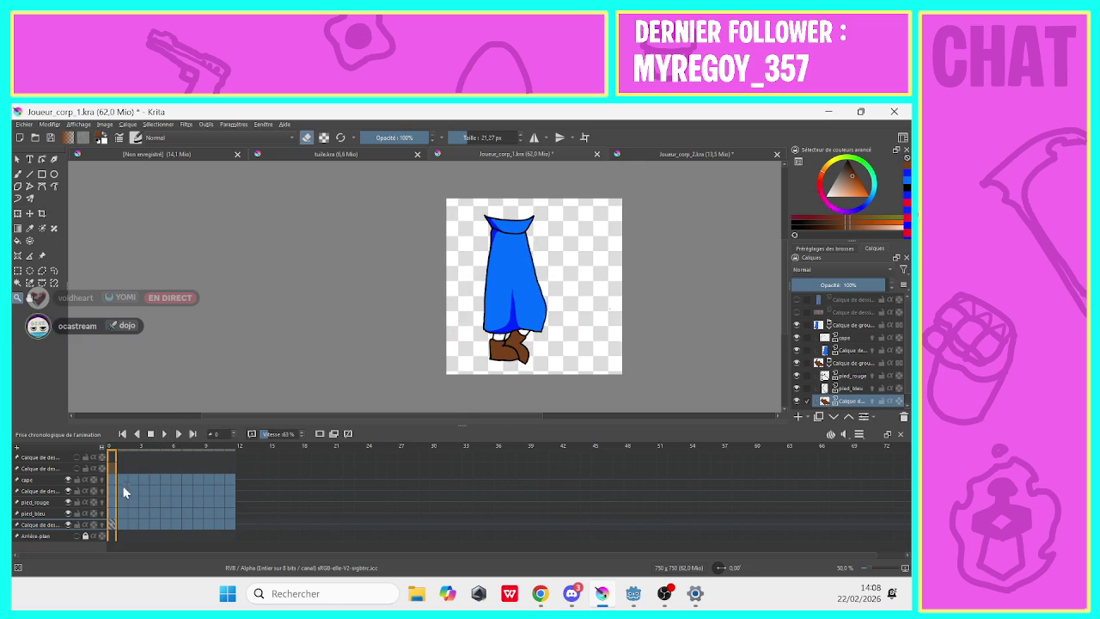
pyautogui.click(122, 524)
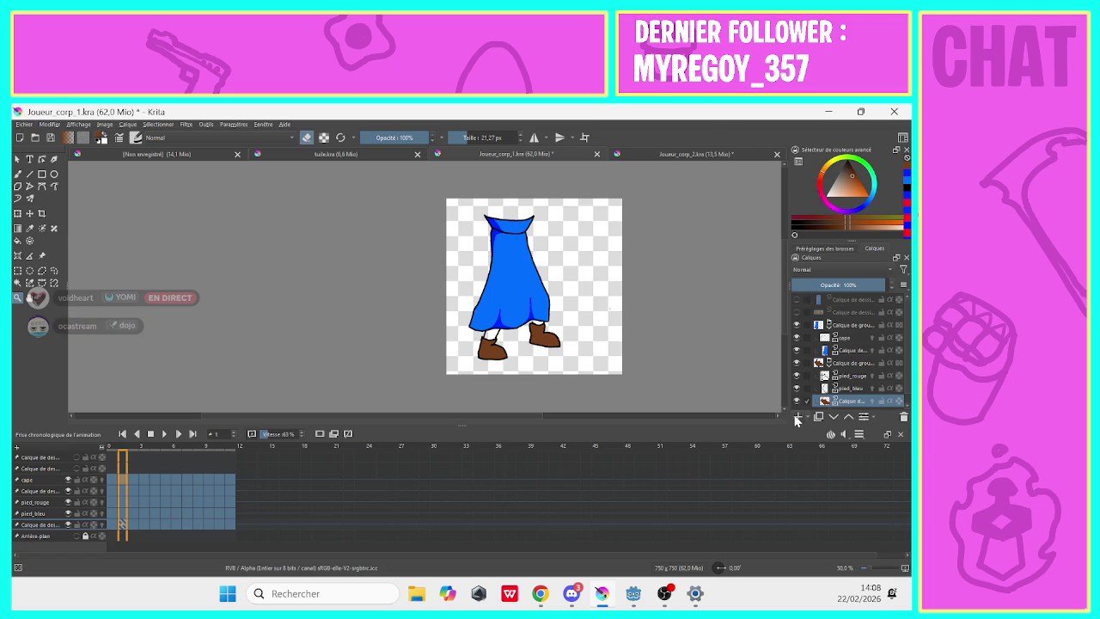
# Add a new paint layer and sample the grey leg colour on frame 0 with the Color Picker.
pyautogui.press('Insert')
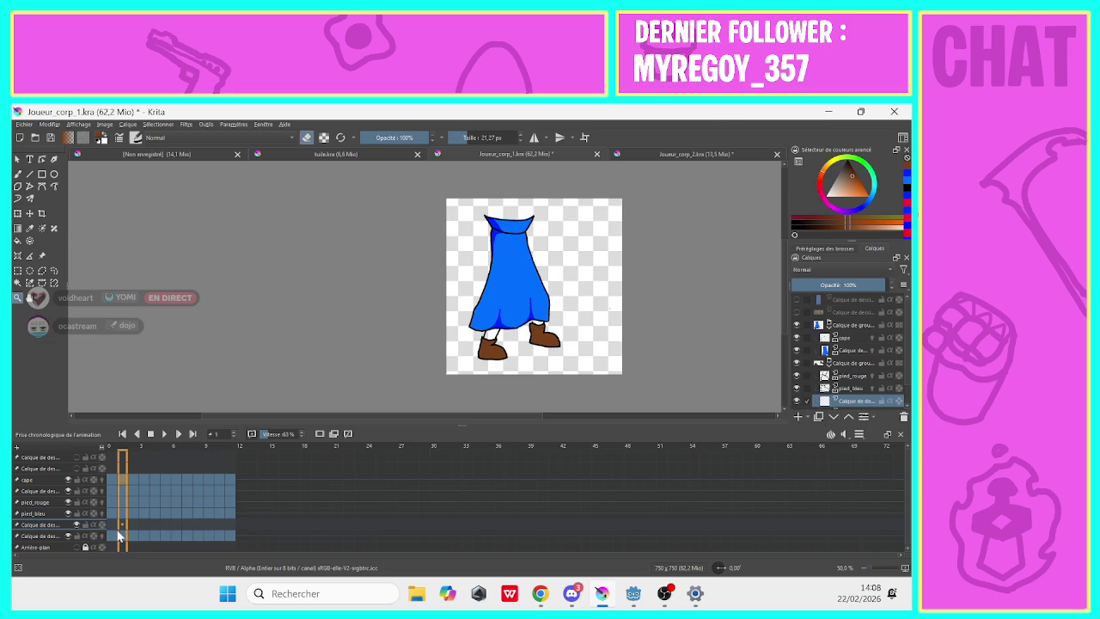
pyautogui.click(113, 525)
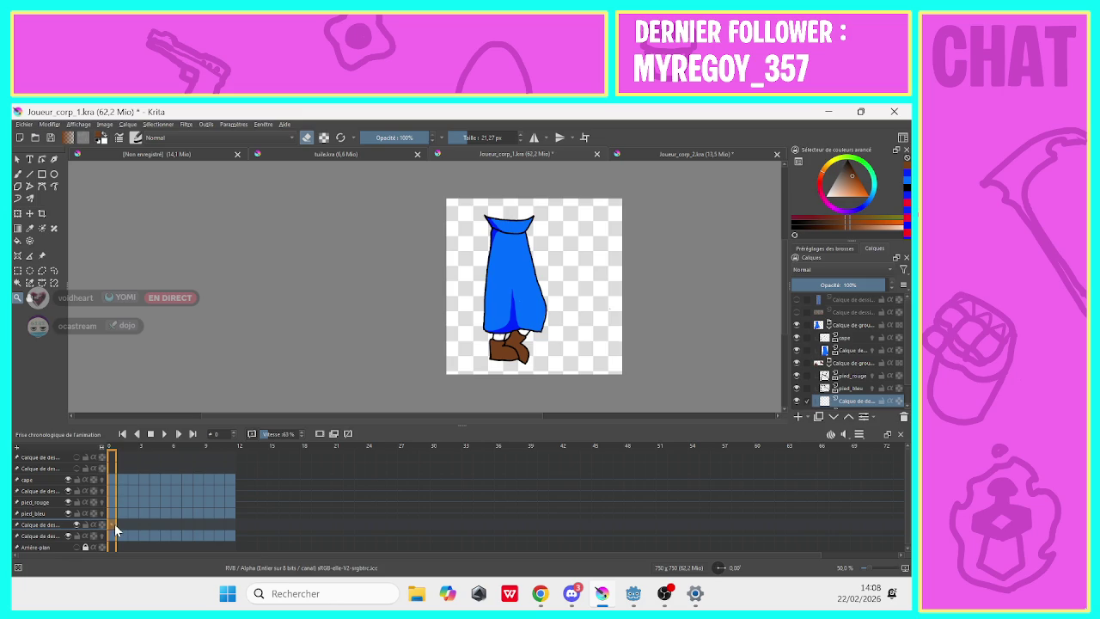
pyautogui.click(796, 312)
pyautogui.click(851, 312)
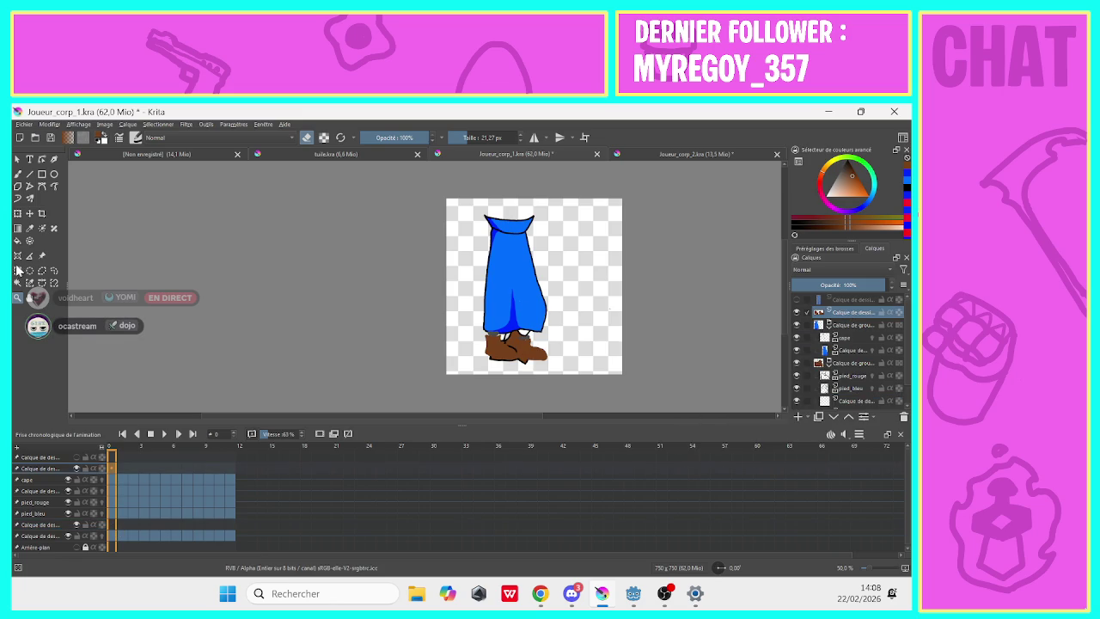
pyautogui.click(41, 255)
pyautogui.click(30, 228)
pyautogui.click(492, 331)
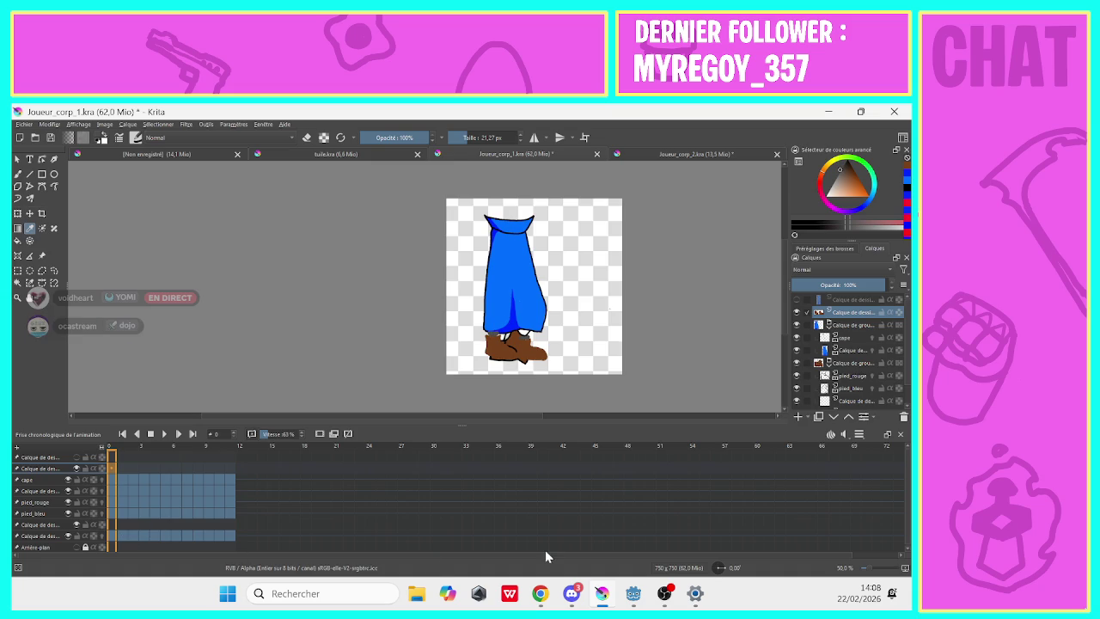
pyautogui.click(795, 312)
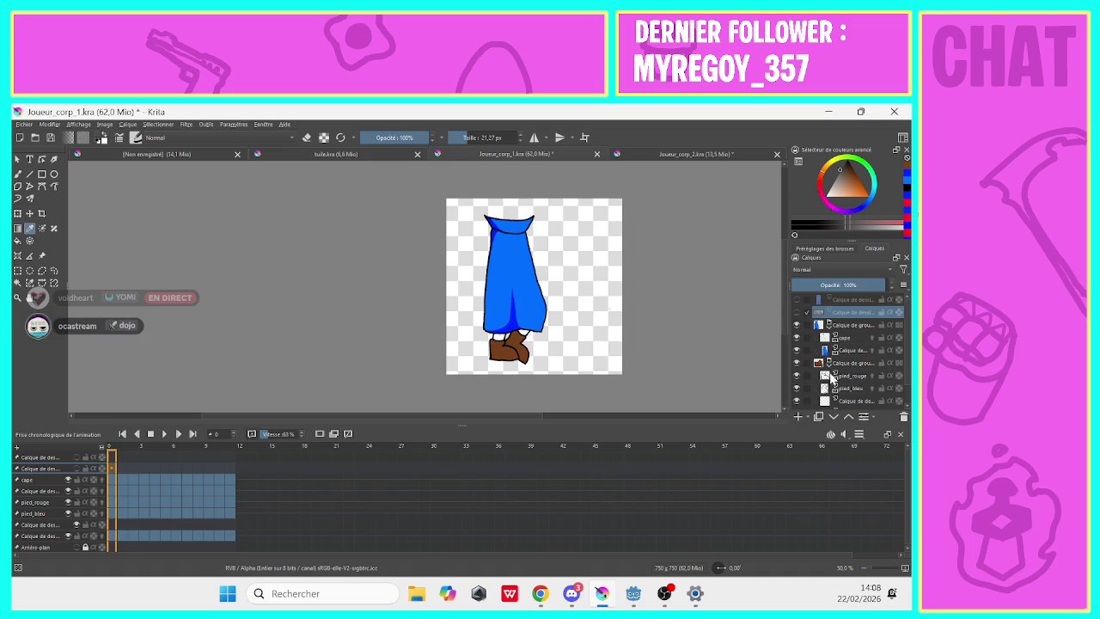
# Key frame 0 on the new layer, test grey strokes, and drag it below the boots layer.
pyautogui.click(842, 402)
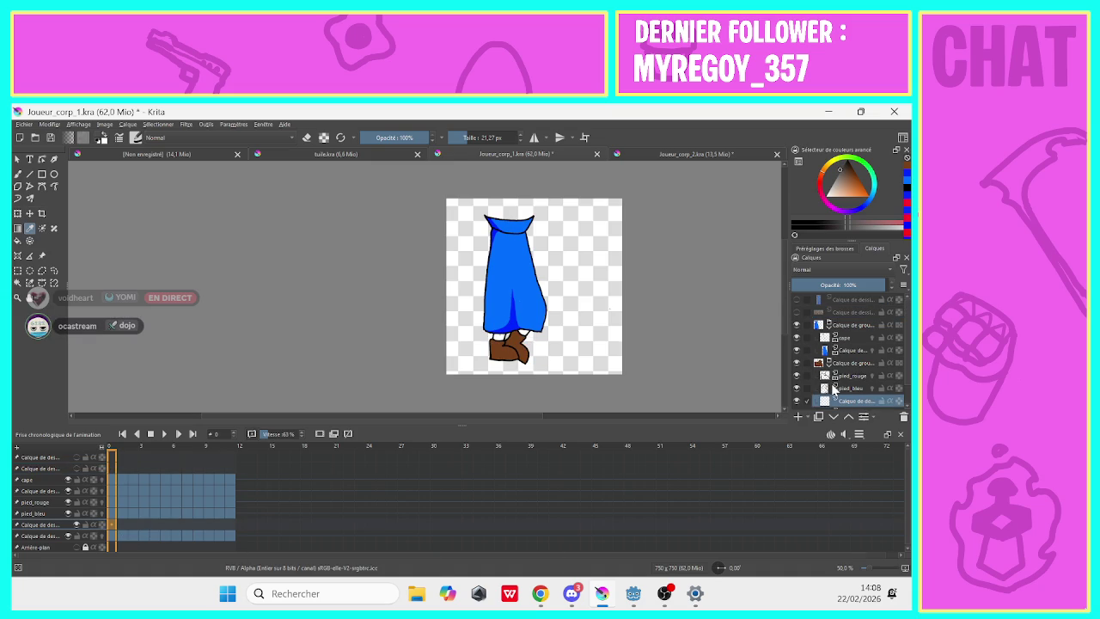
pyautogui.scroll(-1, 900, 378)
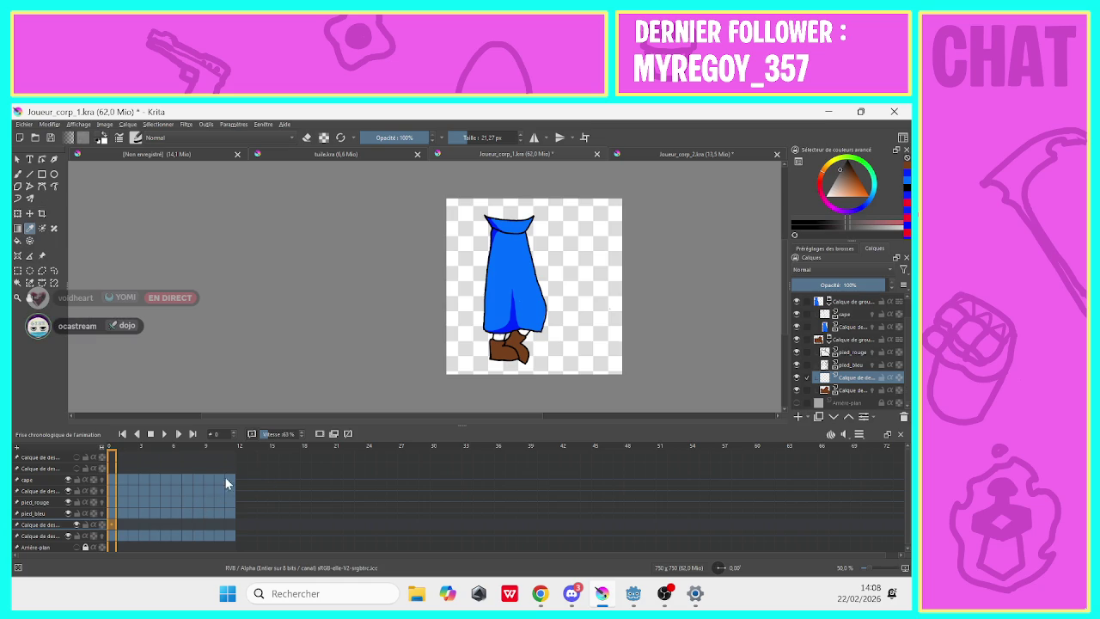
pyautogui.press('Insert')
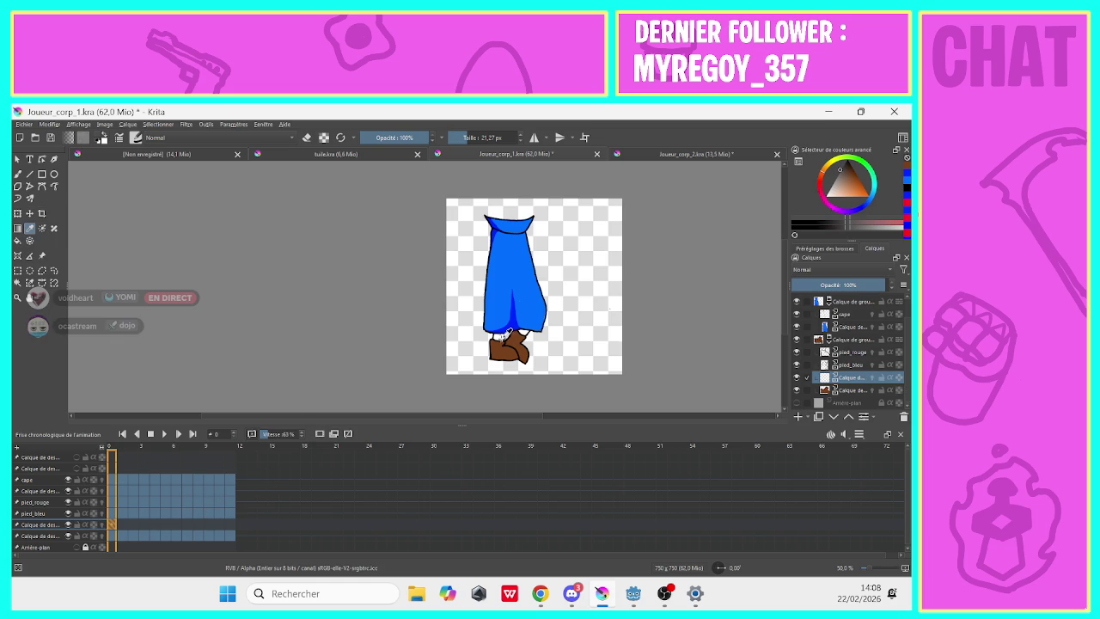
pyautogui.press('b')
pyautogui.moveTo(500, 334); pyautogui.dragTo(509, 341)
pyautogui.moveTo(521, 328); pyautogui.dragTo(527, 335)
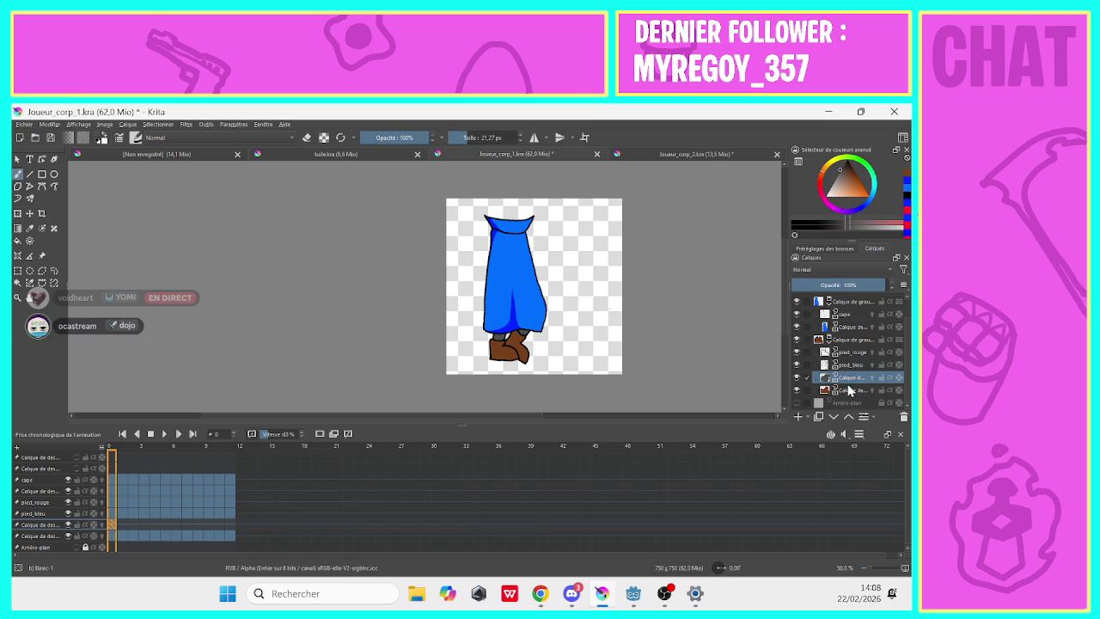
pyautogui.moveTo(846, 378); pyautogui.dragTo(847, 389)
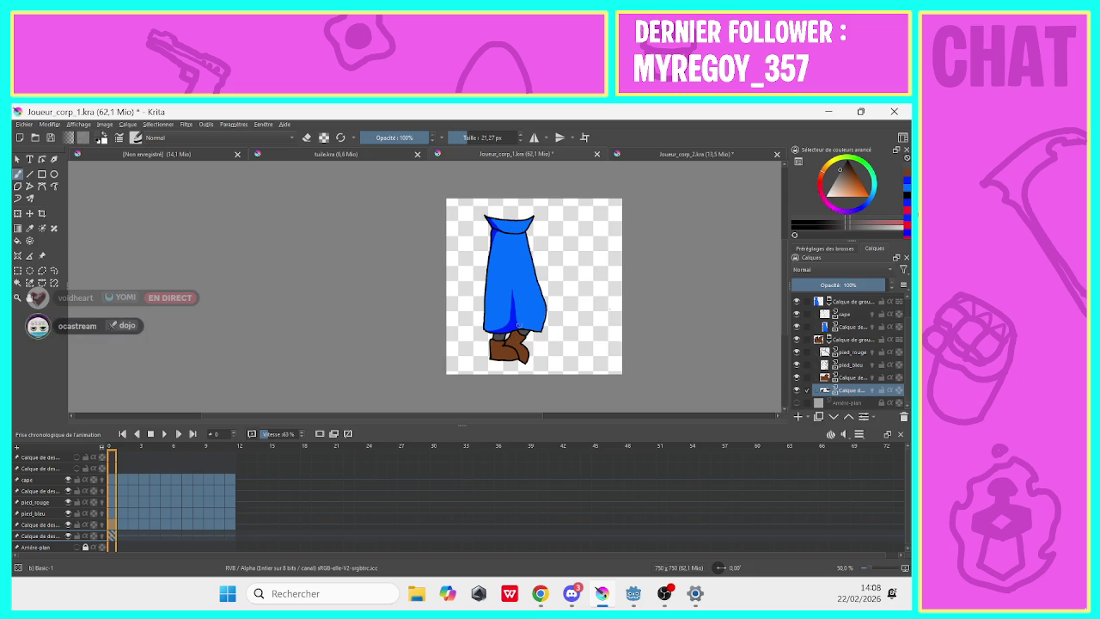
# On frame 1 with onion skins off, select the pied_bleu layer with a 5 px brush.
pyautogui.click(120, 530)
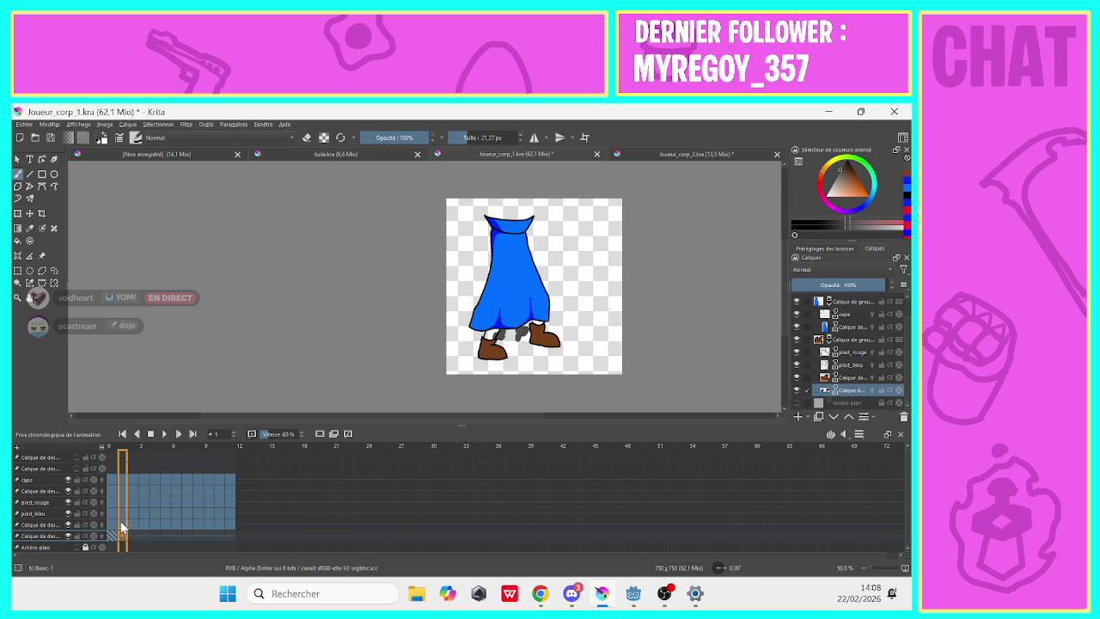
pyautogui.click(318, 436)
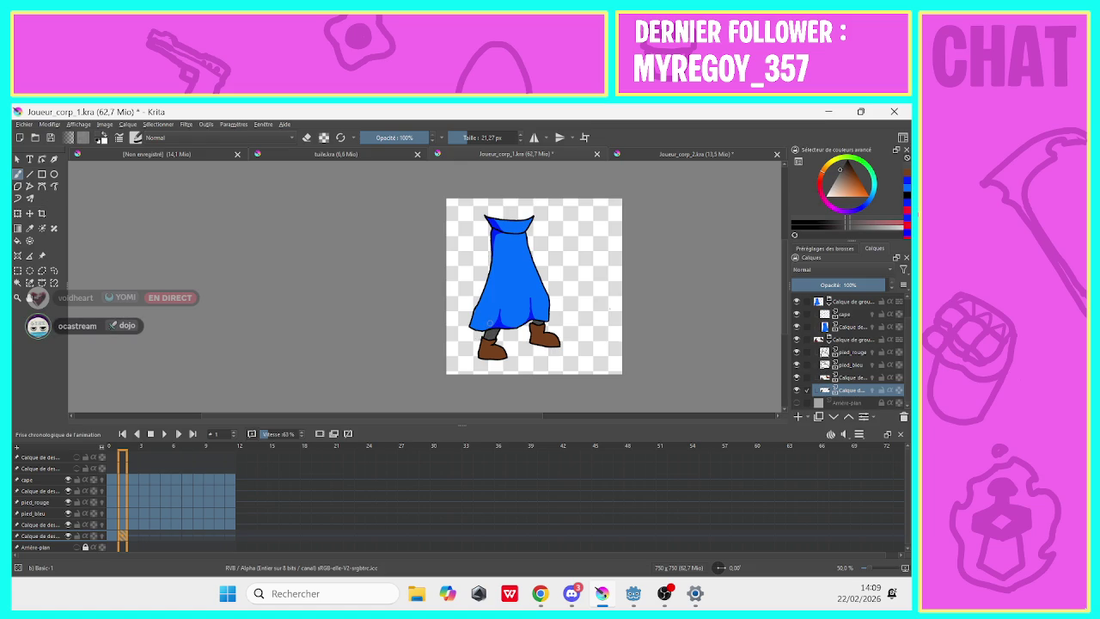
pyautogui.click(114, 502)
pyautogui.click(124, 517)
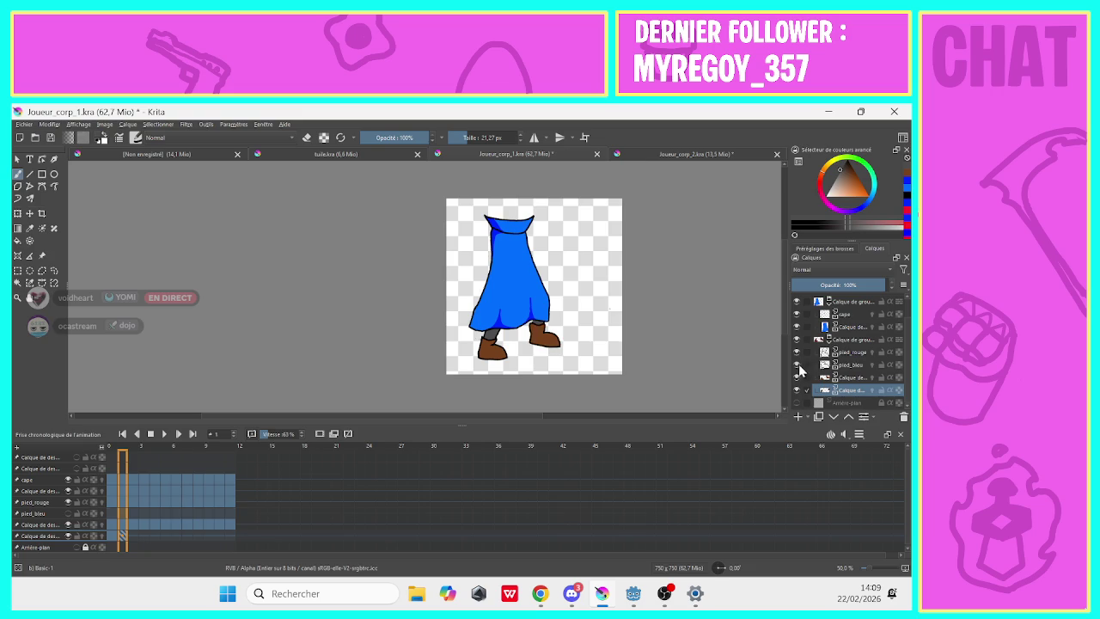
pyautogui.click(841, 365)
pyautogui.click(308, 140)
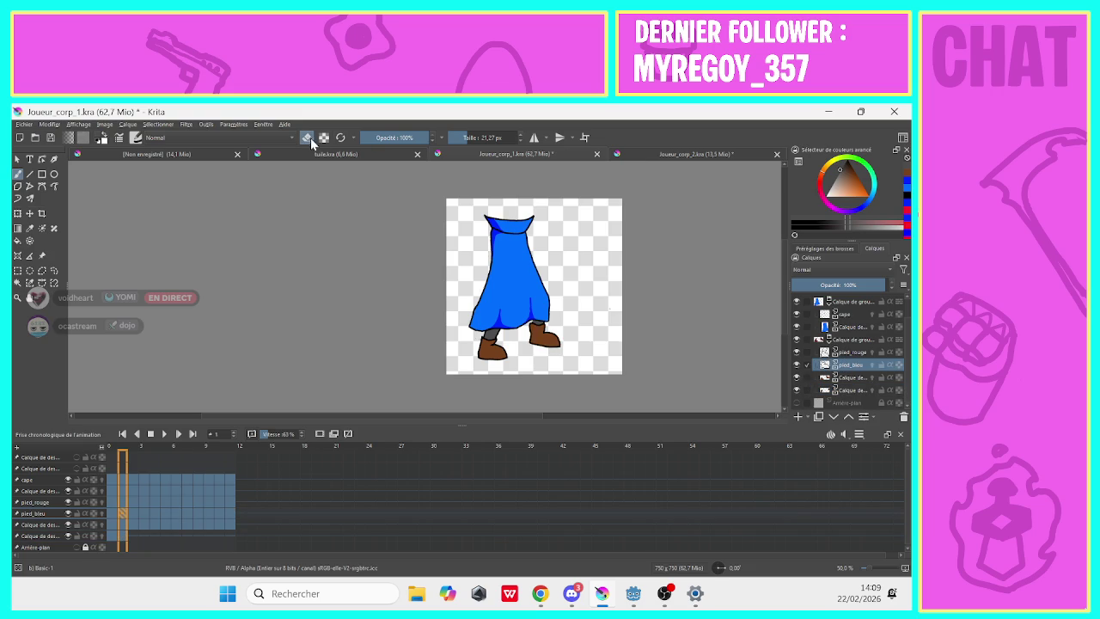
pyautogui.click(308, 139)
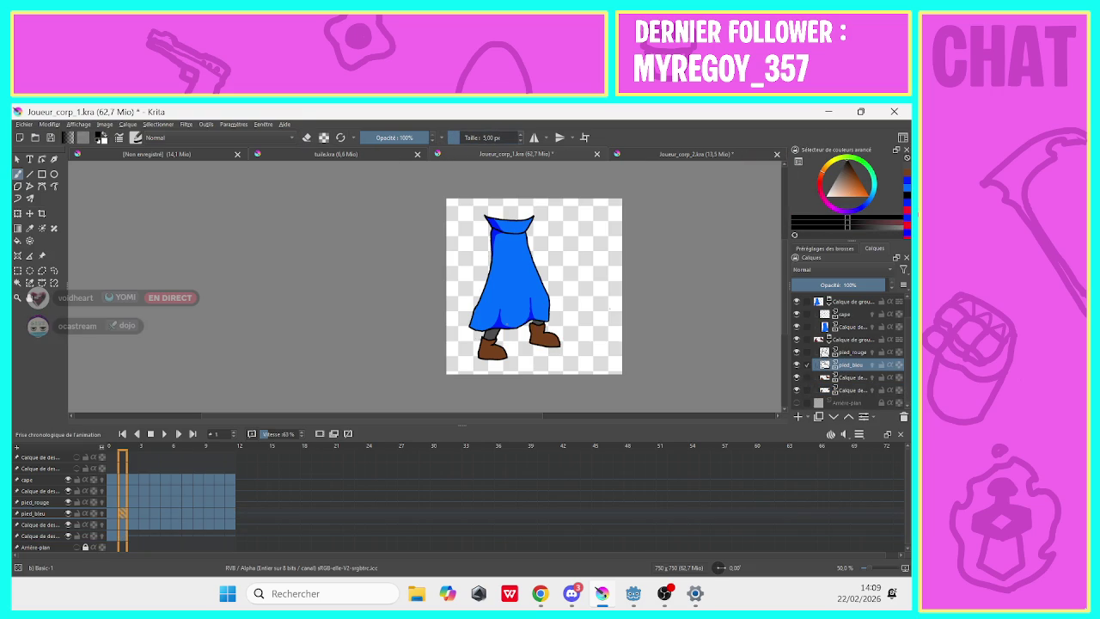
# Zoom to 100% and select the pied_rouge layer on frame 2, checking neighbouring leg poses.
pyautogui.press('1')
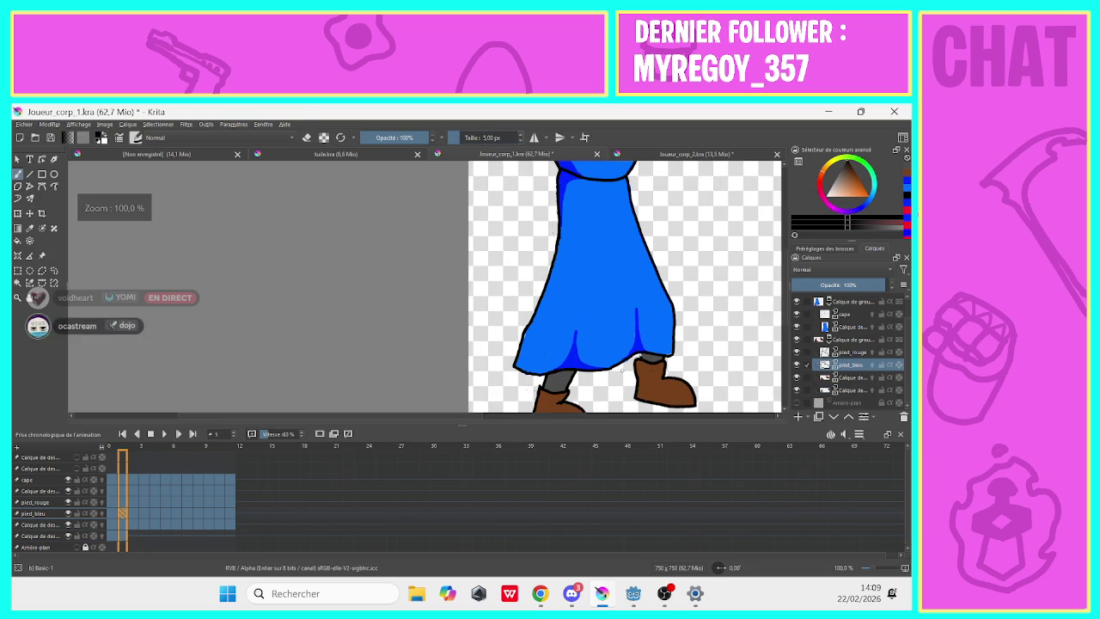
pyautogui.scroll(-2, 400, 414)
pyautogui.scroll(-3, 396, 415)
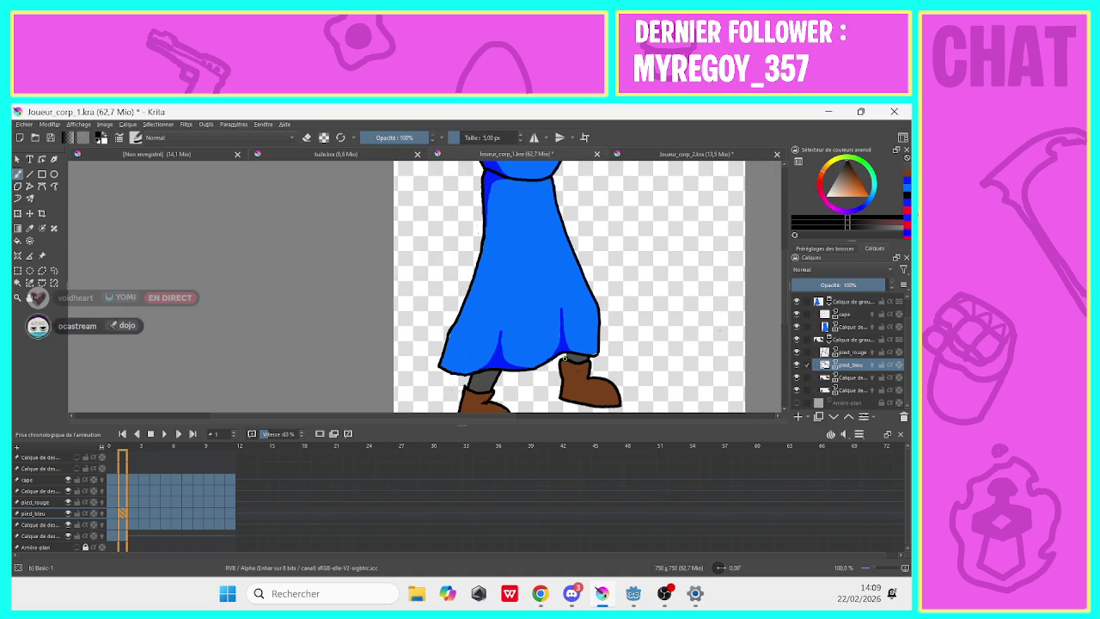
pyautogui.click(133, 514)
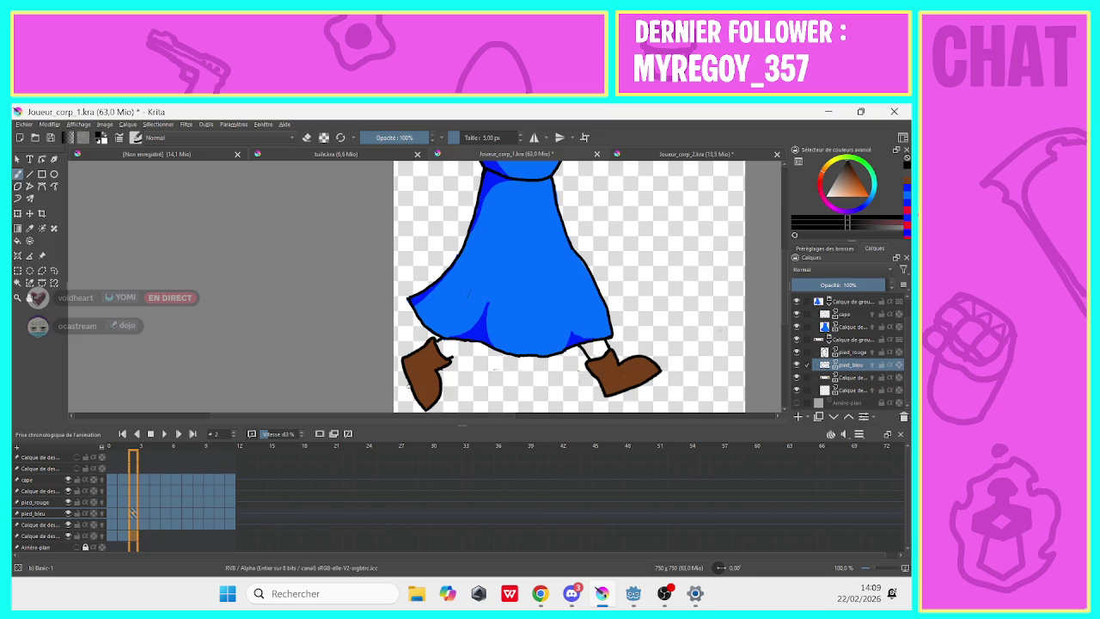
pyautogui.click(823, 353)
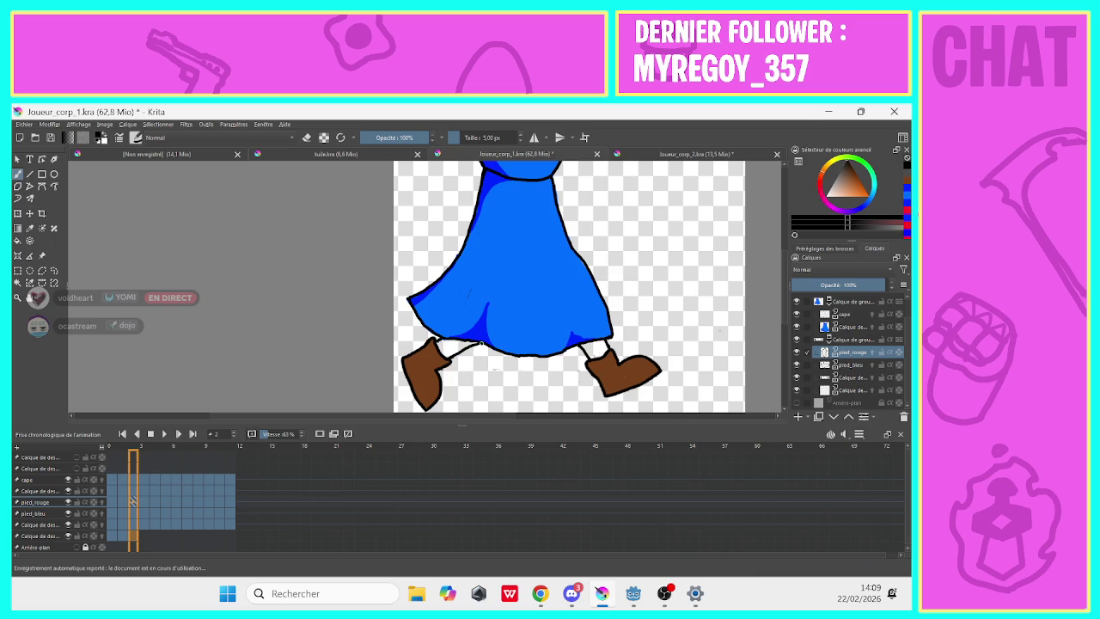
pyautogui.click(142, 526)
pyautogui.click(133, 522)
pyautogui.click(151, 522)
pyautogui.click(135, 539)
# With a 34 px brush, paint both legs grey under the cape on frame 2.
pyautogui.click(465, 137)
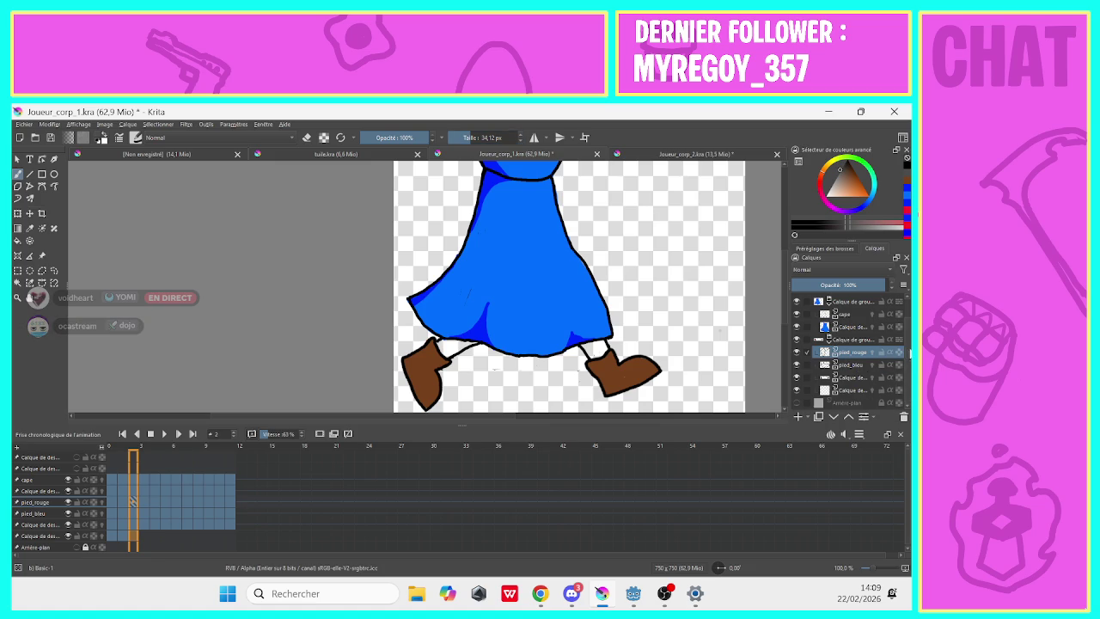
pyautogui.click(846, 389)
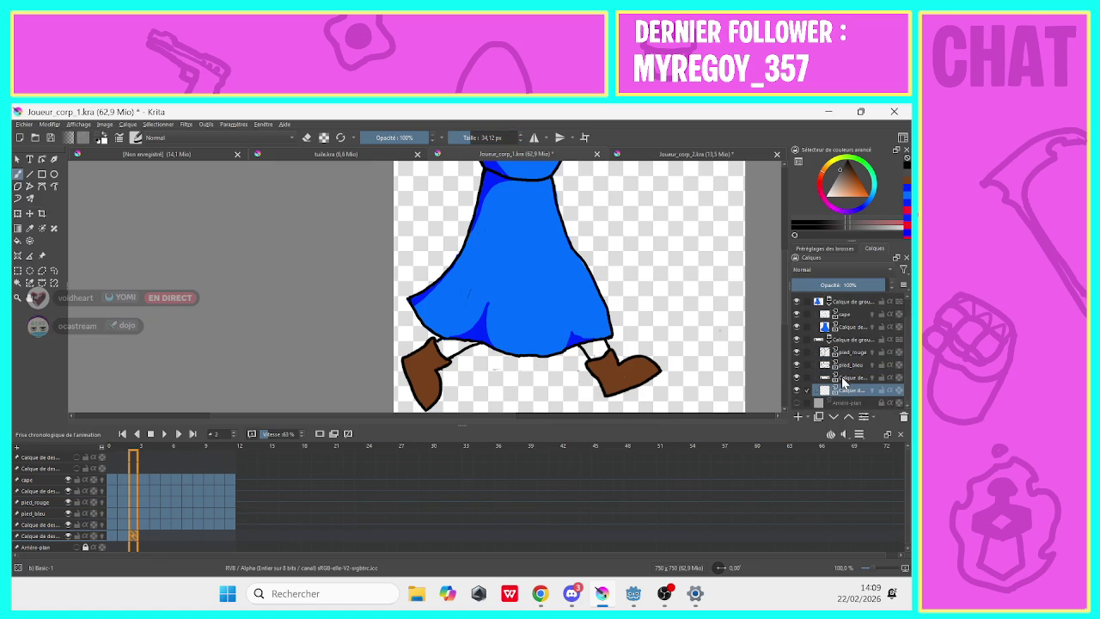
pyautogui.moveTo(589, 359); pyautogui.dragTo(593, 344)
pyautogui.moveTo(447, 344); pyautogui.dragTo(445, 346)
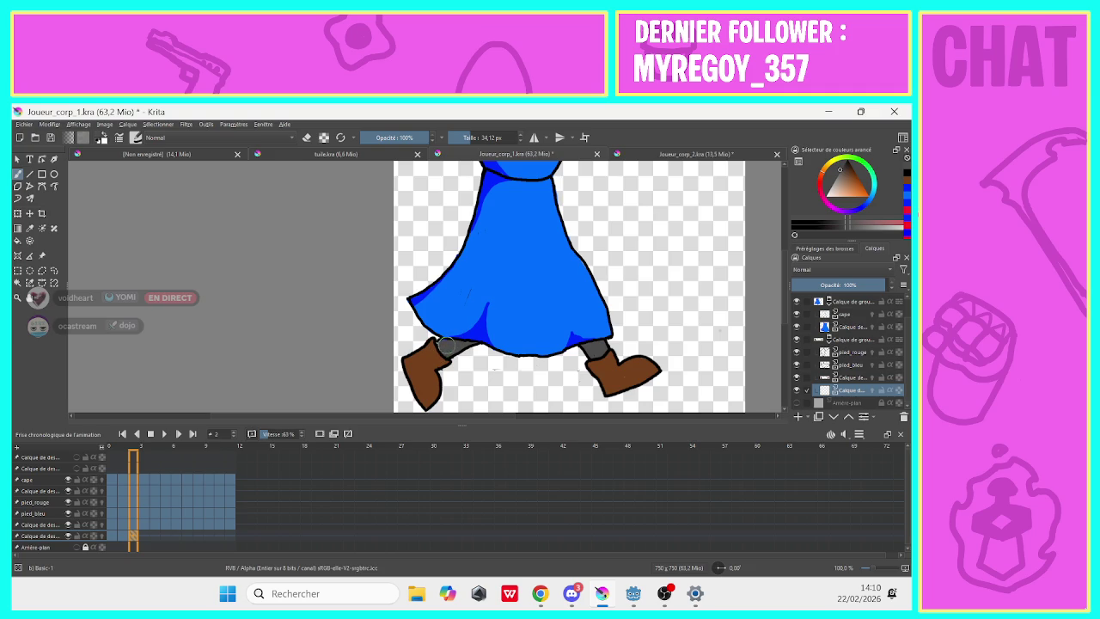
# Paint grey legs between cape and boots on frames 3 and 4.
pyautogui.press('.')
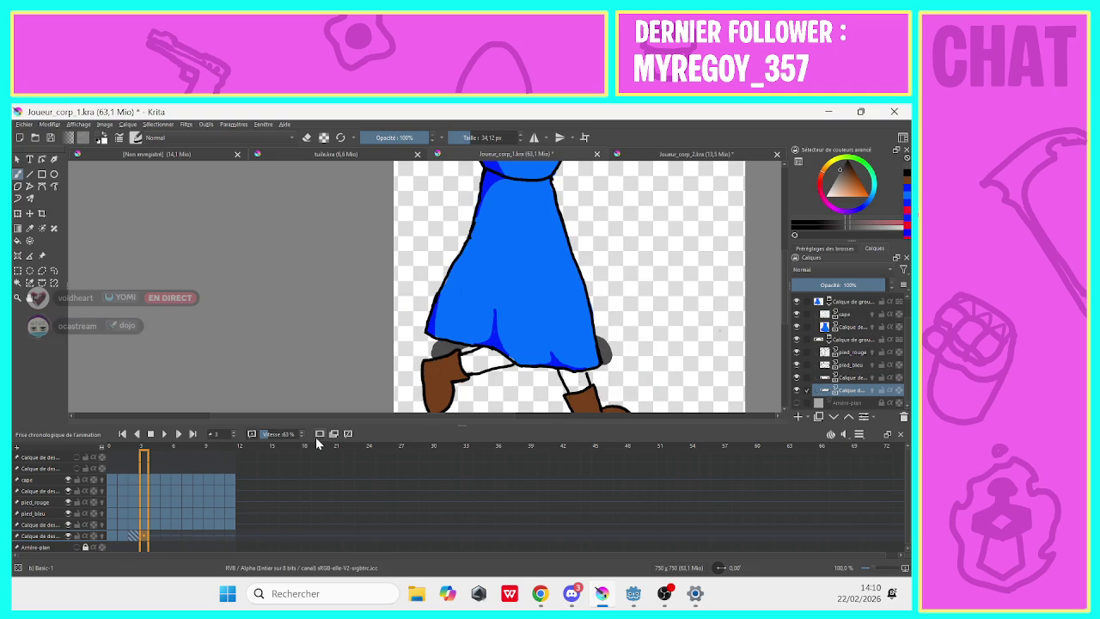
pyautogui.moveTo(500, 346)
pyautogui.mouseDown()
pyautogui.moveTo(495, 359)
pyautogui.moveTo(467, 361)
pyautogui.moveTo(485, 353)
pyautogui.mouseUp()
pyautogui.moveTo(575, 375); pyautogui.dragTo(563, 367)
pyautogui.press('e')
pyautogui.click(153, 536)
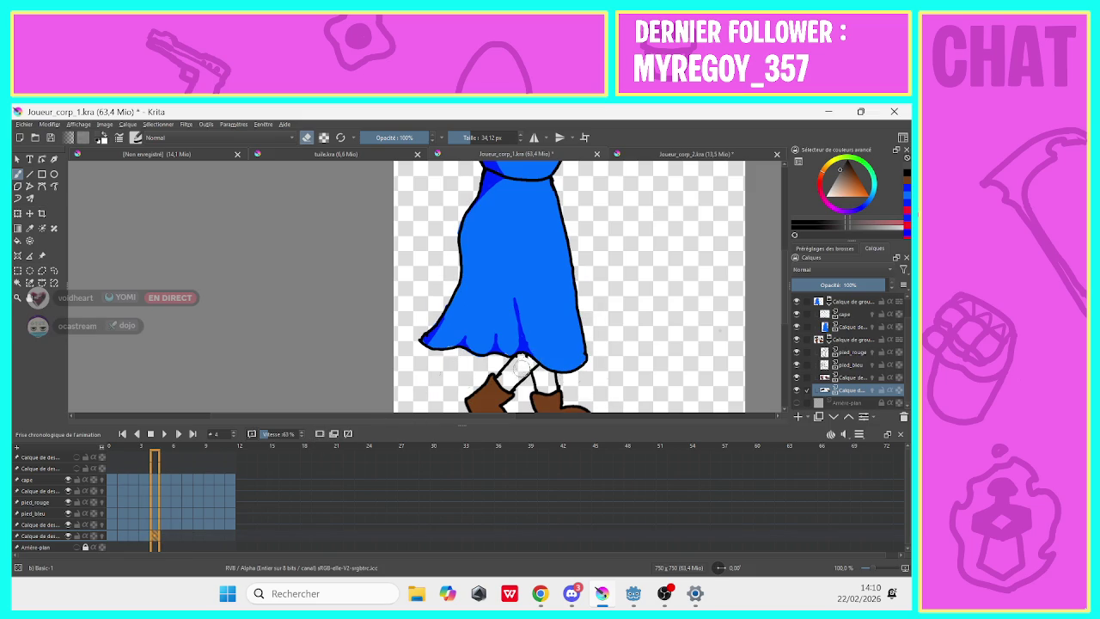
pyautogui.press('e')
pyautogui.moveTo(535, 356)
pyautogui.mouseDown()
pyautogui.moveTo(506, 384)
pyautogui.moveTo(548, 379)
pyautogui.moveTo(542, 391)
pyautogui.mouseUp()
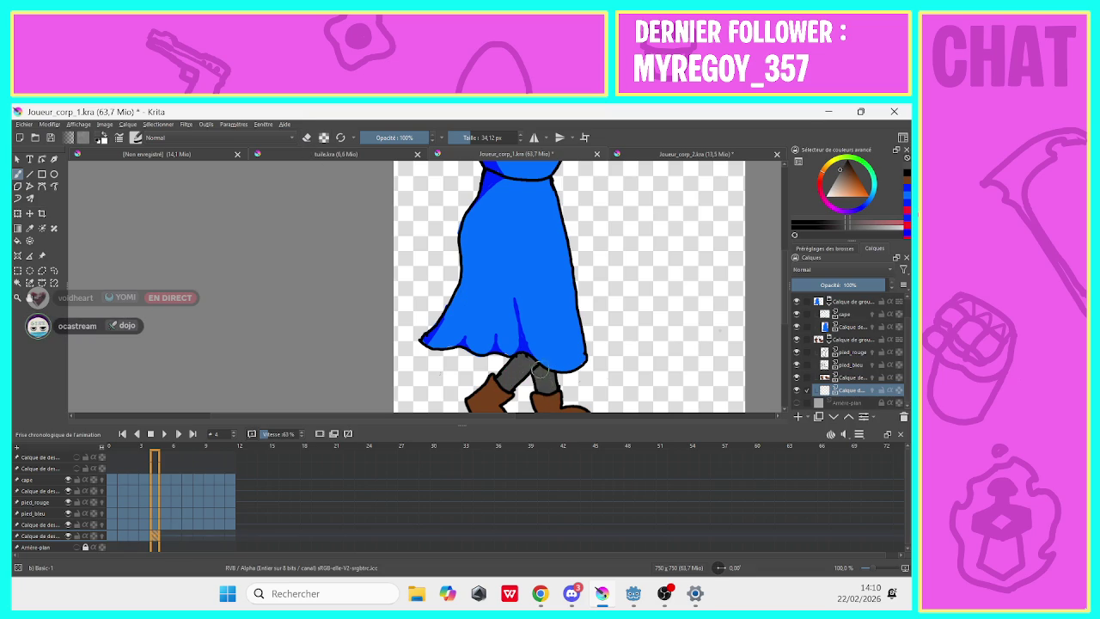
# Erase stray marks at the cape hem on frame 4's pied_bleu and pied_rouge layers.
pyautogui.click(164, 534)
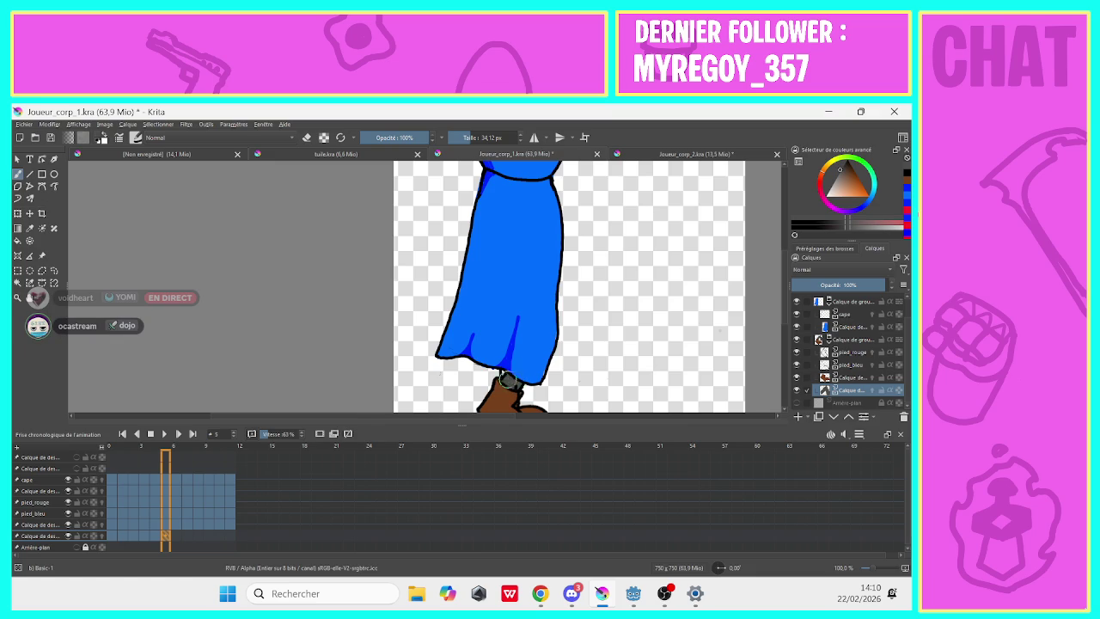
pyautogui.scroll(-3, 782, 326)
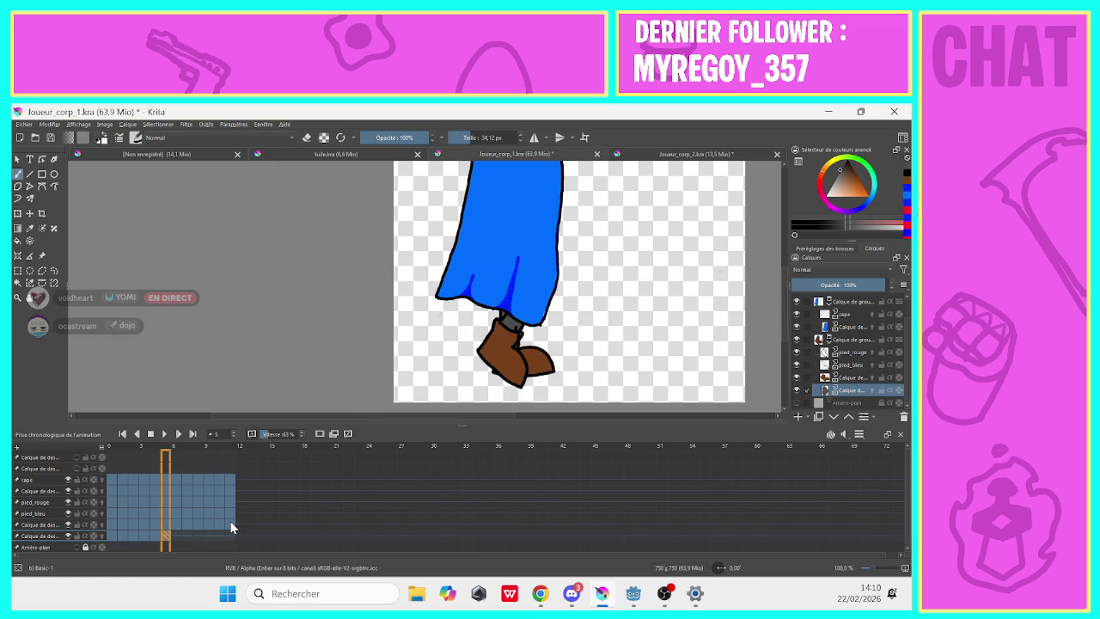
pyautogui.click(156, 537)
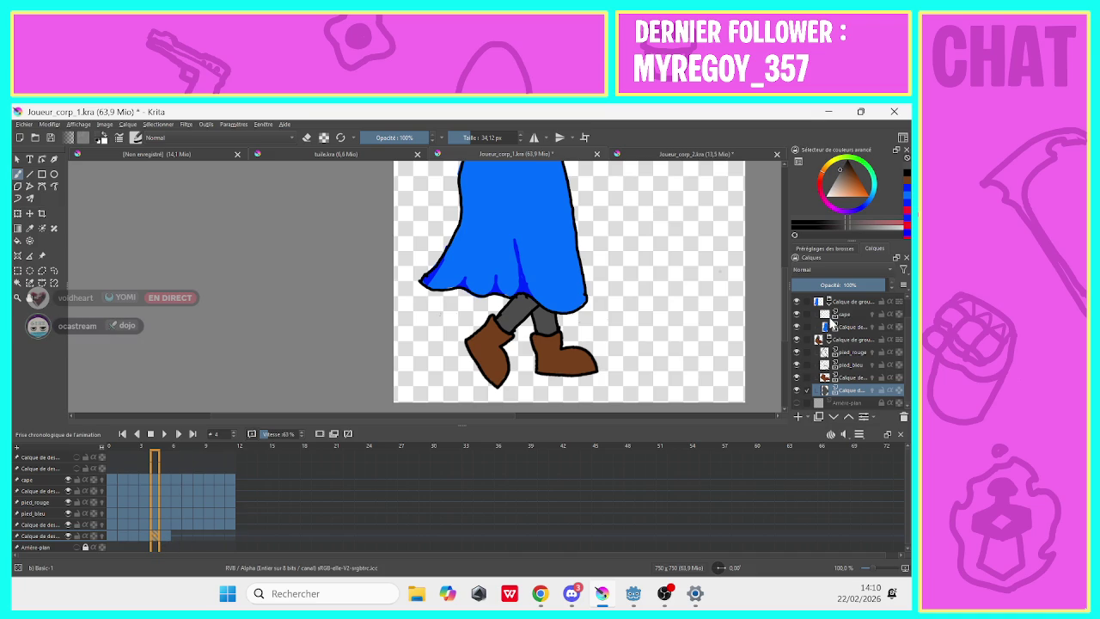
pyautogui.click(842, 315)
pyautogui.press('e')
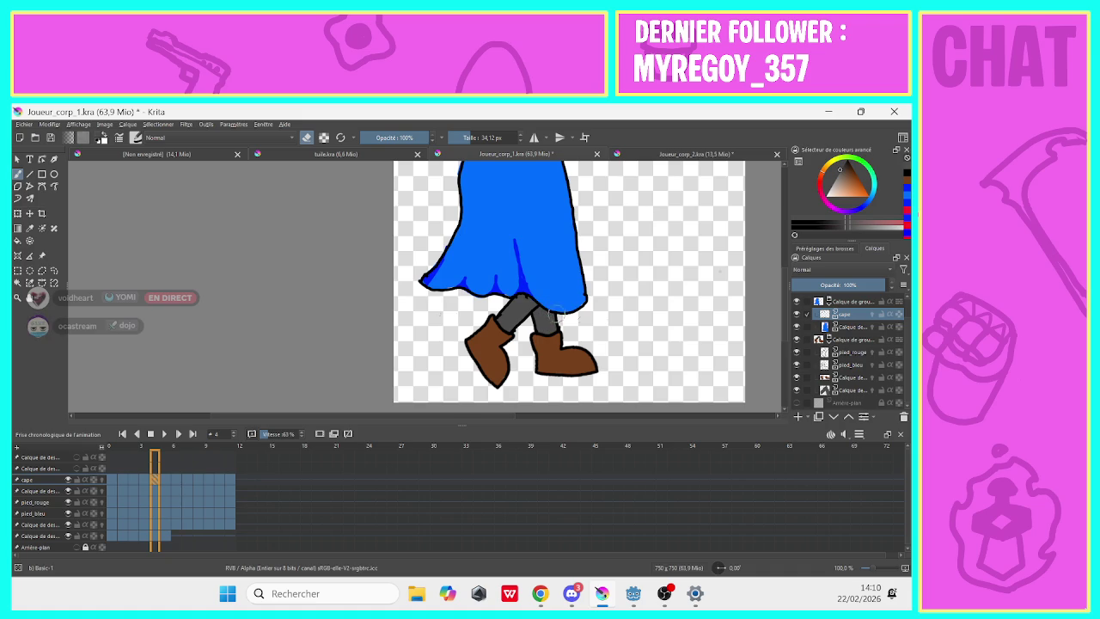
pyautogui.click(851, 364)
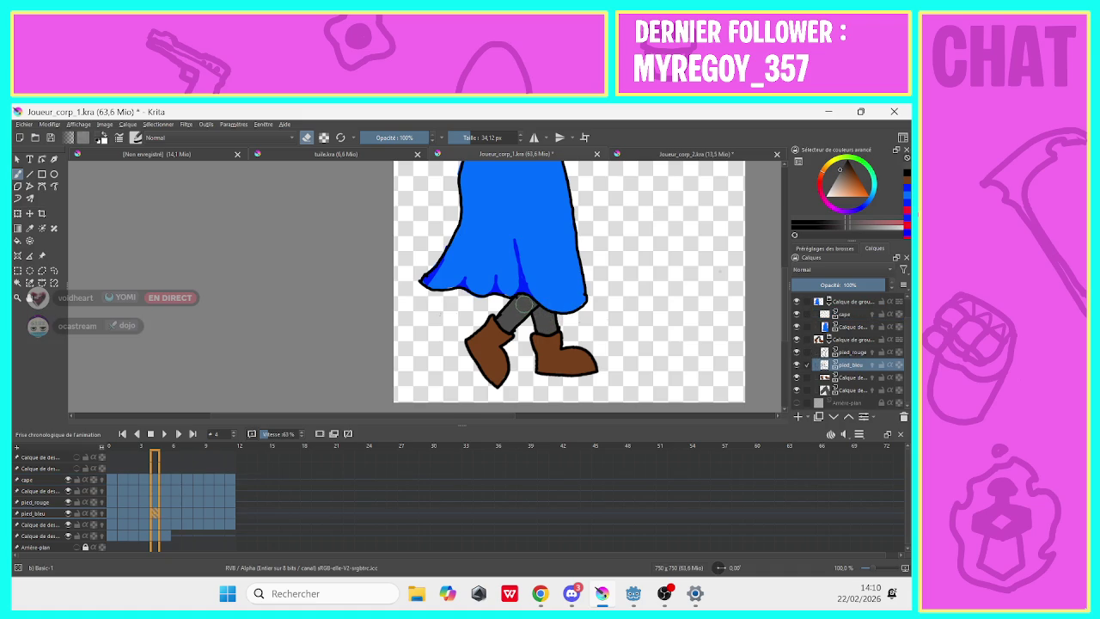
pyautogui.moveTo(514, 306); pyautogui.dragTo(517, 297)
pyautogui.press('pageup')
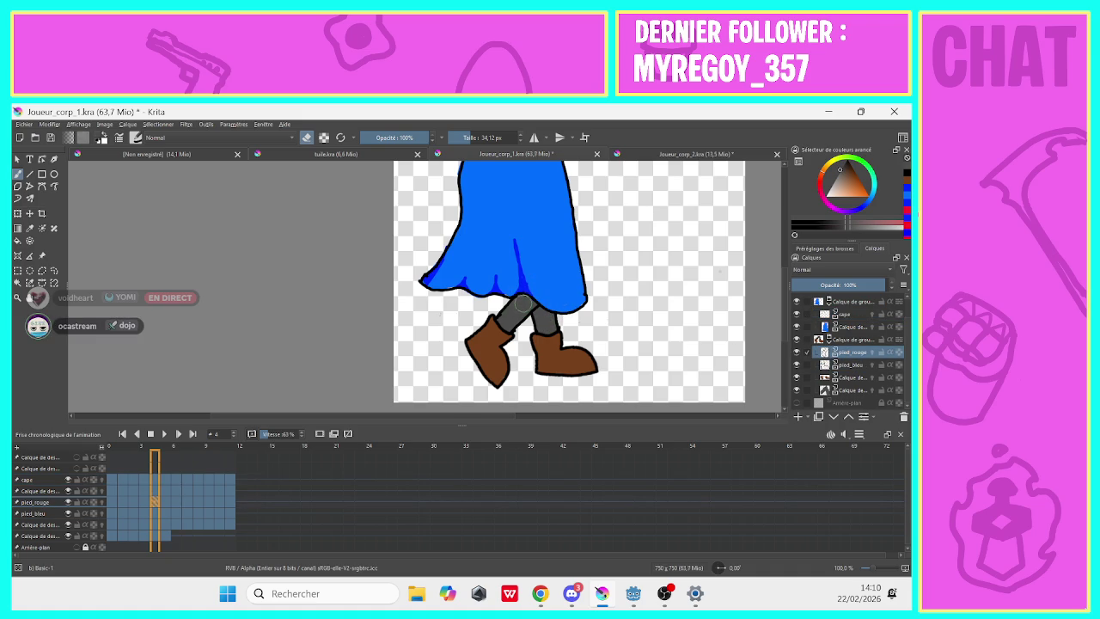
pyautogui.moveTo(522, 303); pyautogui.dragTo(525, 294)
# Check frames 5–7, then extend the grey leg between the boots on the bottom layer.
pyautogui.click(175, 539)
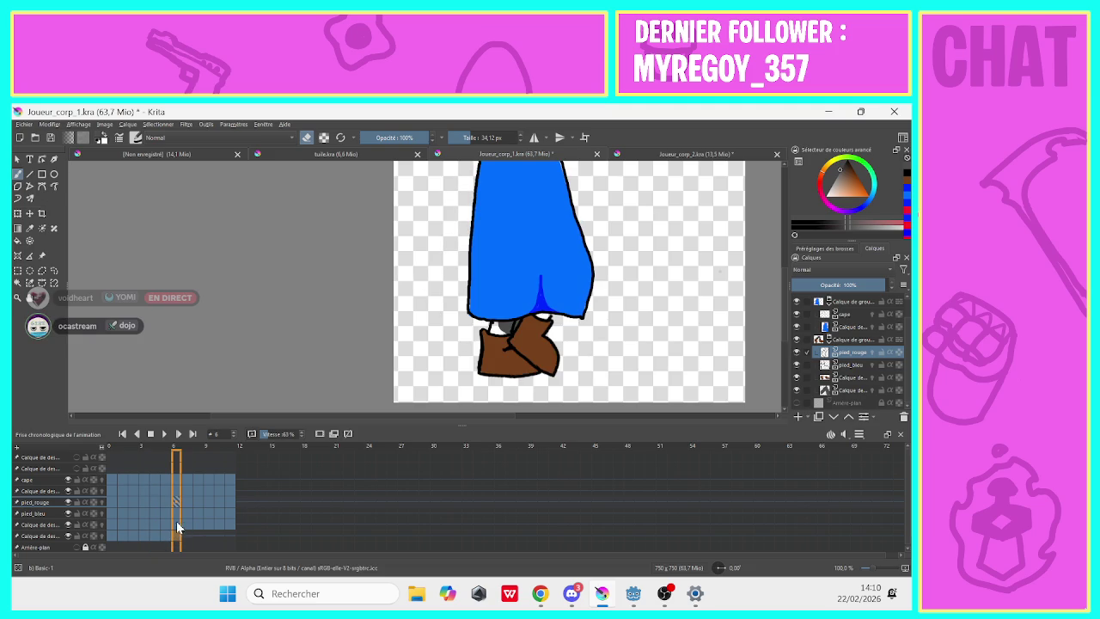
pyautogui.moveTo(182, 531); pyautogui.dragTo(170, 539)
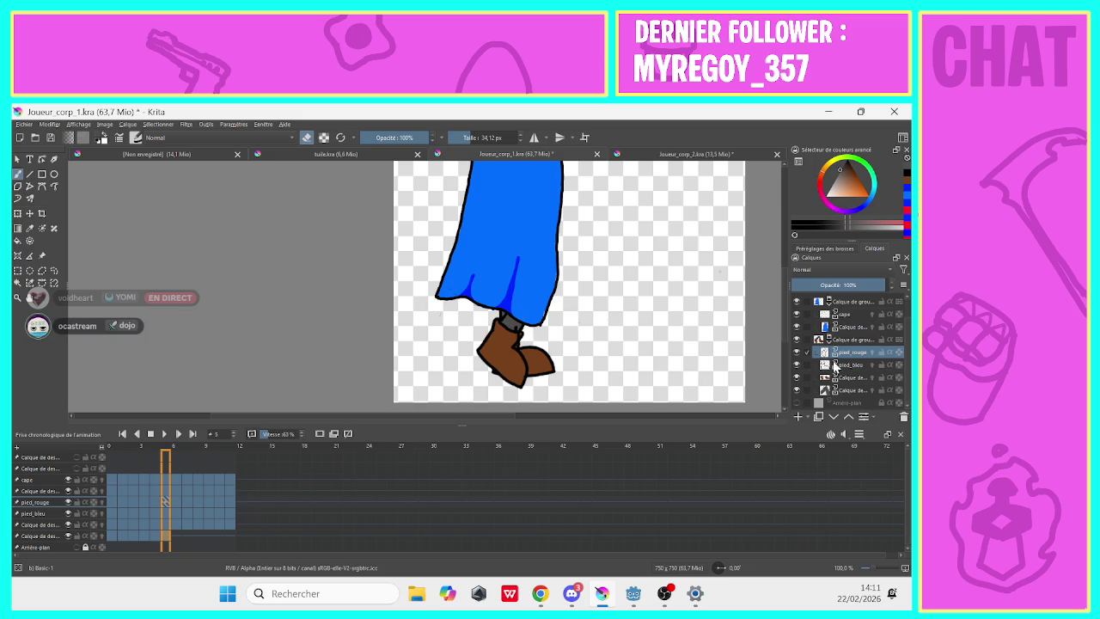
pyautogui.click(834, 365)
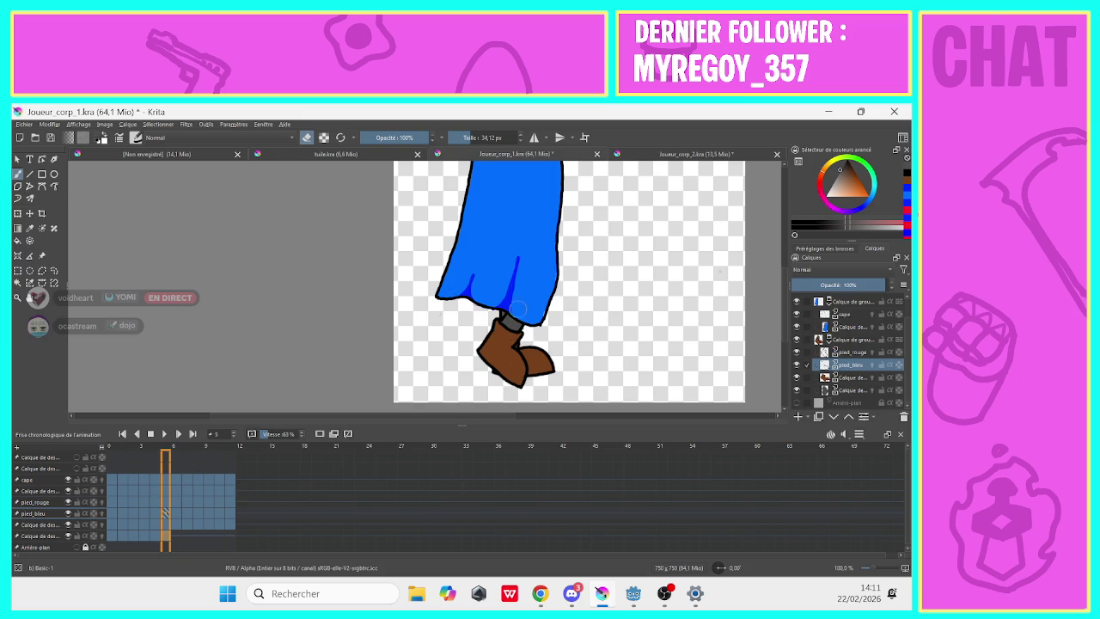
pyautogui.click(175, 543)
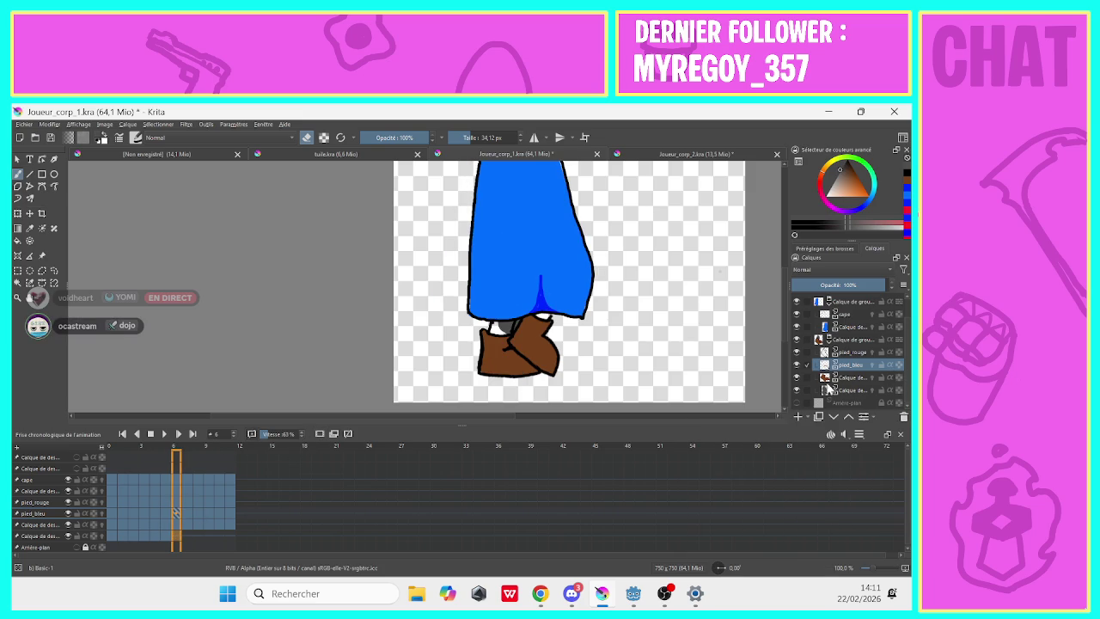
pyautogui.click(830, 390)
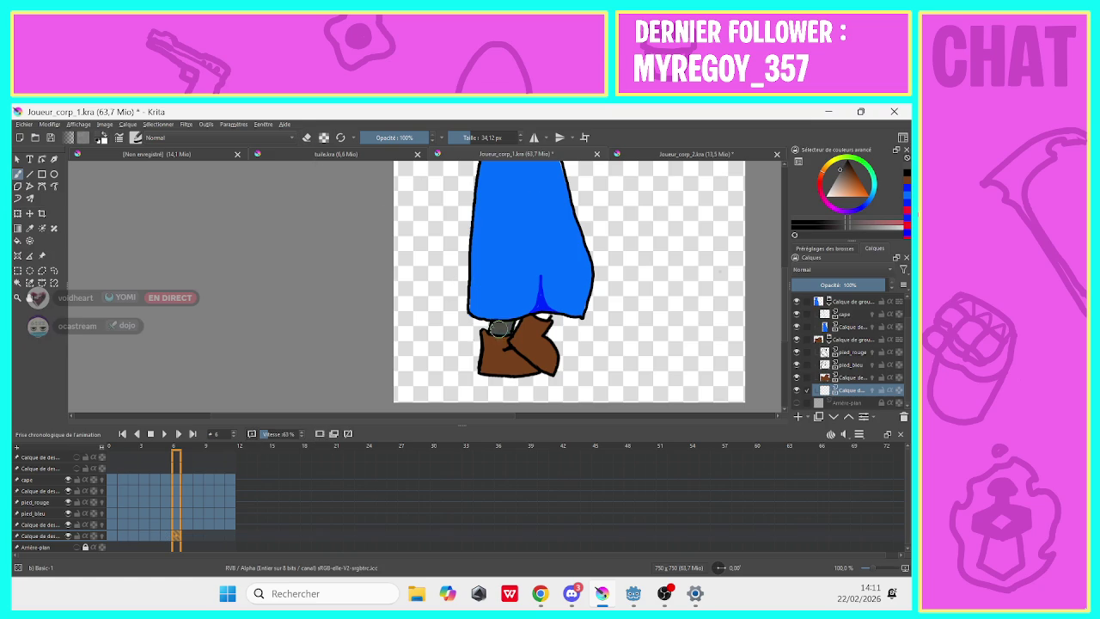
pyautogui.moveTo(497, 330); pyautogui.dragTo(537, 313)
# Paint grey legs from the cape down to the boots on frames 7 and 8.
pyautogui.press('Right')
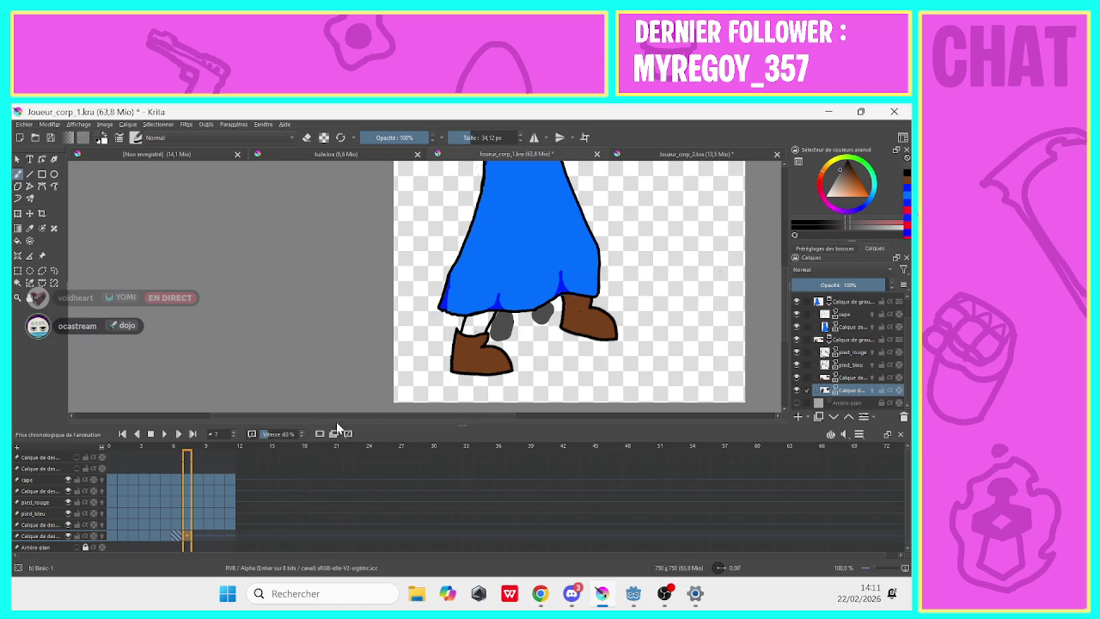
pyautogui.moveTo(482, 309); pyautogui.dragTo(469, 332)
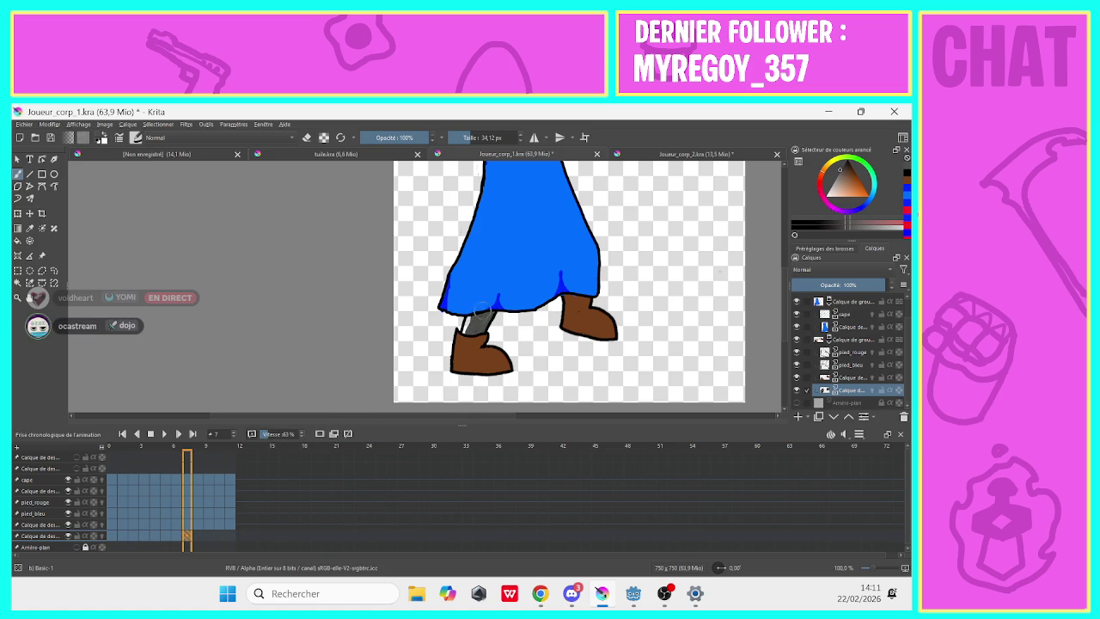
pyautogui.click(197, 535)
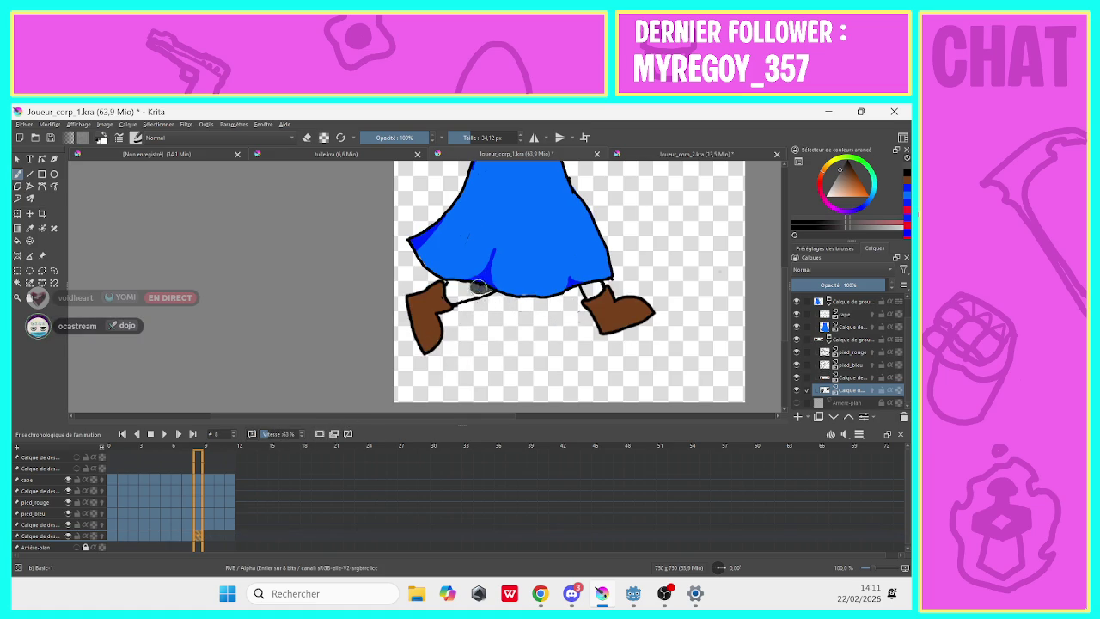
pyautogui.moveTo(490, 289); pyautogui.dragTo(443, 292)
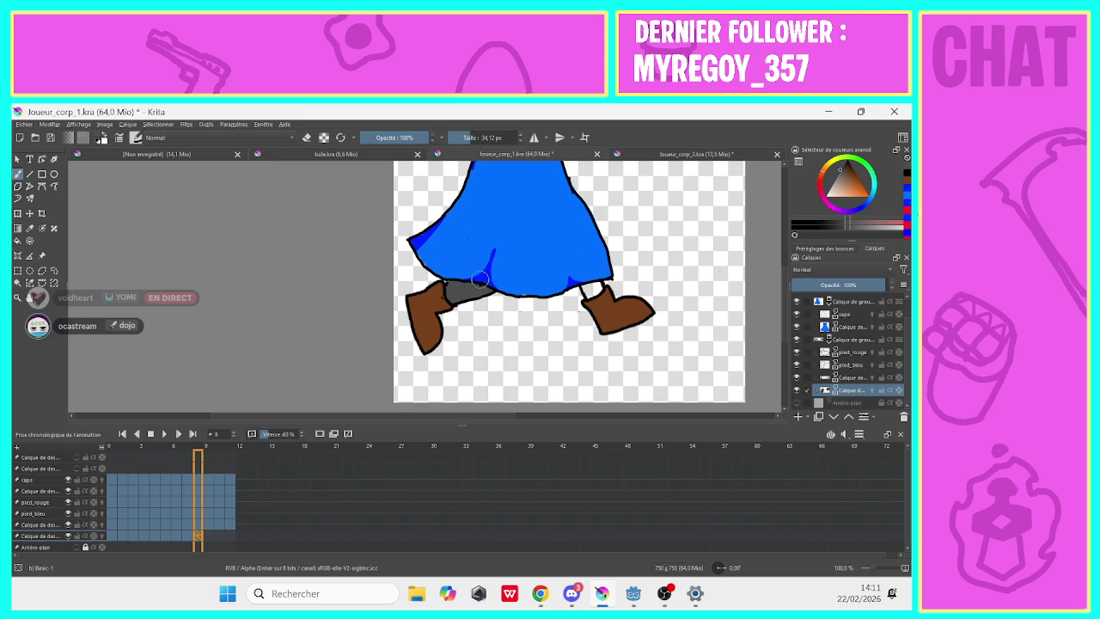
pyautogui.moveTo(596, 292); pyautogui.dragTo(593, 286)
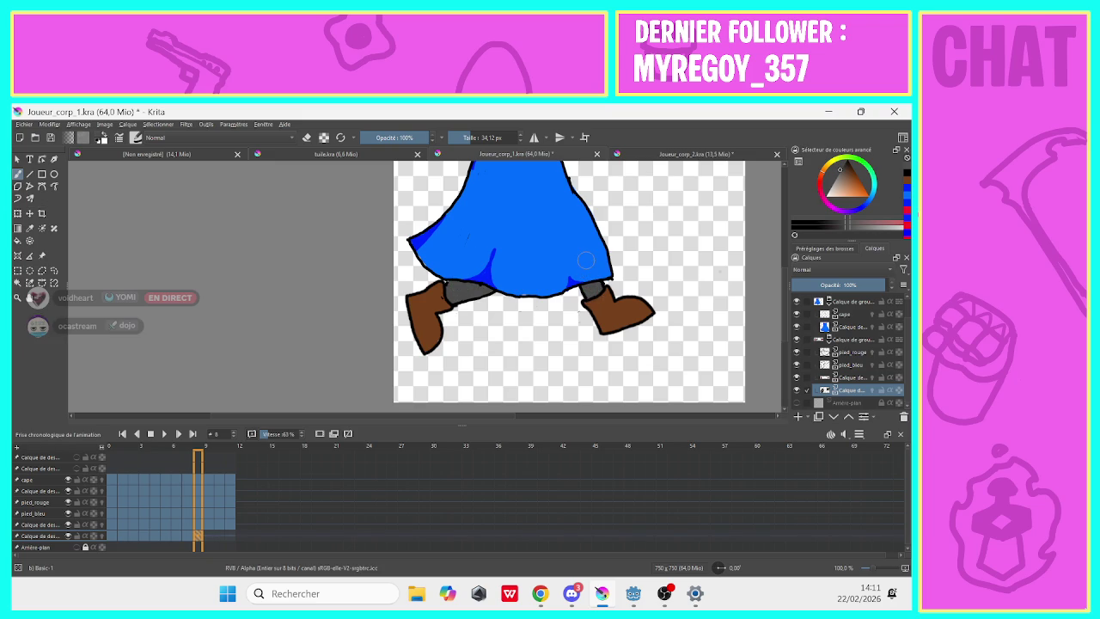
# Add a keyframe at frame 9 and paint grey legs on frames 9, 10 and 11.
pyautogui.click(208, 515)
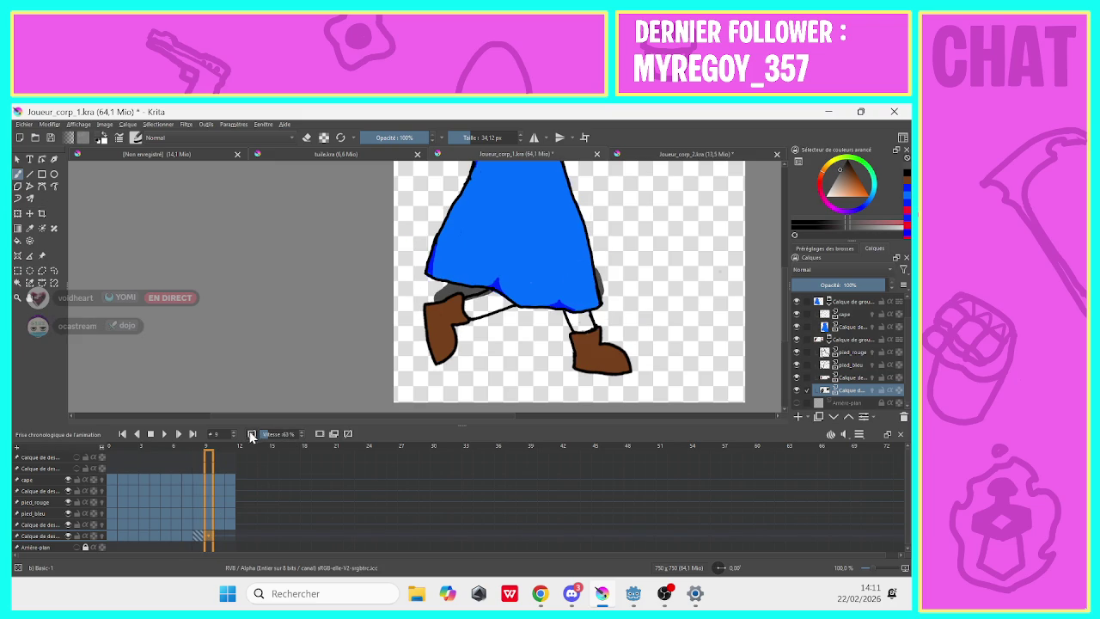
pyautogui.press('Insert')
pyautogui.moveTo(498, 294); pyautogui.dragTo(474, 305)
pyautogui.moveTo(577, 311)
pyautogui.mouseDown()
pyautogui.moveTo(580, 335)
pyautogui.moveTo(575, 311)
pyautogui.mouseUp()
pyautogui.press('.')
pyautogui.moveTo(546, 327)
pyautogui.mouseDown()
pyautogui.moveTo(550, 311)
pyautogui.moveTo(554, 331)
pyautogui.moveTo(533, 296)
pyautogui.moveTo(497, 324)
pyautogui.mouseUp()
pyautogui.press('.')
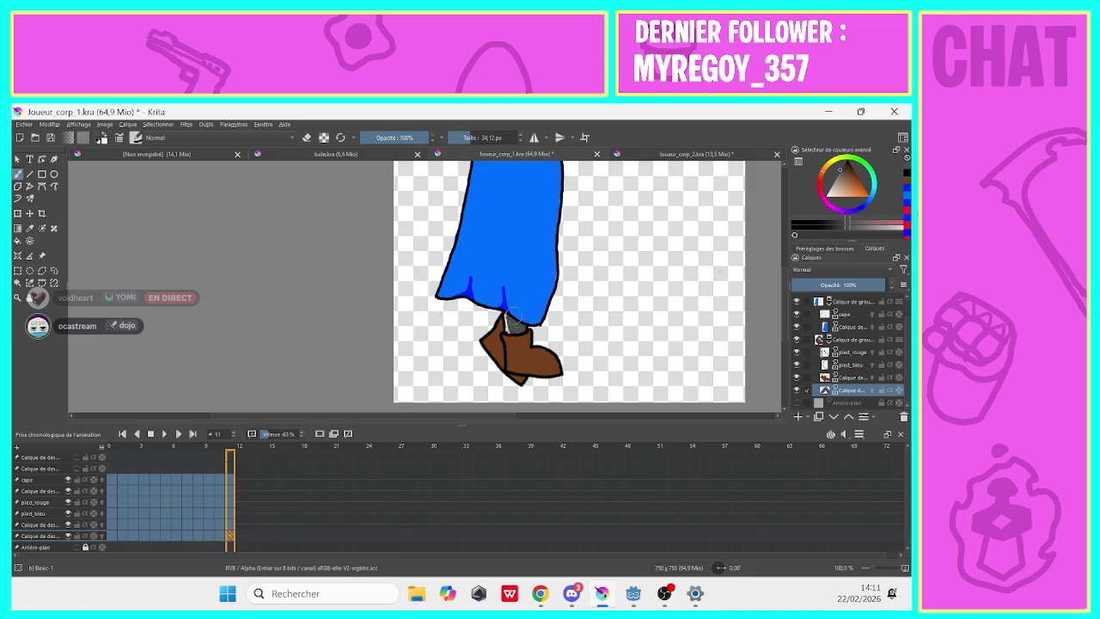
pyautogui.moveTo(511, 321); pyautogui.dragTo(510, 299)
# Return to frame 0 and start a PNG export from the Fichier menu.
pyautogui.click(108, 534)
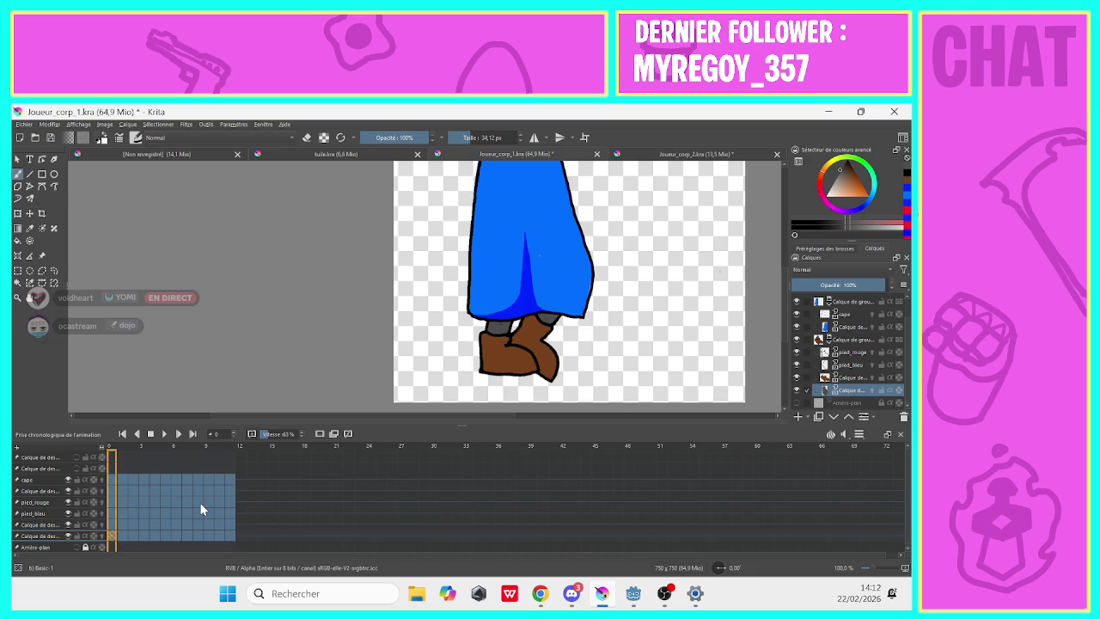
pyautogui.scroll(4, 785, 275)
pyautogui.scroll(1, 783, 269)
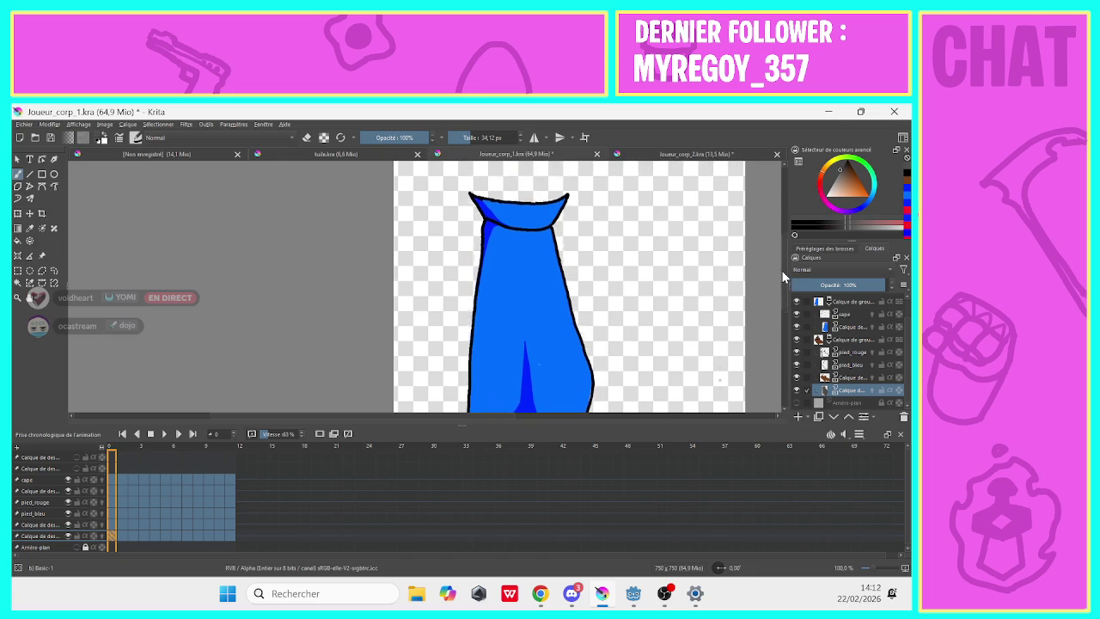
pyautogui.click(24, 126)
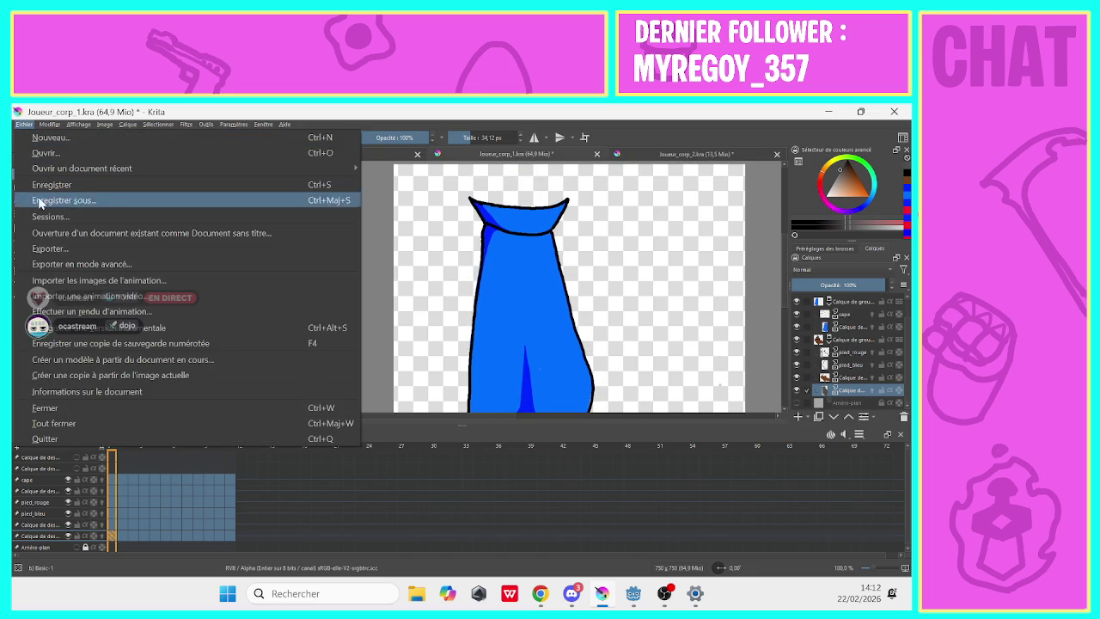
pyautogui.click(51, 249)
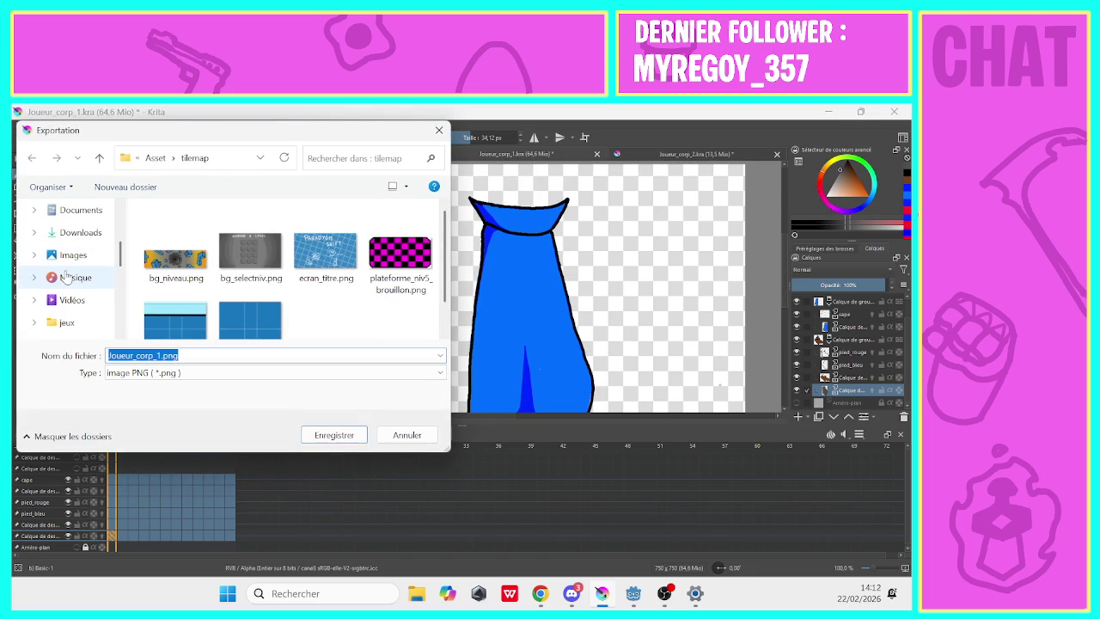
# In the export dialog, create a 'joueur_corp' folder inside the Asset folder.
pyautogui.click(156, 157)
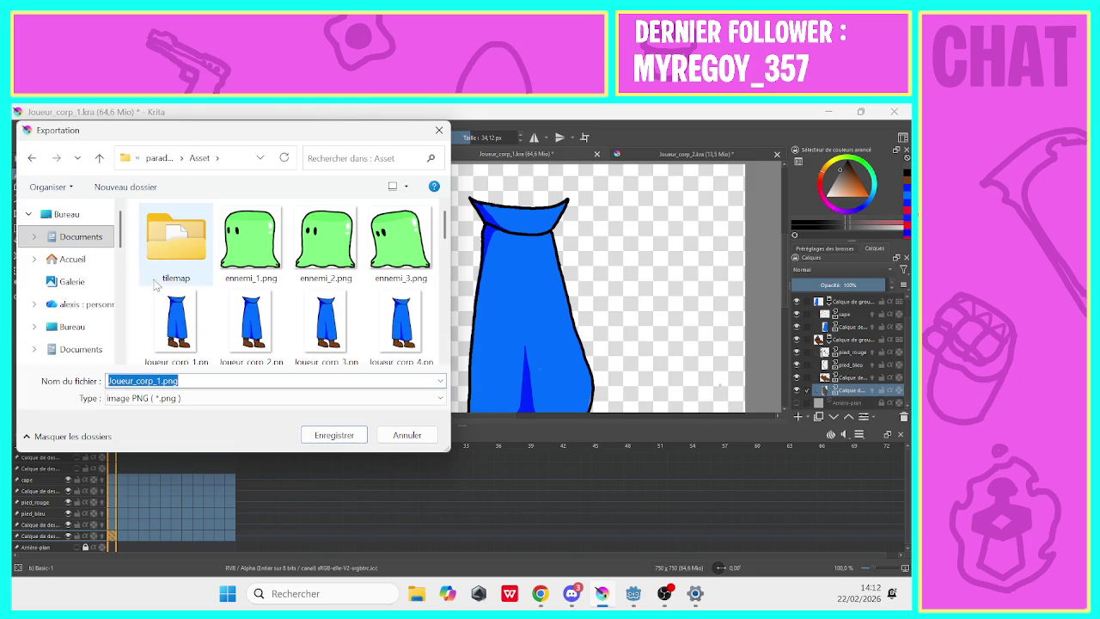
pyautogui.scroll(-5, 361, 326)
pyautogui.scroll(5, 412, 352)
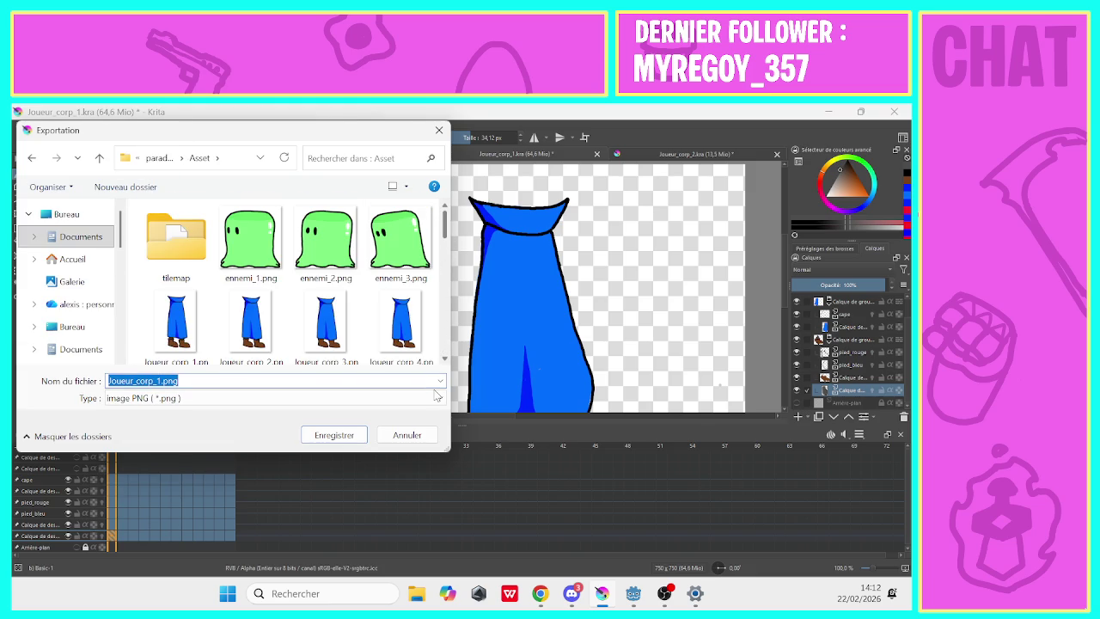
pyautogui.moveTo(444, 223); pyautogui.dragTo(446, 360)
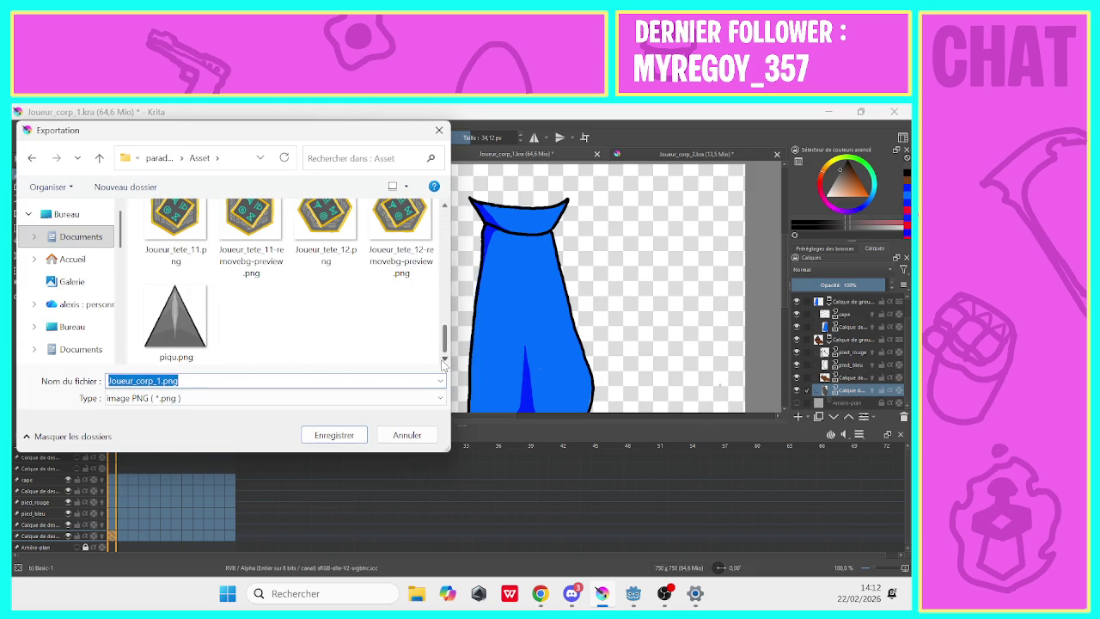
pyautogui.rightClick(290, 314)
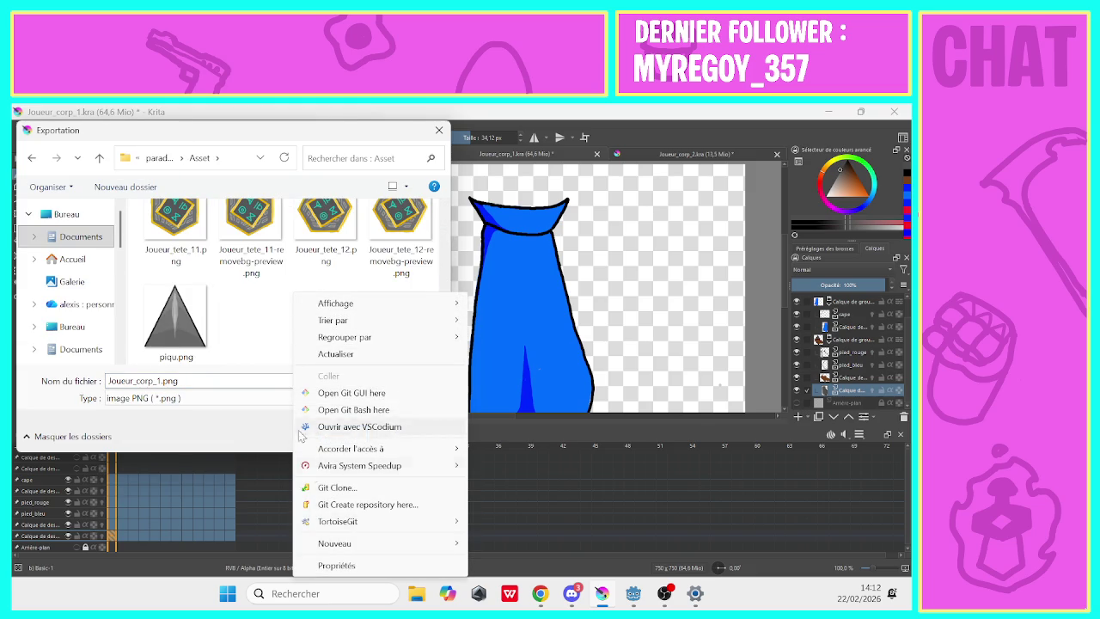
pyautogui.moveTo(335, 543)
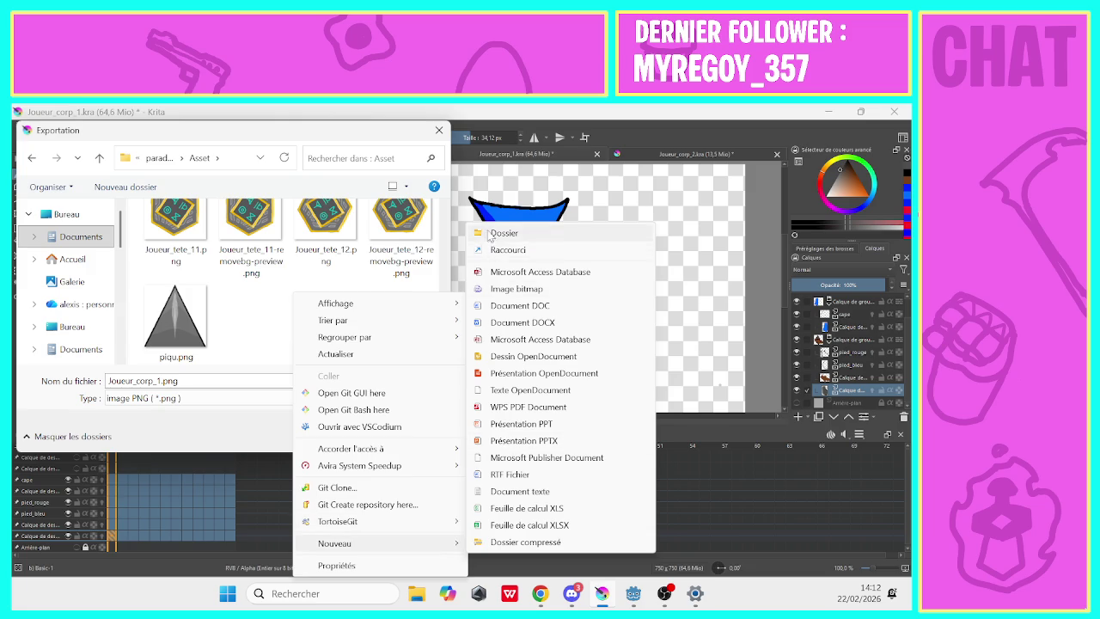
pyautogui.click(499, 233)
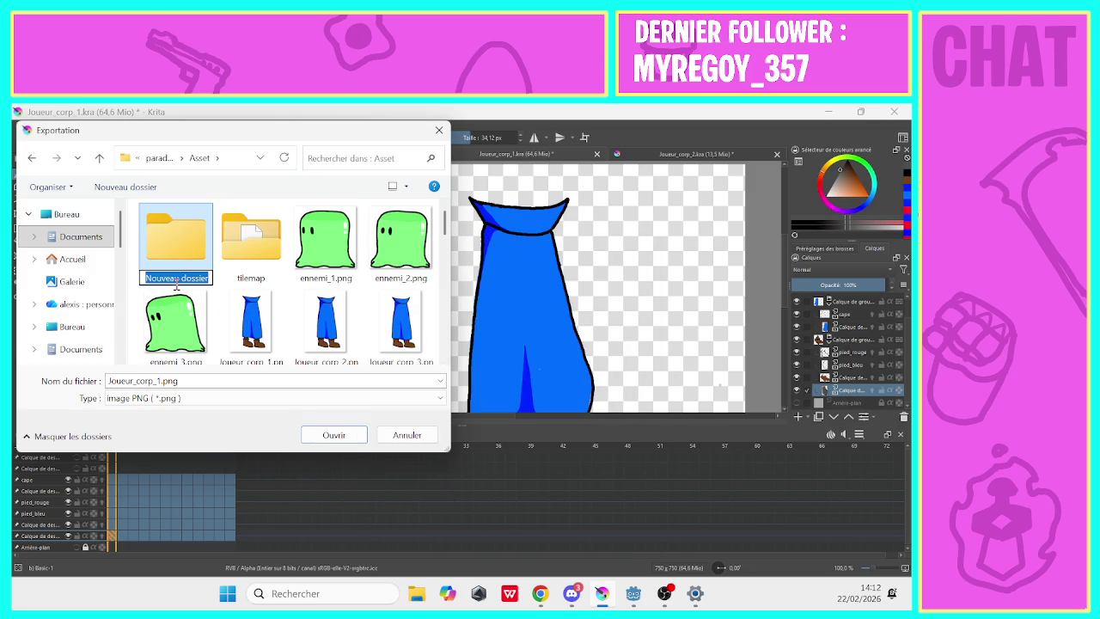
pyautogui.write('joueu')
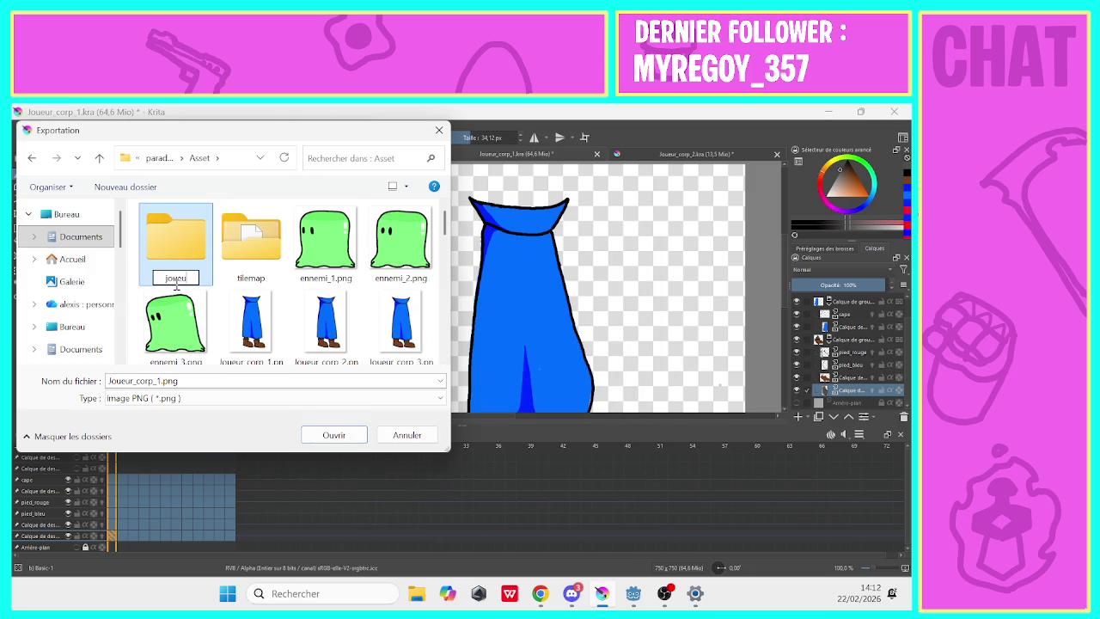
pyautogui.write('r_corp')
pyautogui.press('Return')
pyautogui.click(257, 320)
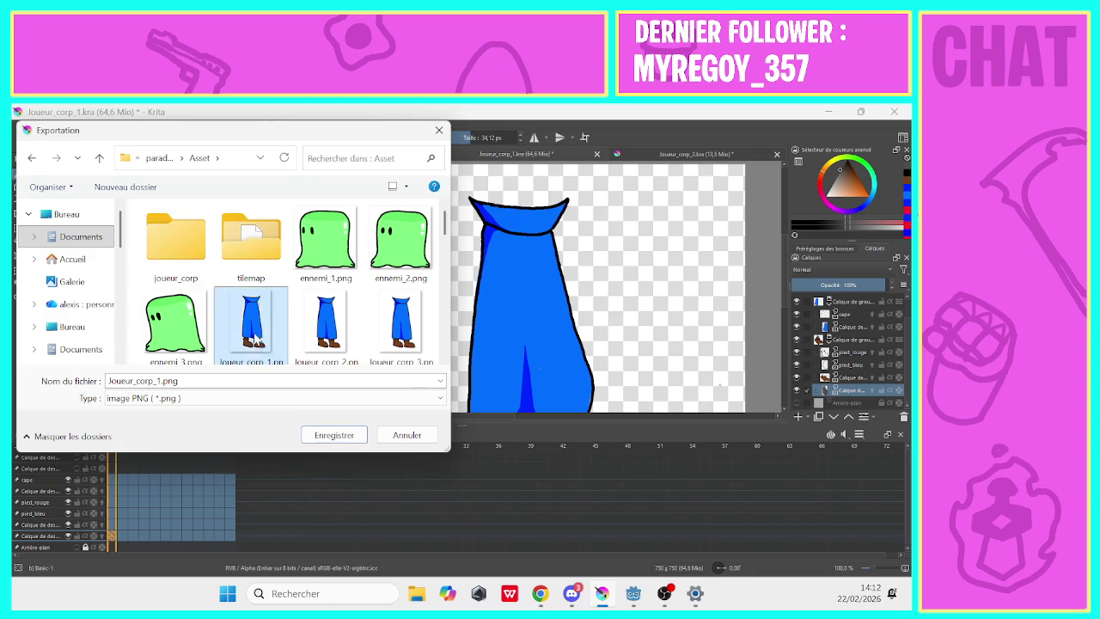
# Move Joueur_corp_2, 3 and 4 PNGs into the joueur_corp folder and open it.
pyautogui.moveTo(271, 302); pyautogui.dragTo(176, 225)
pyautogui.moveTo(249, 296); pyautogui.dragTo(176, 225)
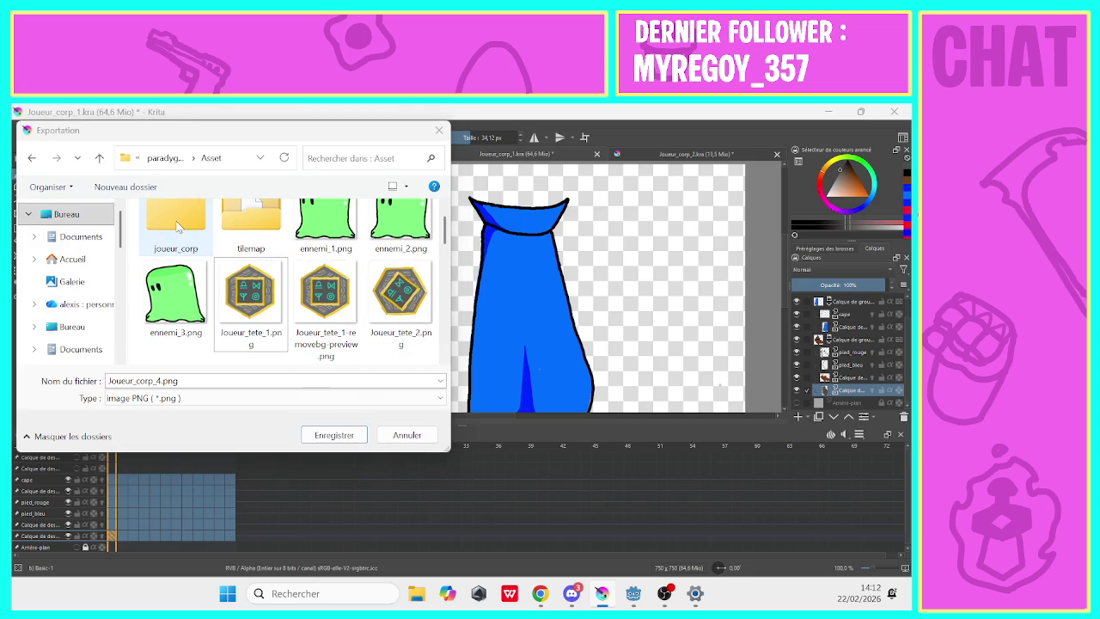
pyautogui.moveTo(445, 262); pyautogui.dragTo(462, 386)
pyautogui.scroll(5, 258, 283)
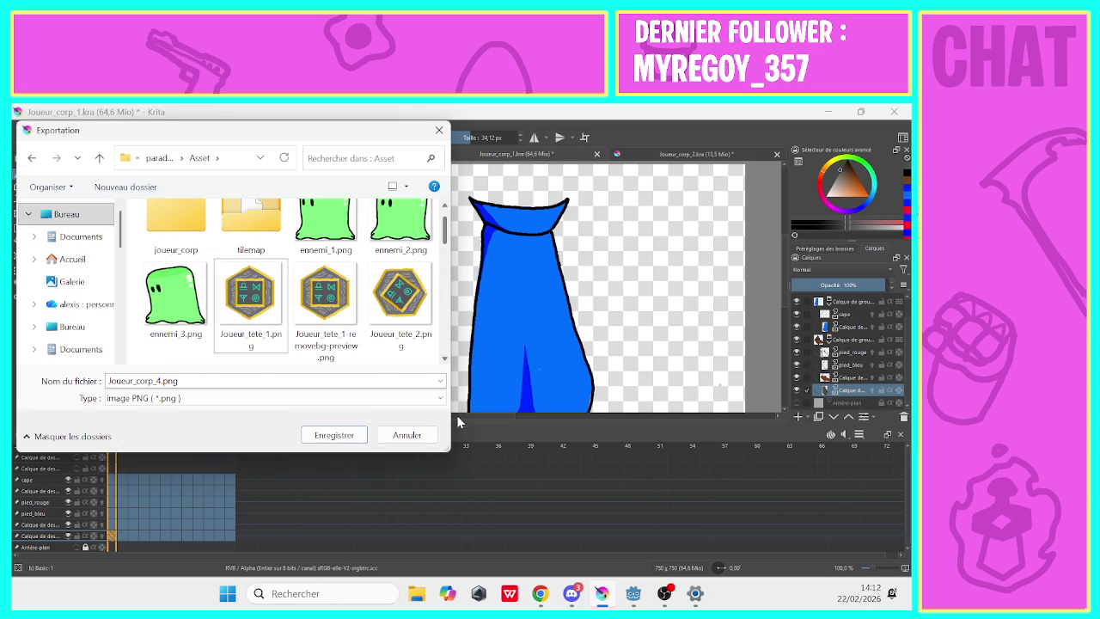
pyautogui.click(166, 251)
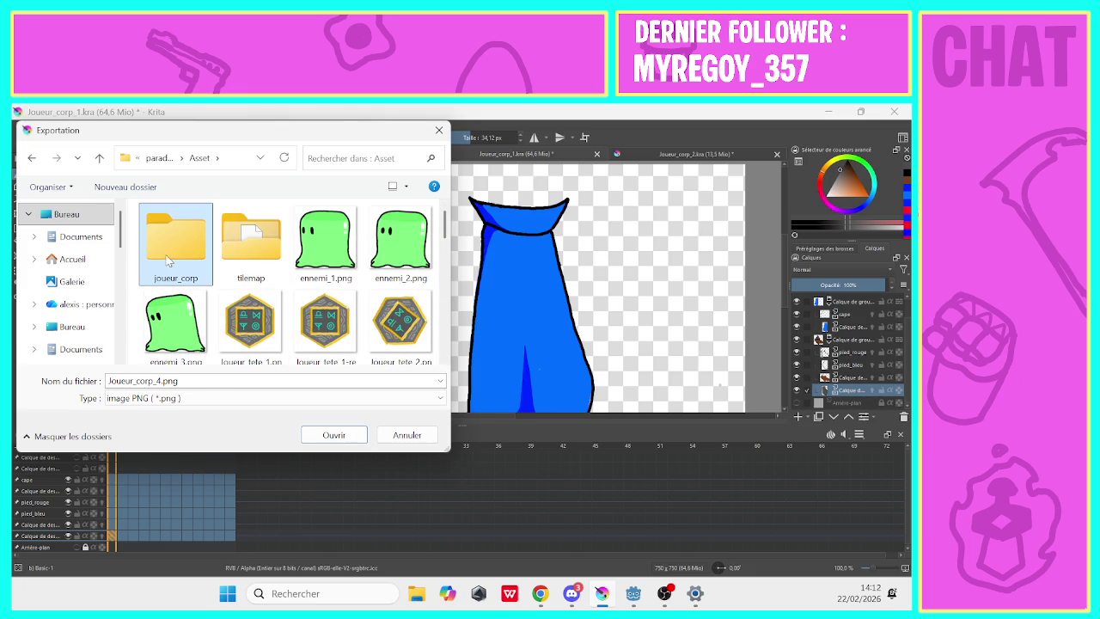
pyautogui.doubleClick(166, 254)
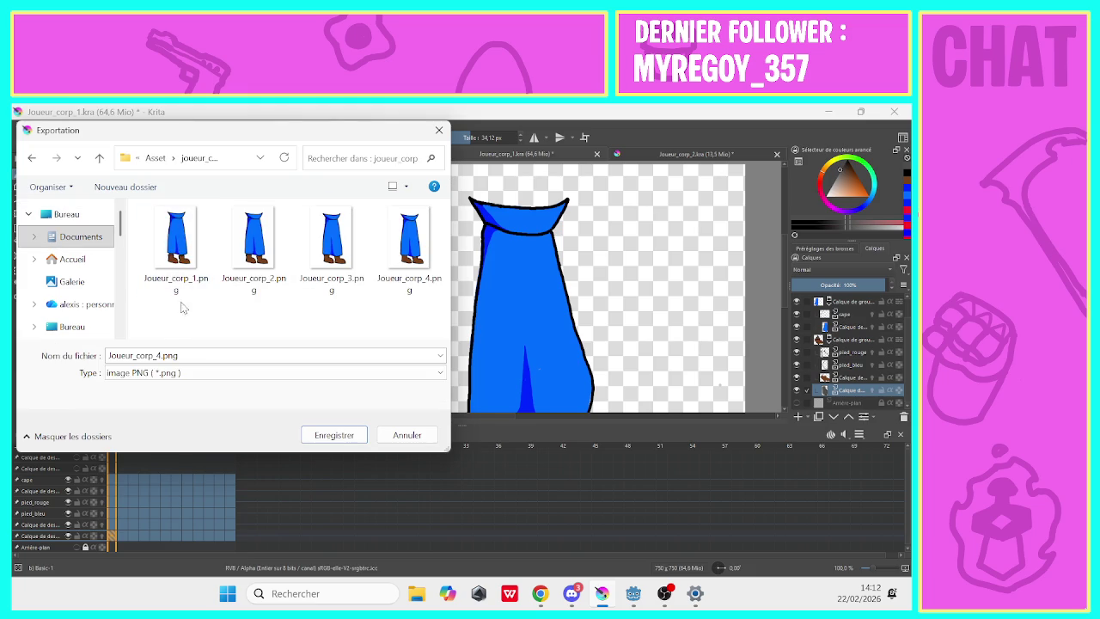
# Create a new folder named 'idle' and move the Joueur_corp body frames into it.
pyautogui.rightClick(192, 316)
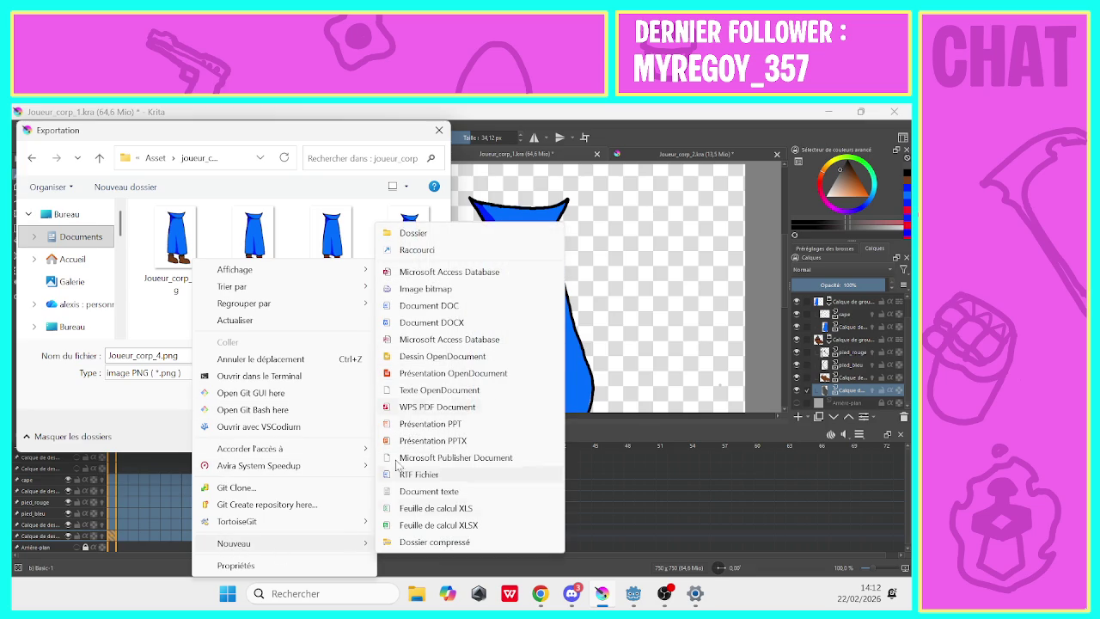
pyautogui.click(399, 250)
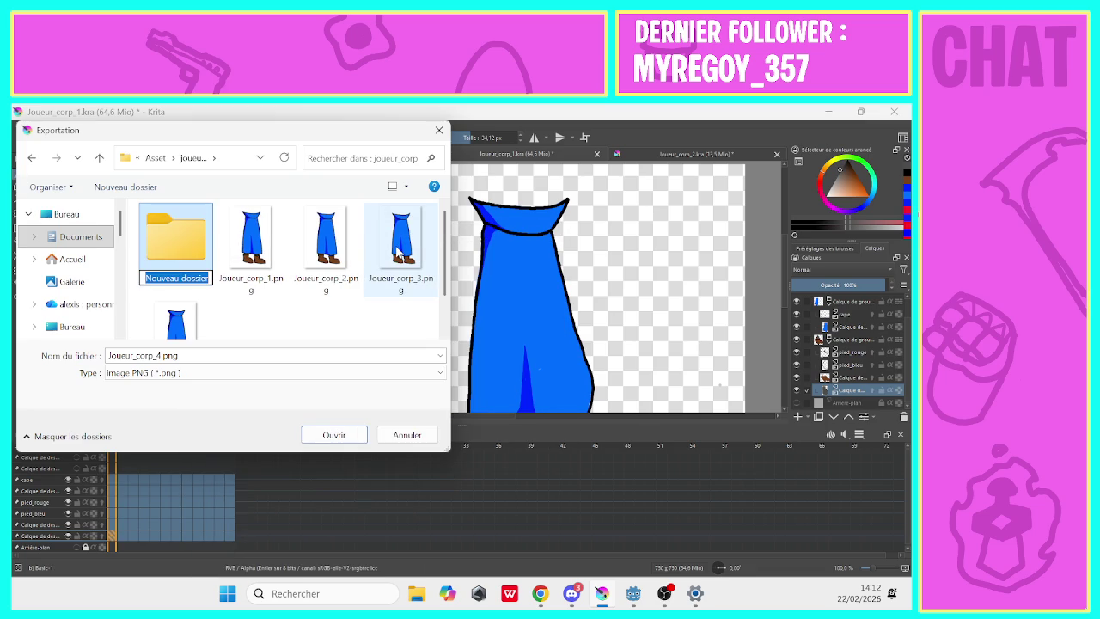
pyautogui.write('idle')
pyautogui.press('Return')
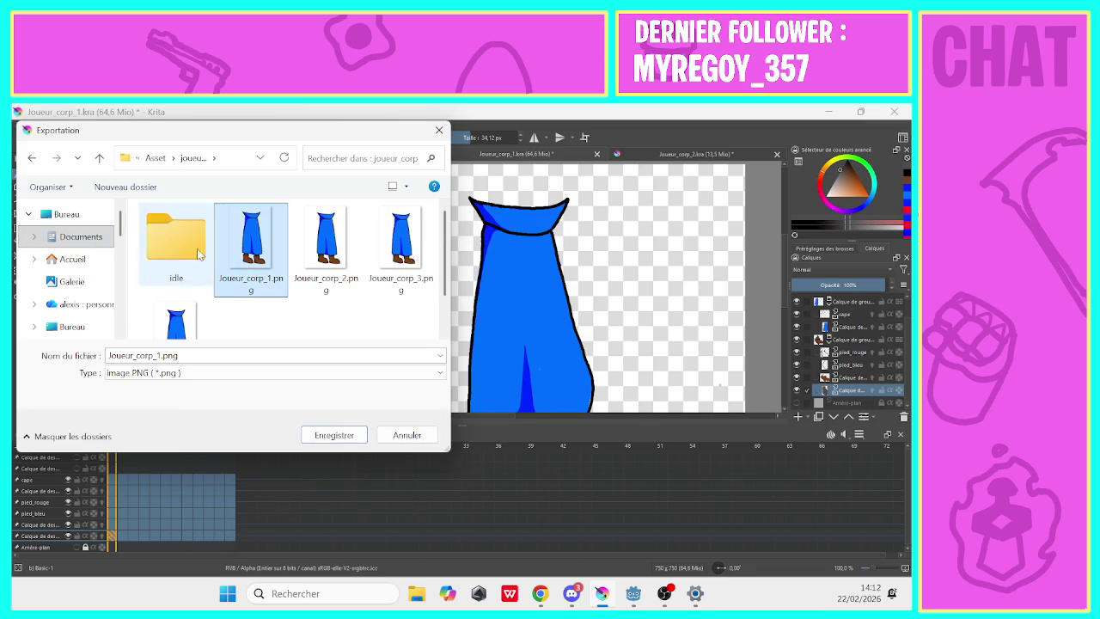
pyautogui.moveTo(250, 240); pyautogui.dragTo(176, 251)
pyautogui.moveTo(269, 260); pyautogui.dragTo(180, 244)
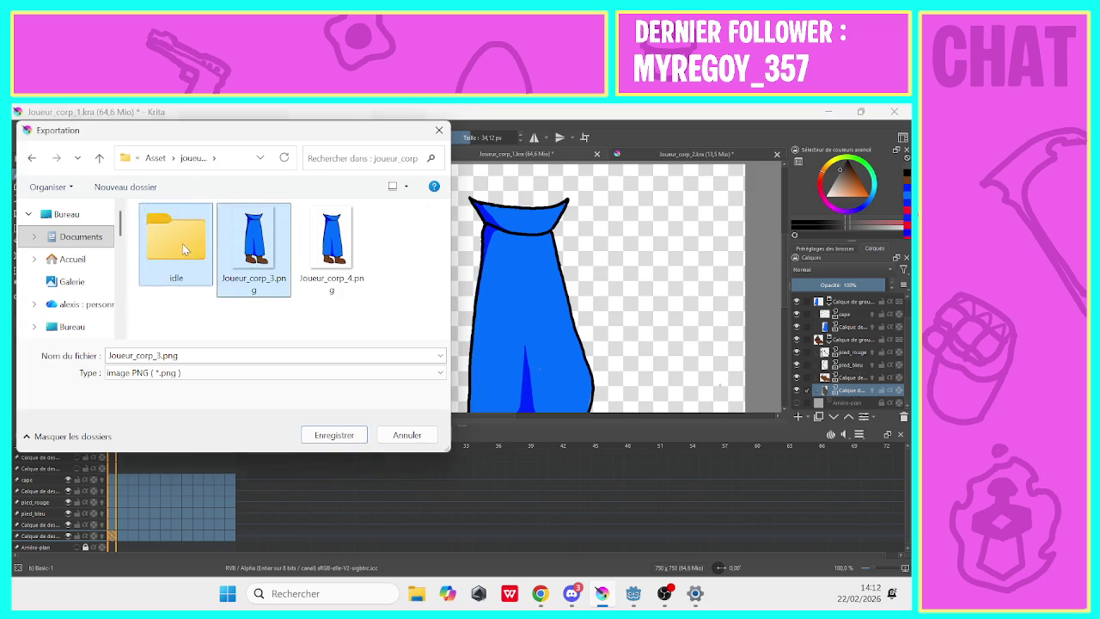
pyautogui.moveTo(253, 244); pyautogui.dragTo(168, 241)
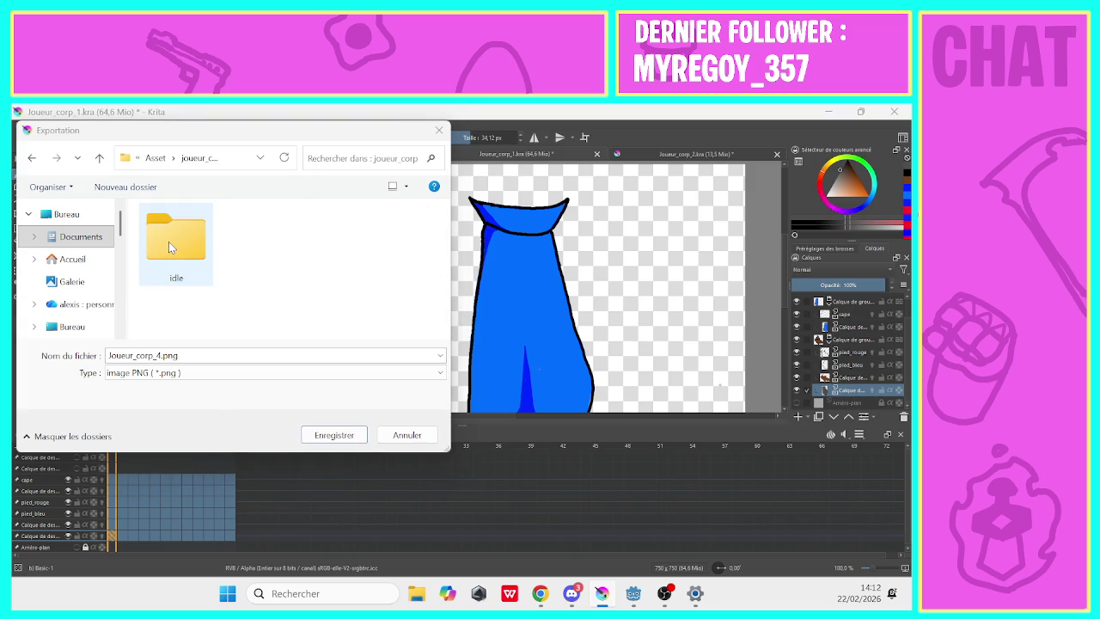
# Add a second empty folder named 'course' beside it.
pyautogui.rightClick(272, 278)
pyautogui.moveTo(306, 543)
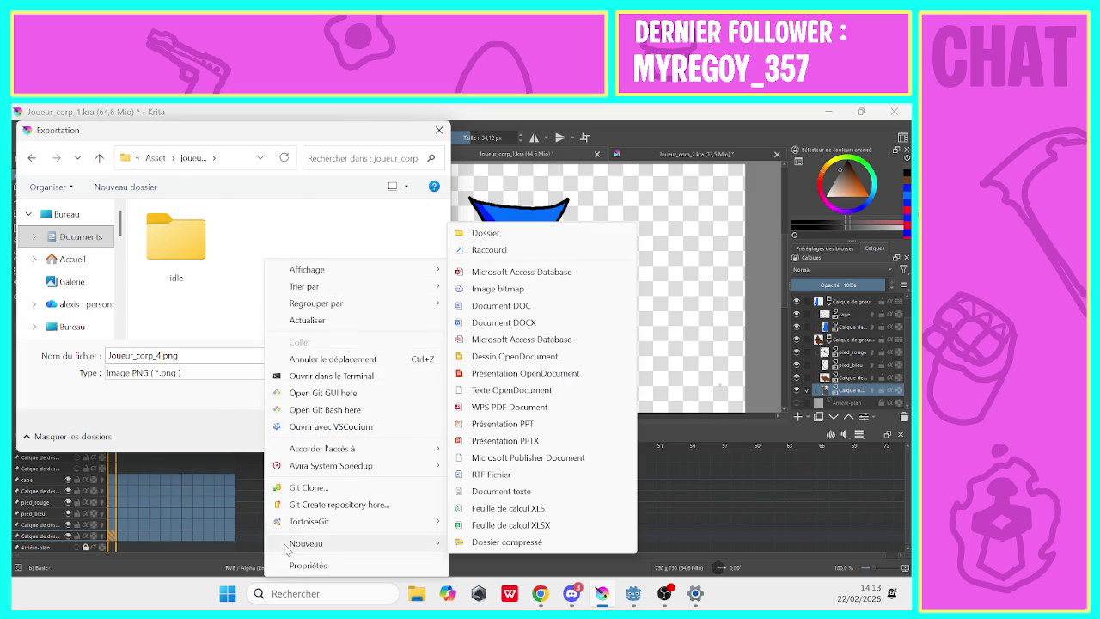
pyautogui.click(458, 232)
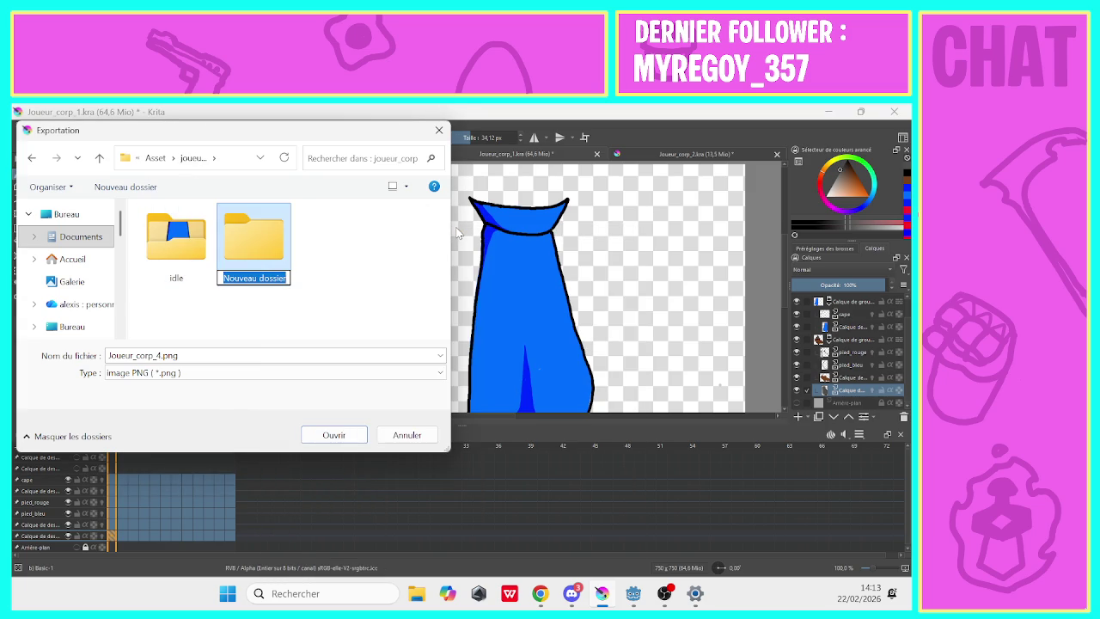
pyautogui.write('course')
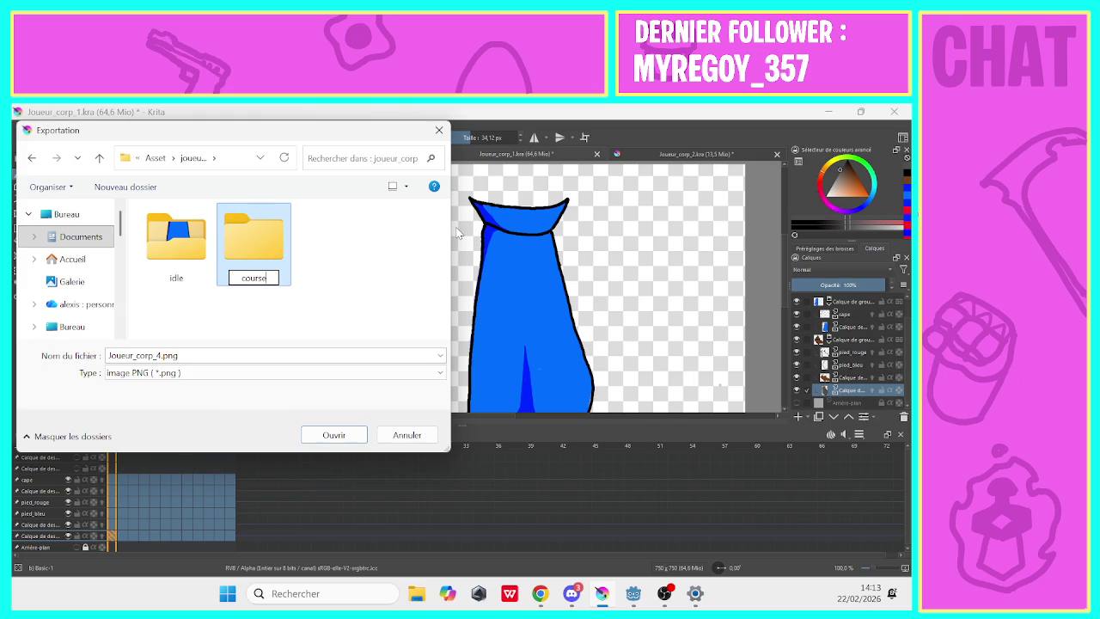
pyautogui.press('Return')
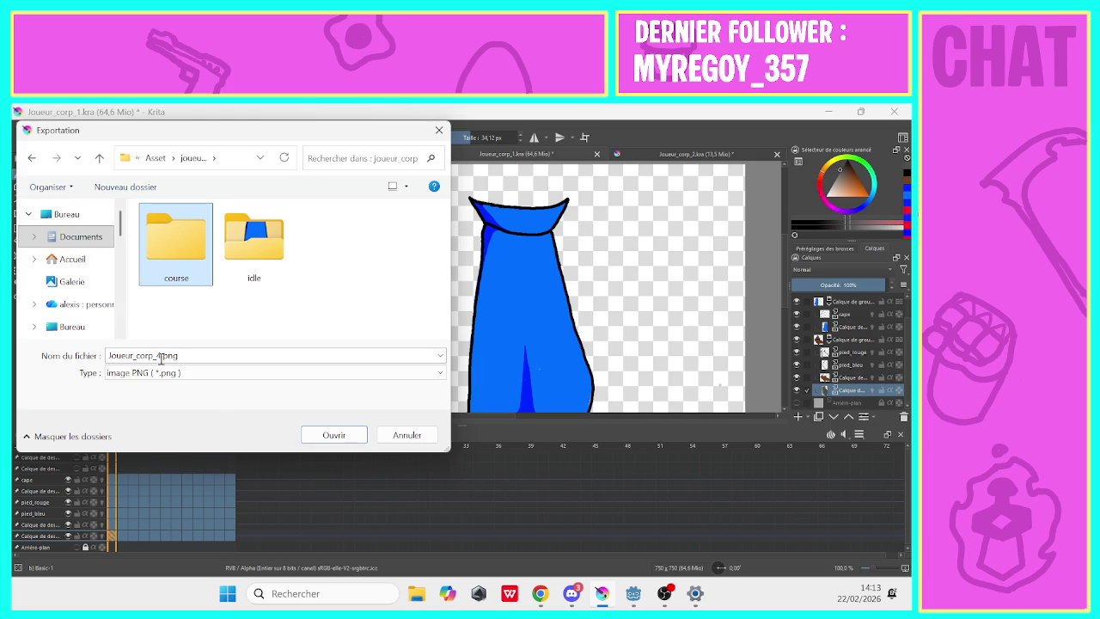
# Export the first run frame as Joueur_corp_course_1.png inside the course folder.
pyautogui.click(161, 359)
pyautogui.click(155, 359)
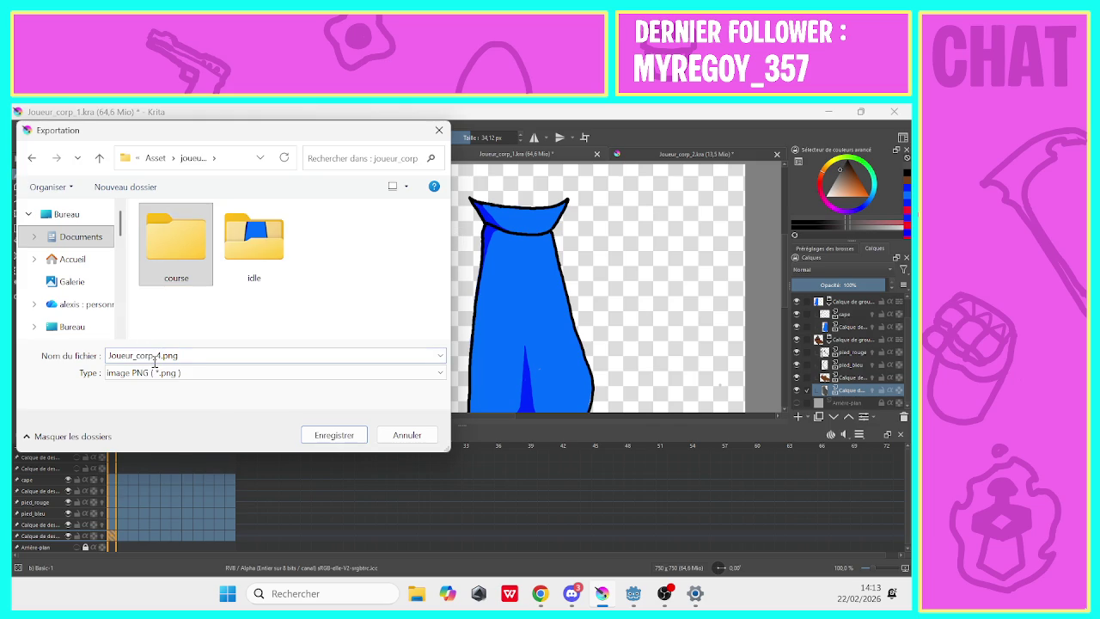
pyautogui.press('BackSpace')
pyautogui.press('BackSpace')
pyautogui.write('ourse_1')
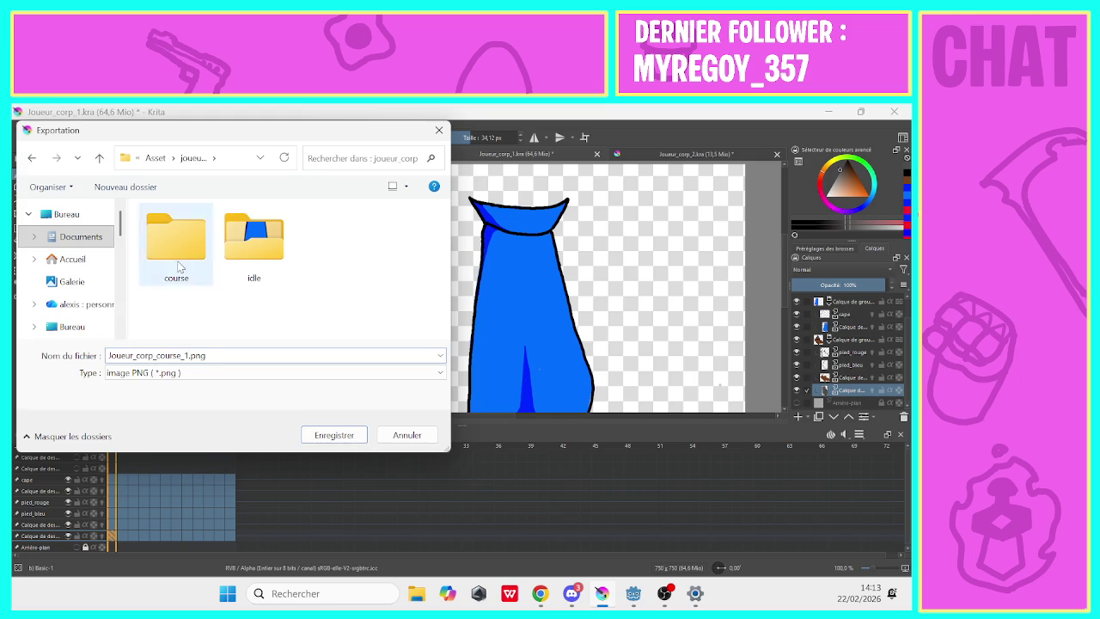
pyautogui.doubleClick(172, 258)
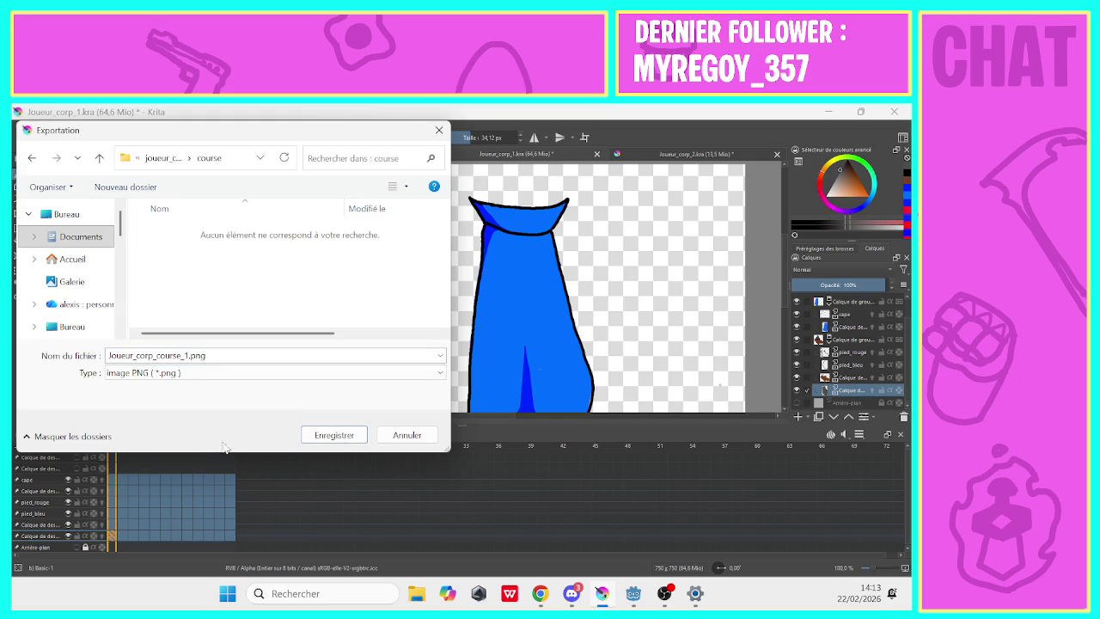
pyautogui.click(320, 442)
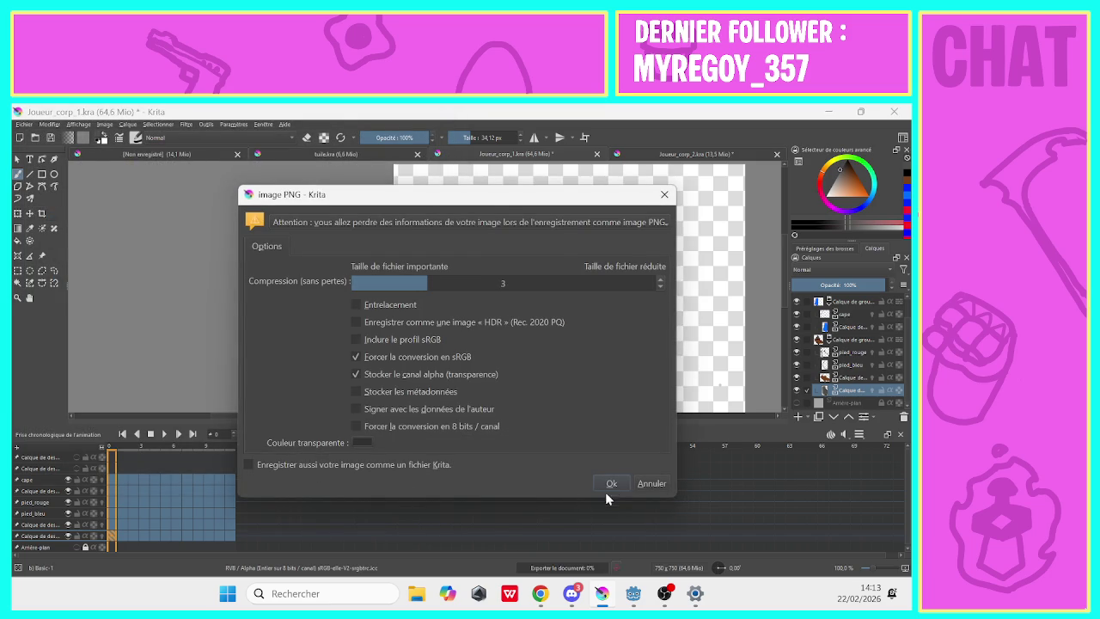
pyautogui.press('Return')
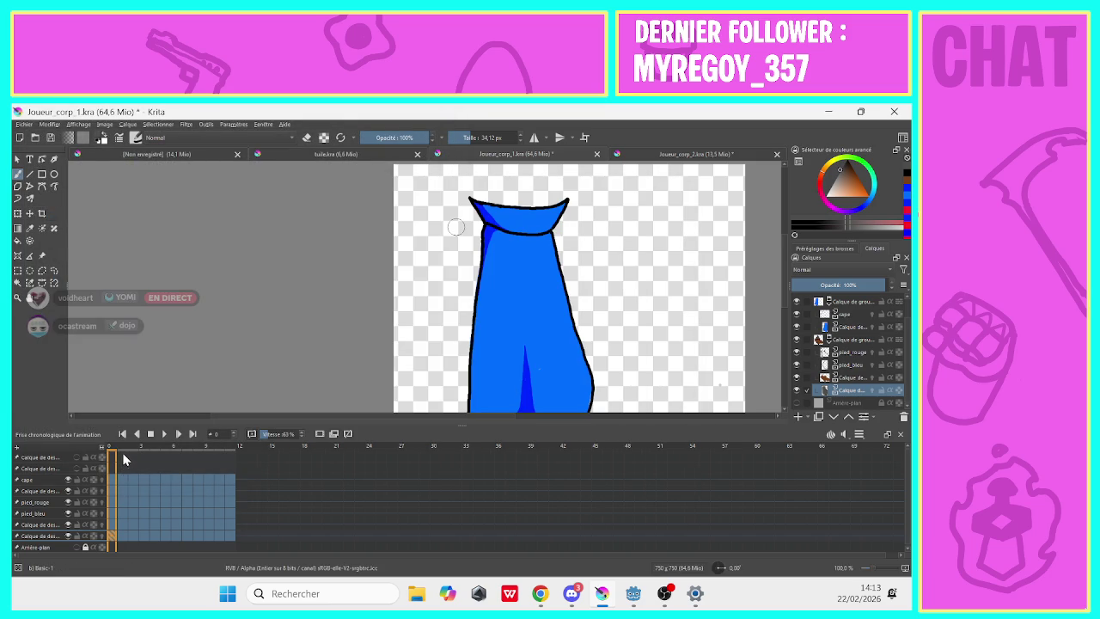
# Go to frame 1 and export it as Joueur_corp_course_2.png.
pyautogui.click(122, 458)
pyautogui.click(22, 124)
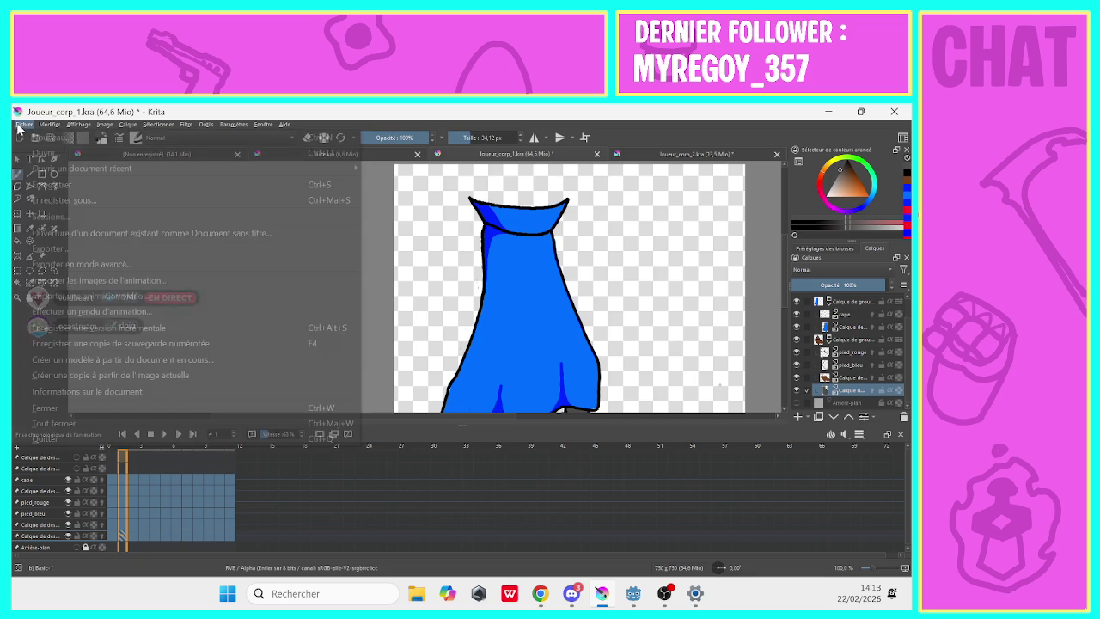
pyautogui.click(42, 249)
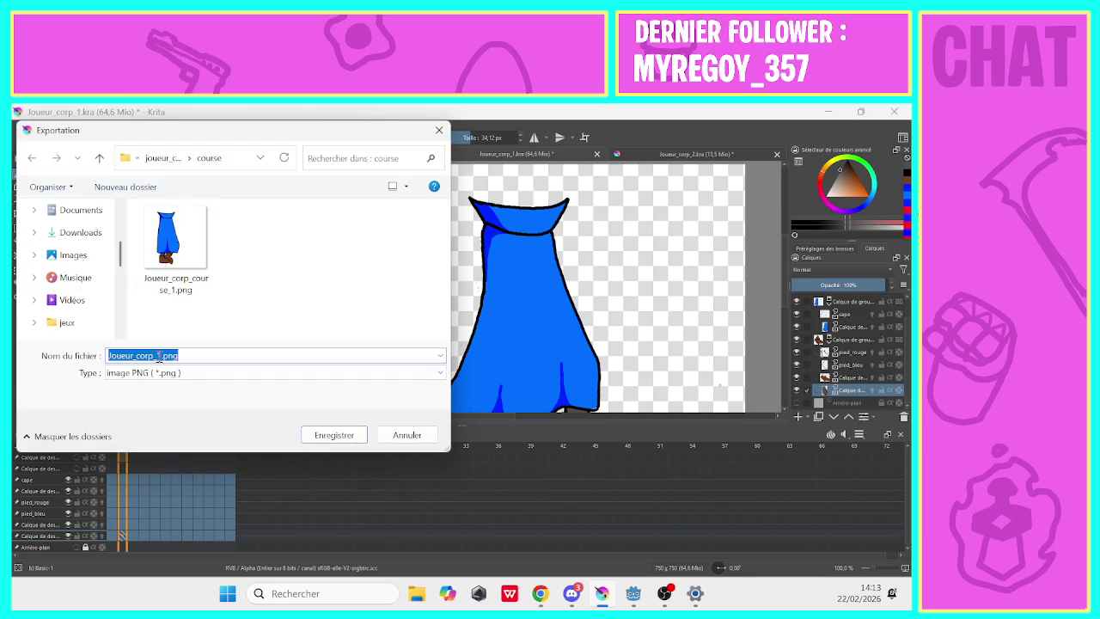
pyautogui.click(168, 292)
pyautogui.doubleClick(186, 359)
pyautogui.click(187, 356)
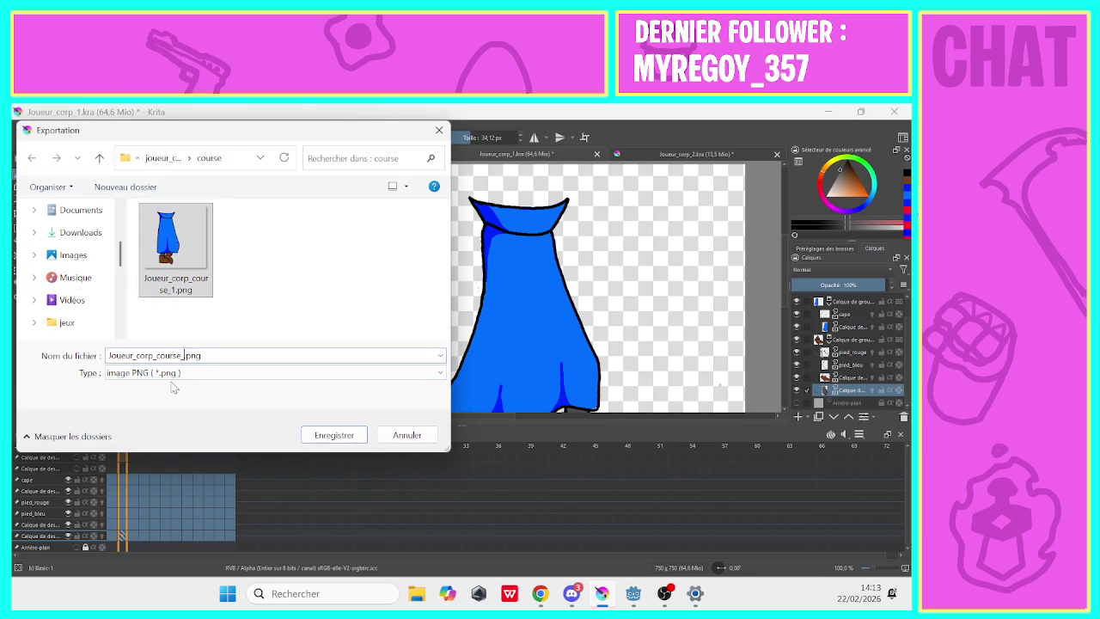
pyautogui.press('BackSpace')
pyautogui.click(318, 438)
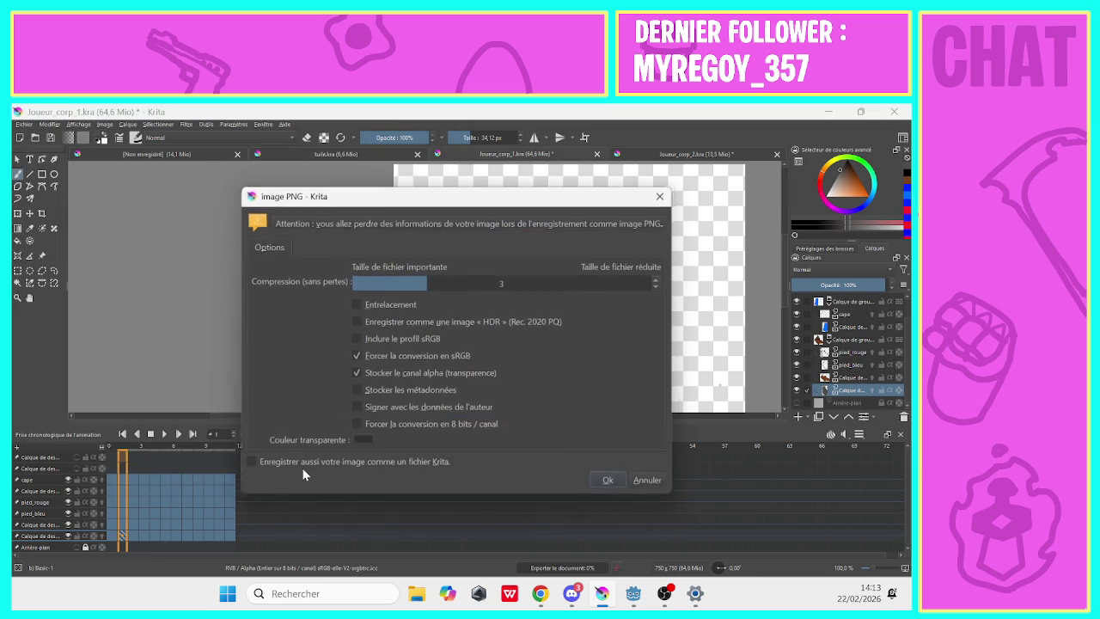
pyautogui.click(606, 484)
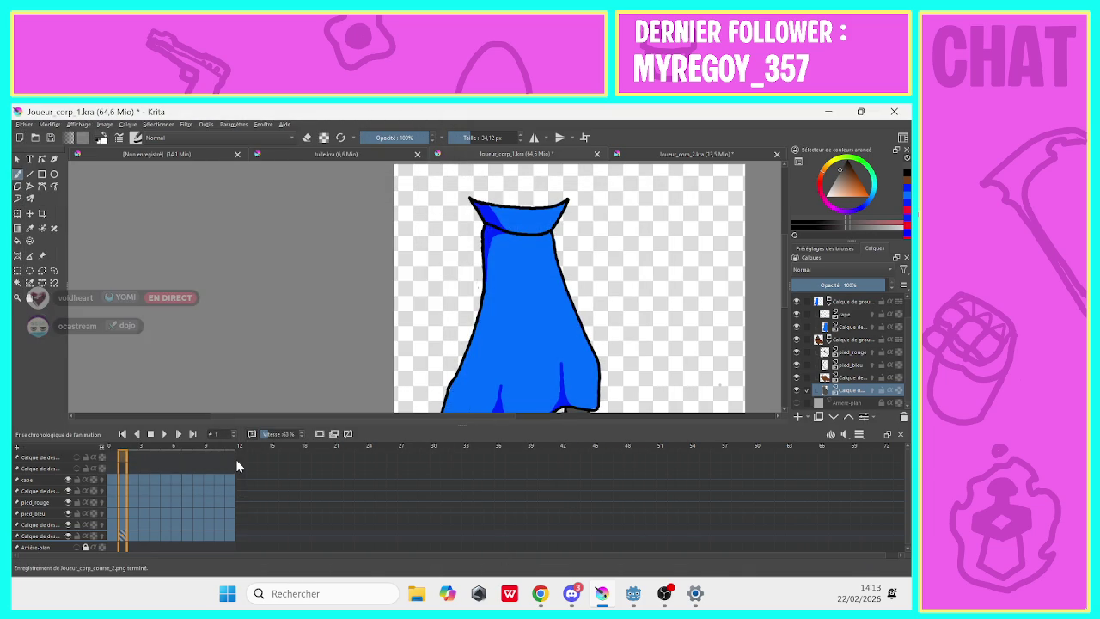
# Go to frame 2 and export it as Joueur_corp_course_3.png.
pyautogui.click(132, 458)
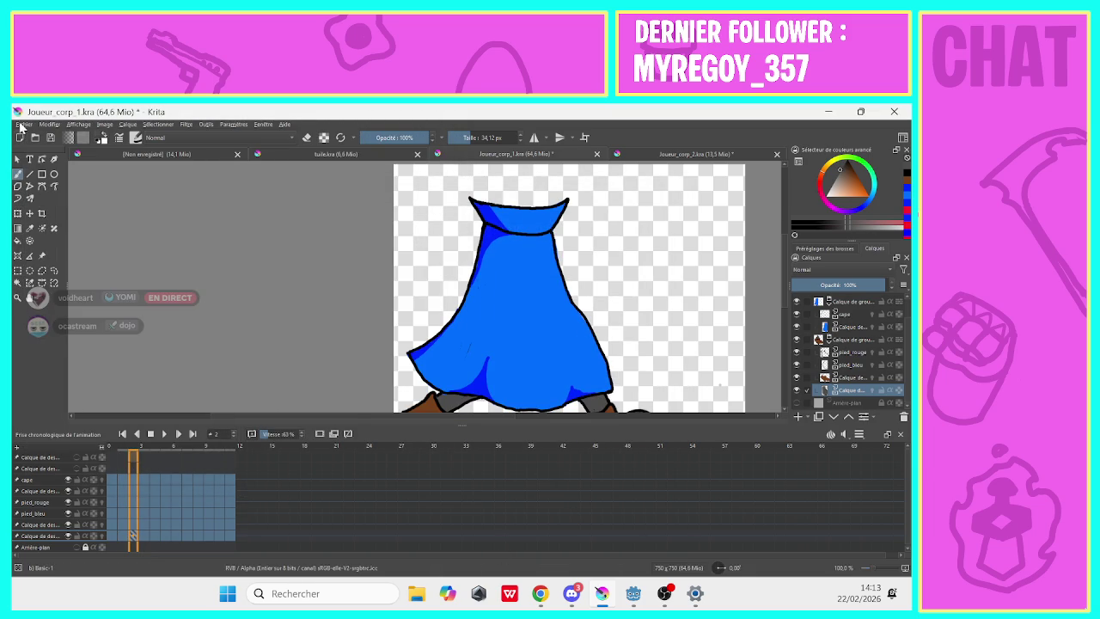
pyautogui.click(24, 123)
pyautogui.click(52, 249)
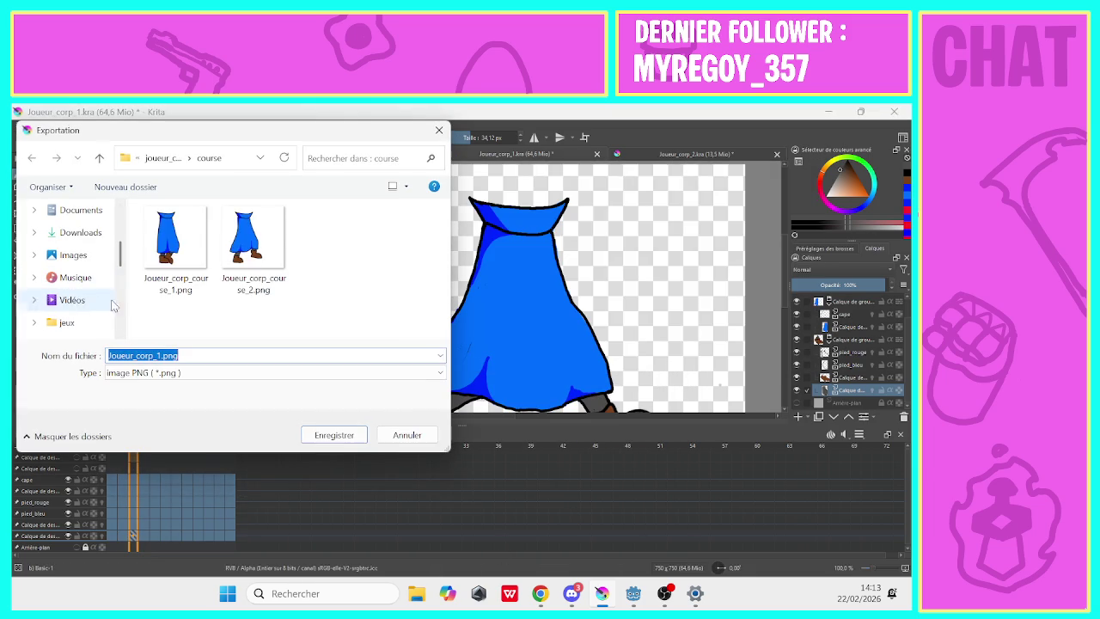
pyautogui.click(250, 249)
pyautogui.click(187, 357)
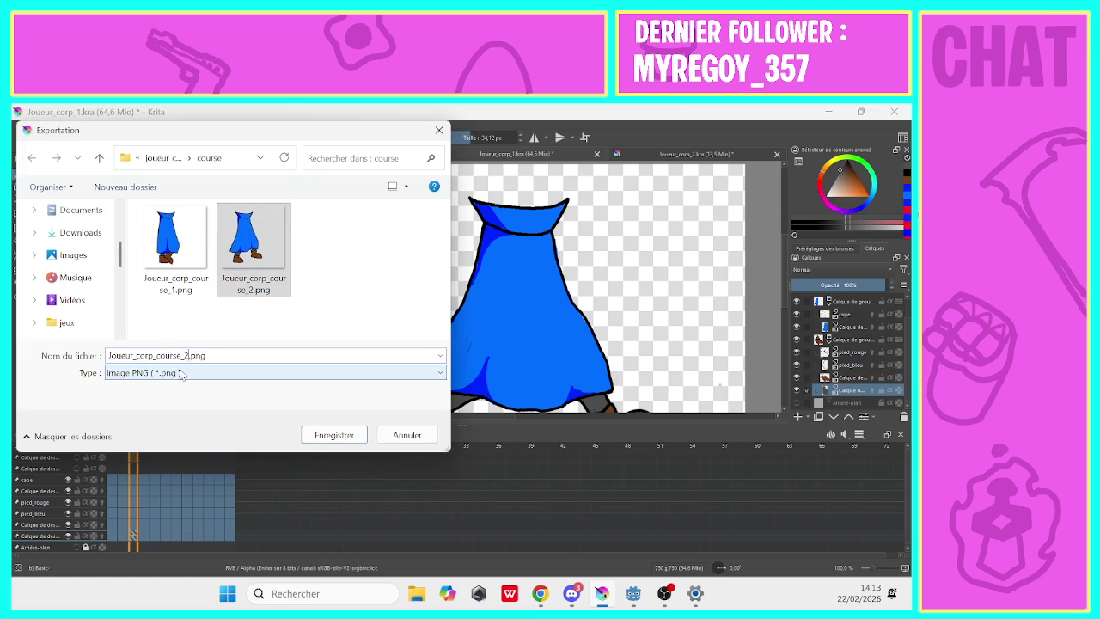
pyautogui.click(185, 356)
pyautogui.write('3')
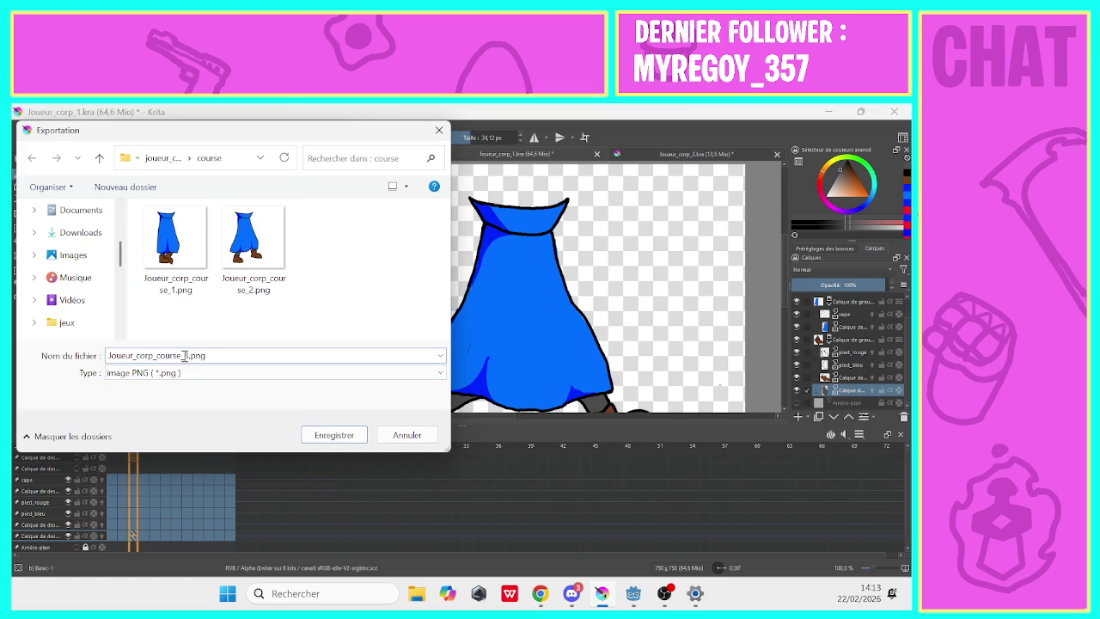
pyautogui.click(323, 436)
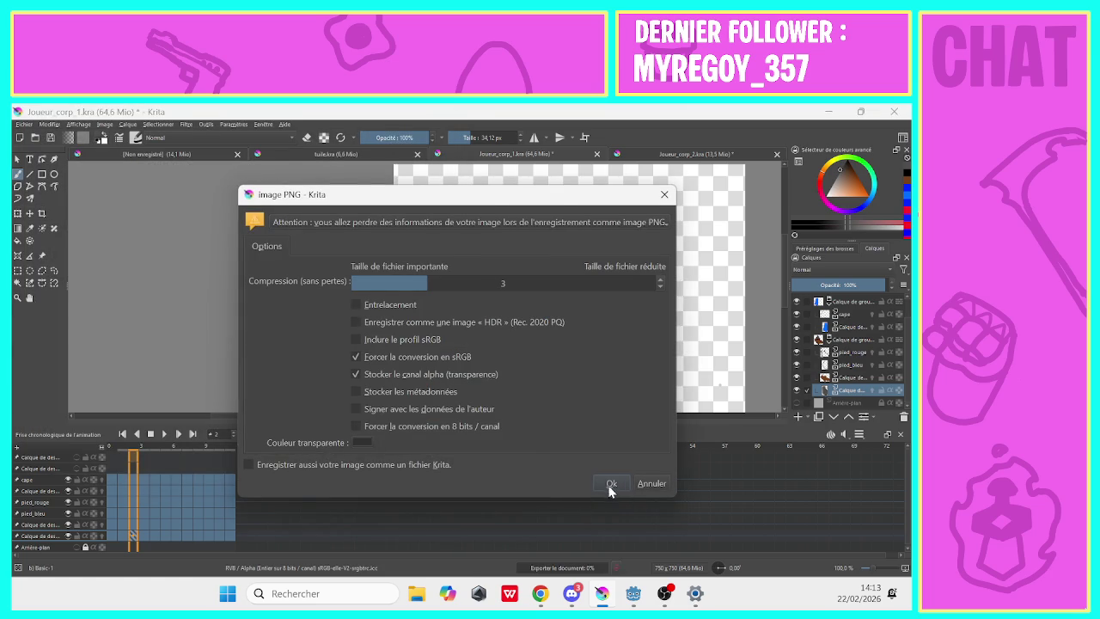
pyautogui.click(610, 483)
# Advance one frame, export it as Joueur_corp_course_4.png, then move to frame 4.
pyautogui.press('Right')
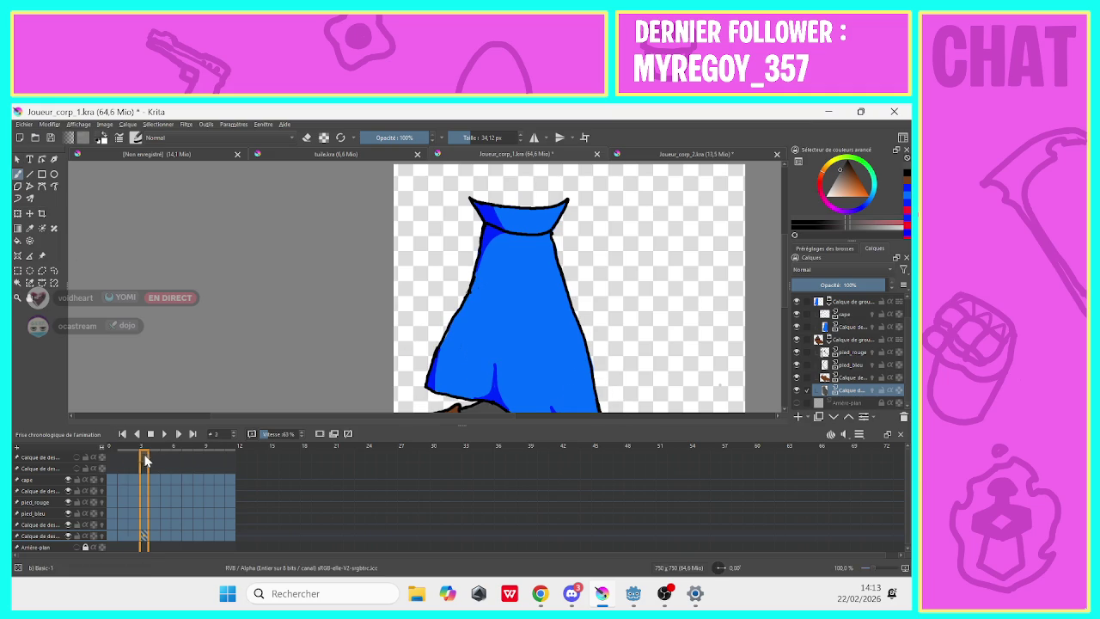
pyautogui.click(23, 125)
pyautogui.click(39, 249)
pyautogui.click(331, 245)
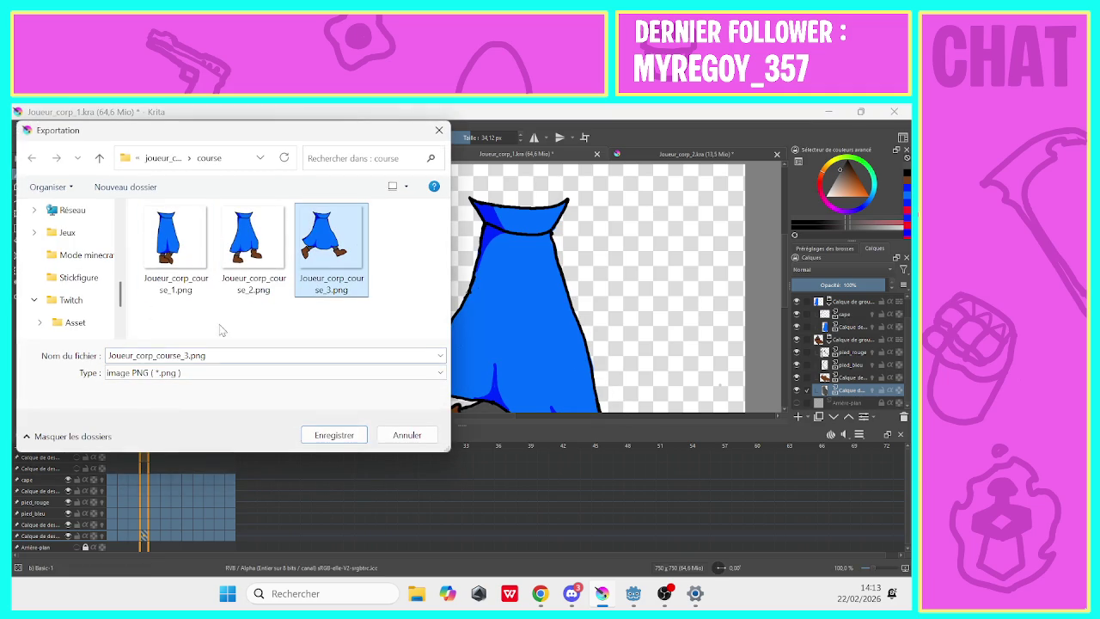
pyautogui.click(187, 356)
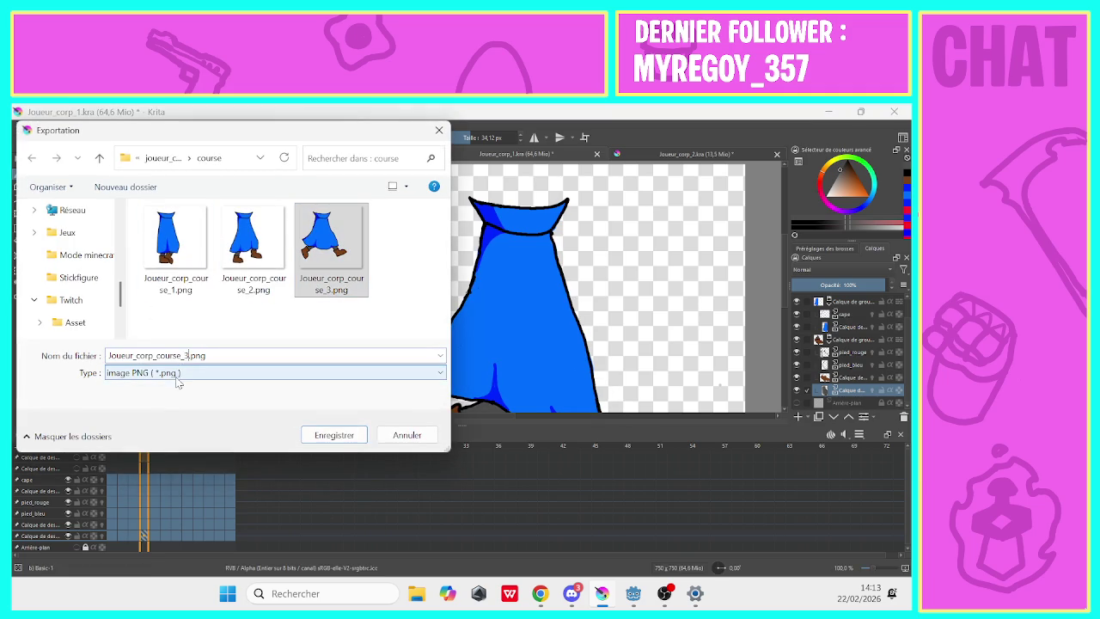
pyautogui.press('BackSpace')
pyautogui.write('4')
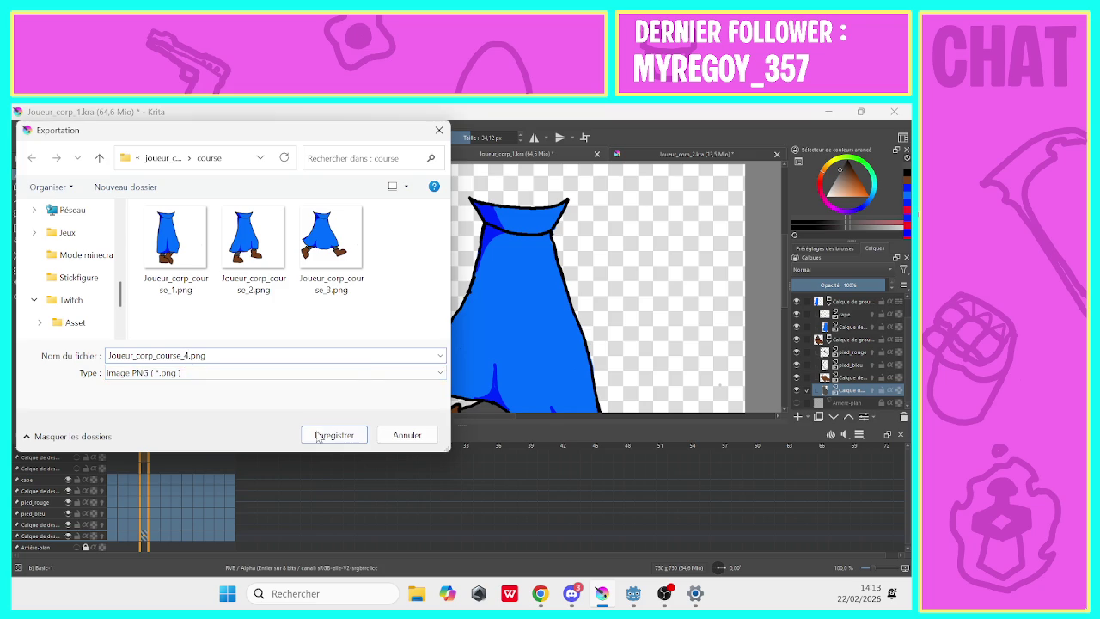
pyautogui.click(319, 435)
pyautogui.click(600, 472)
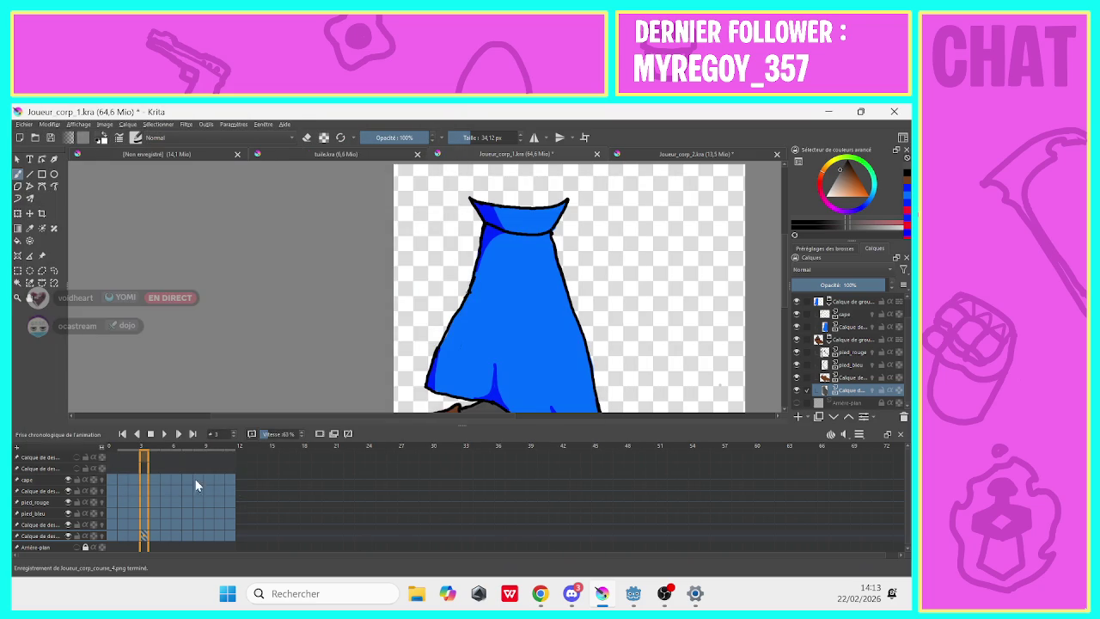
pyautogui.click(150, 457)
# Export the current frame as Joueur_corp_course_5.png in the course folder.
pyautogui.click(24, 124)
pyautogui.click(38, 251)
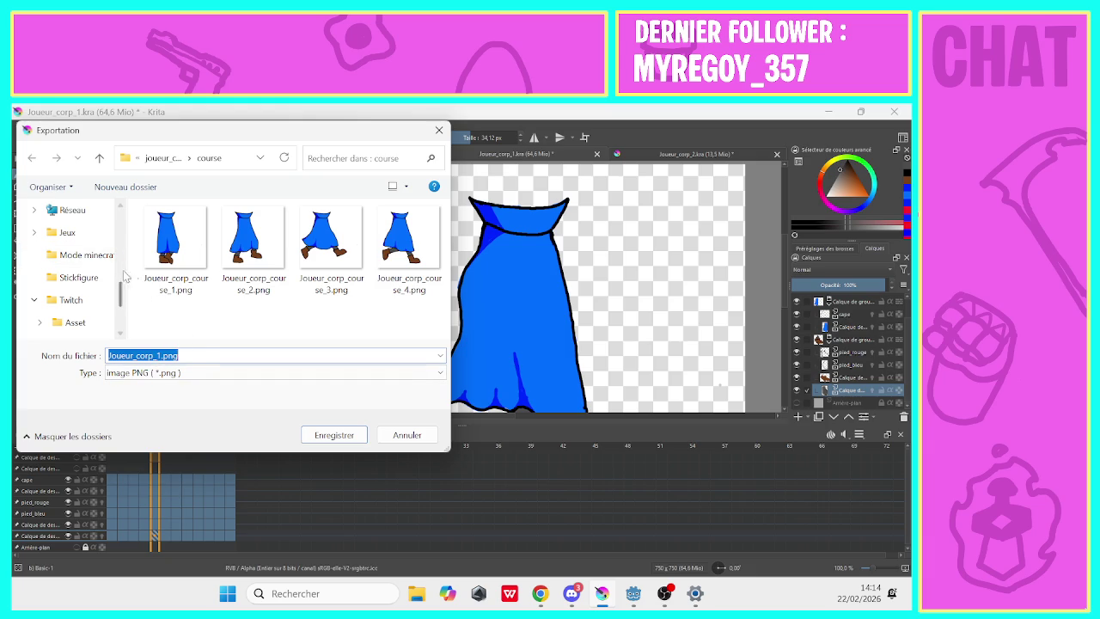
pyautogui.click(172, 245)
pyautogui.moveTo(190, 355); pyautogui.dragTo(184, 354)
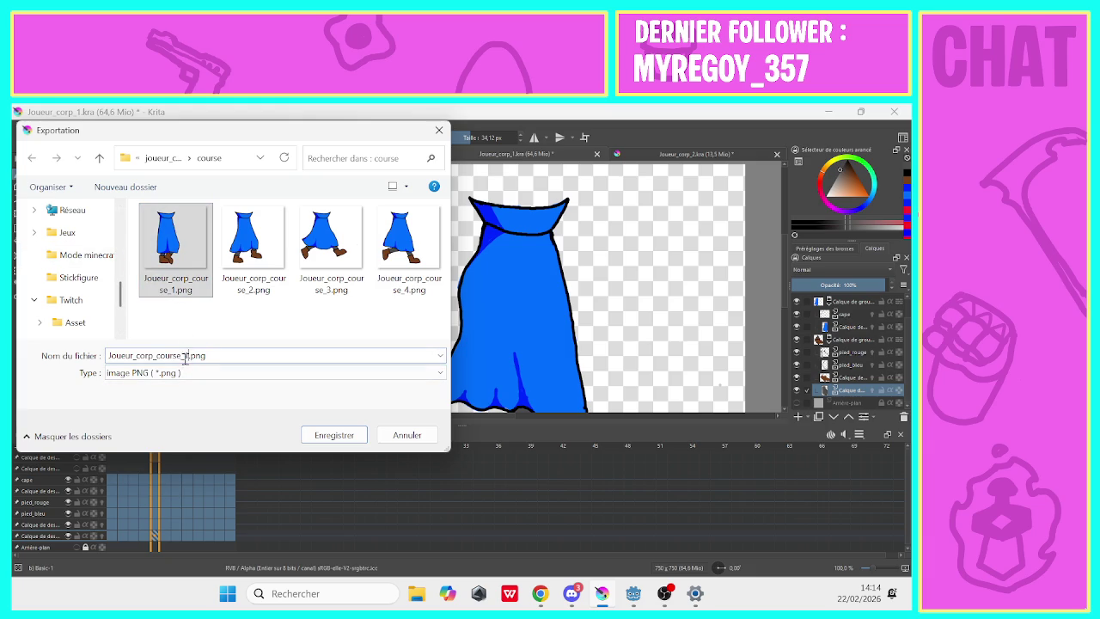
pyautogui.press('BackSpace')
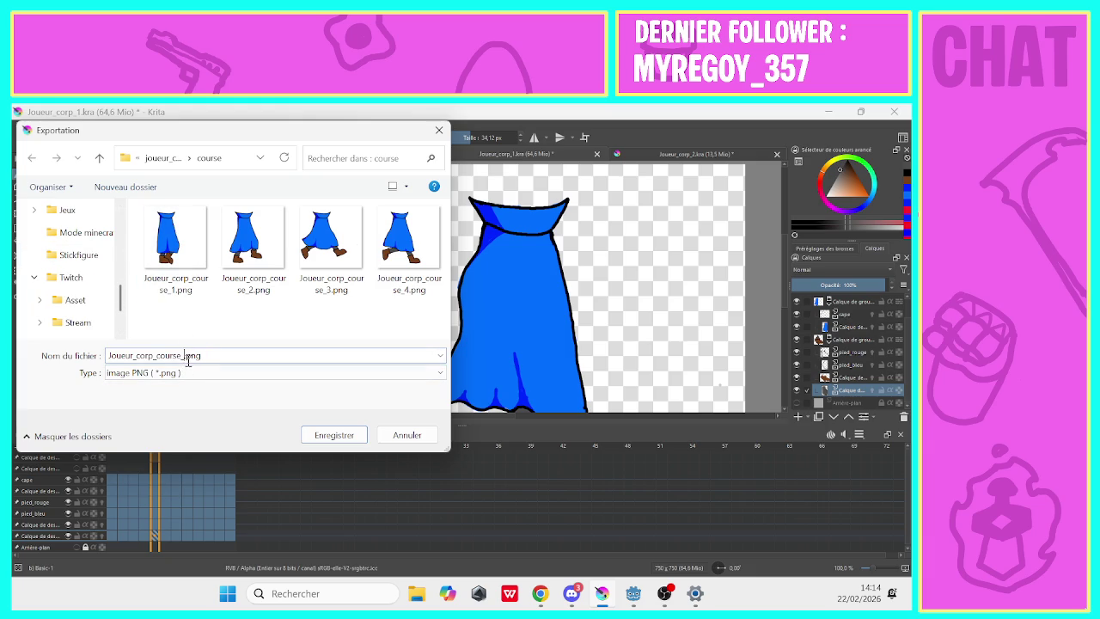
pyautogui.write('5')
pyautogui.click(308, 436)
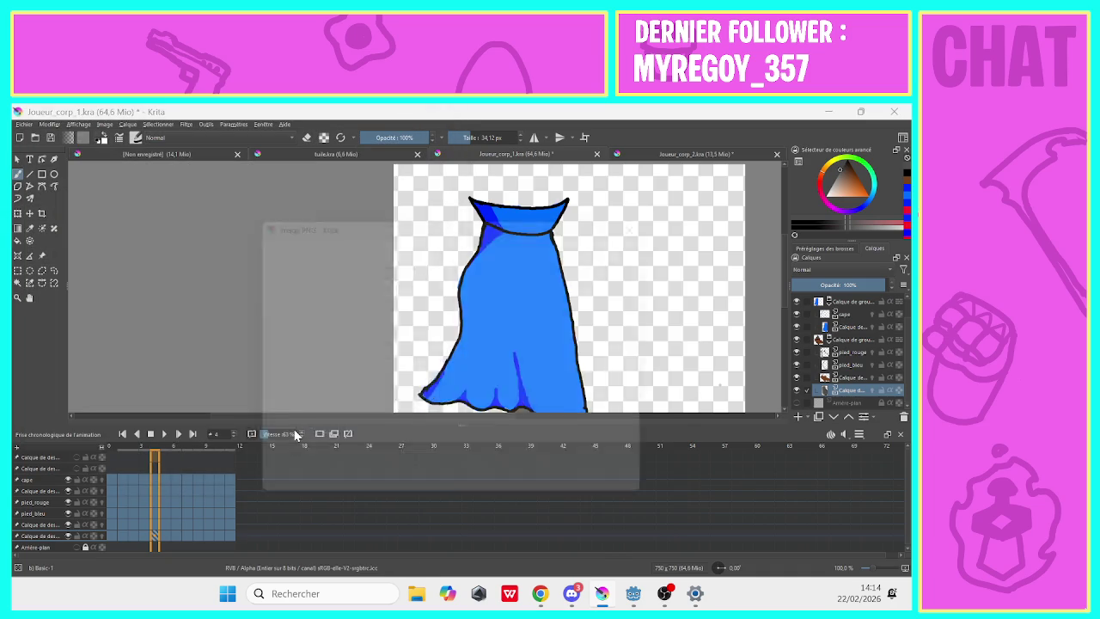
pyautogui.click(607, 486)
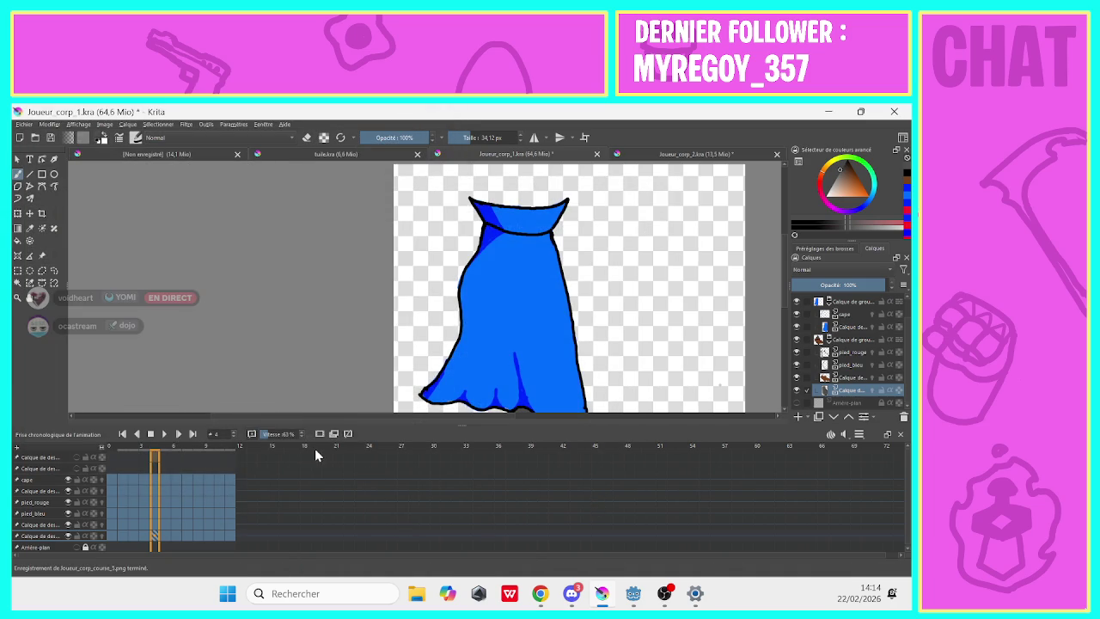
# Advance one frame and export it as Joueur_corp_course_6.png.
pyautogui.click(163, 457)
pyautogui.click(24, 125)
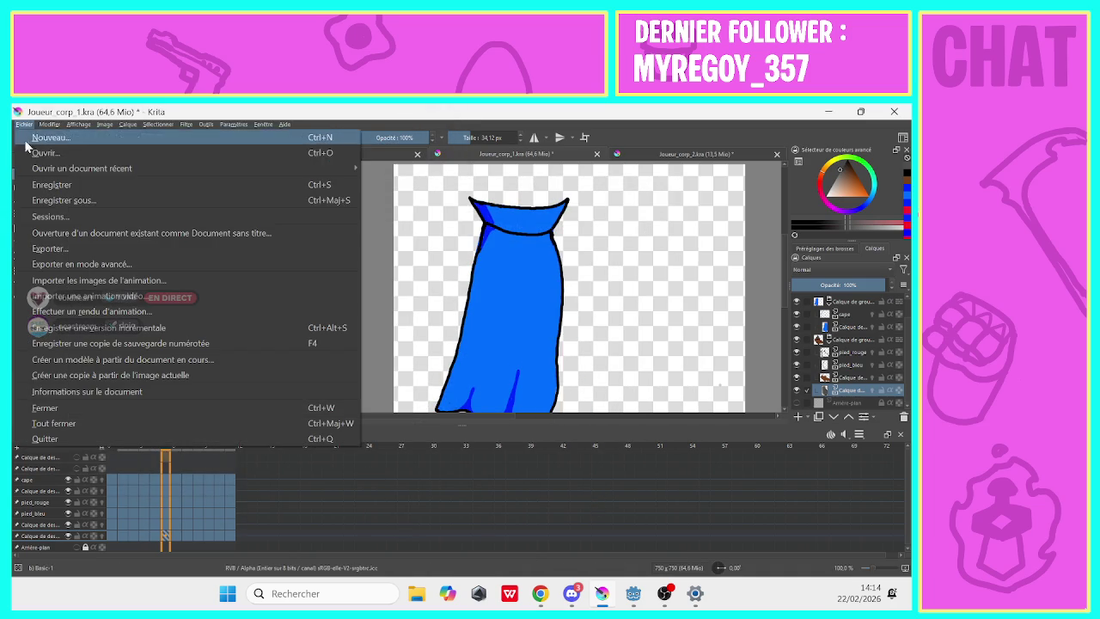
pyautogui.click(45, 248)
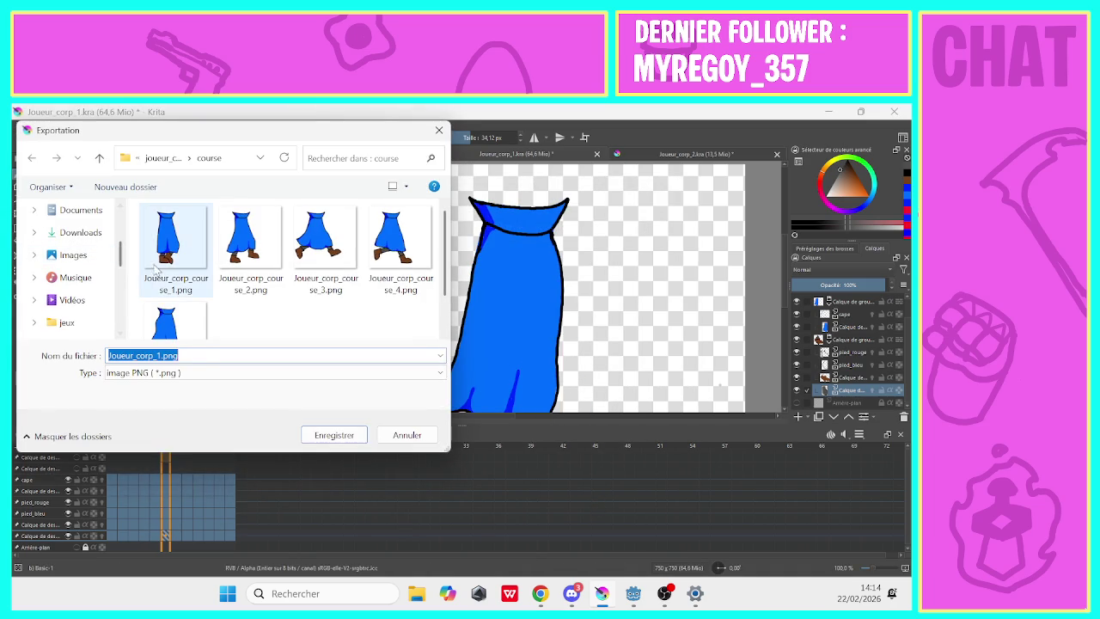
pyautogui.click(158, 271)
pyautogui.click(186, 355)
pyautogui.press('BackSpace')
pyautogui.write('4')
pyautogui.press('BackSpace')
pyautogui.write('6')
pyautogui.click(319, 438)
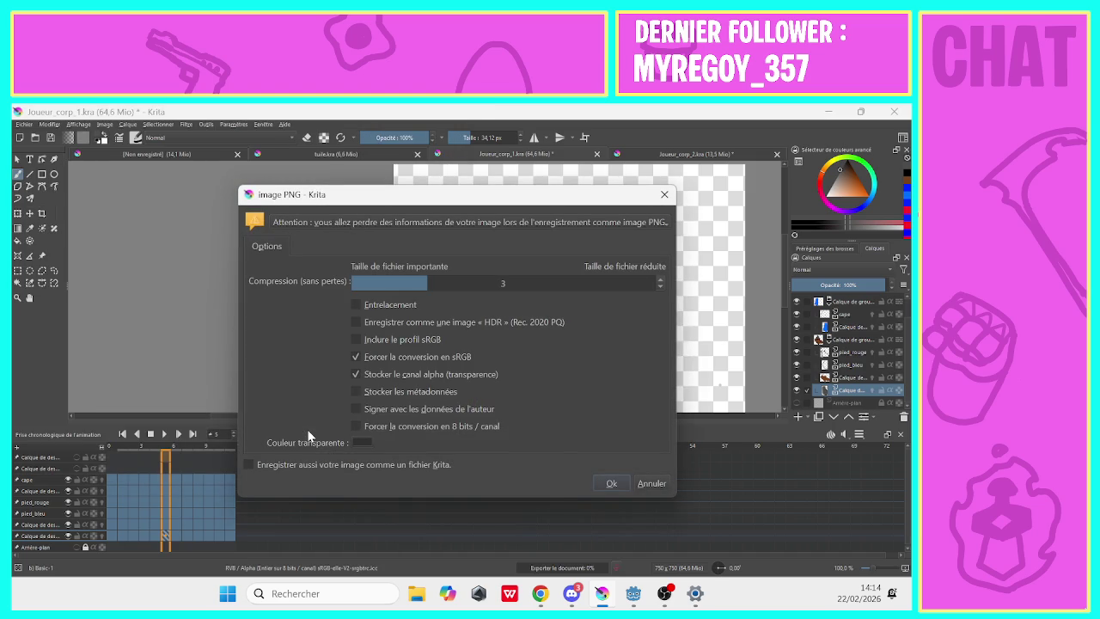
pyautogui.click(607, 483)
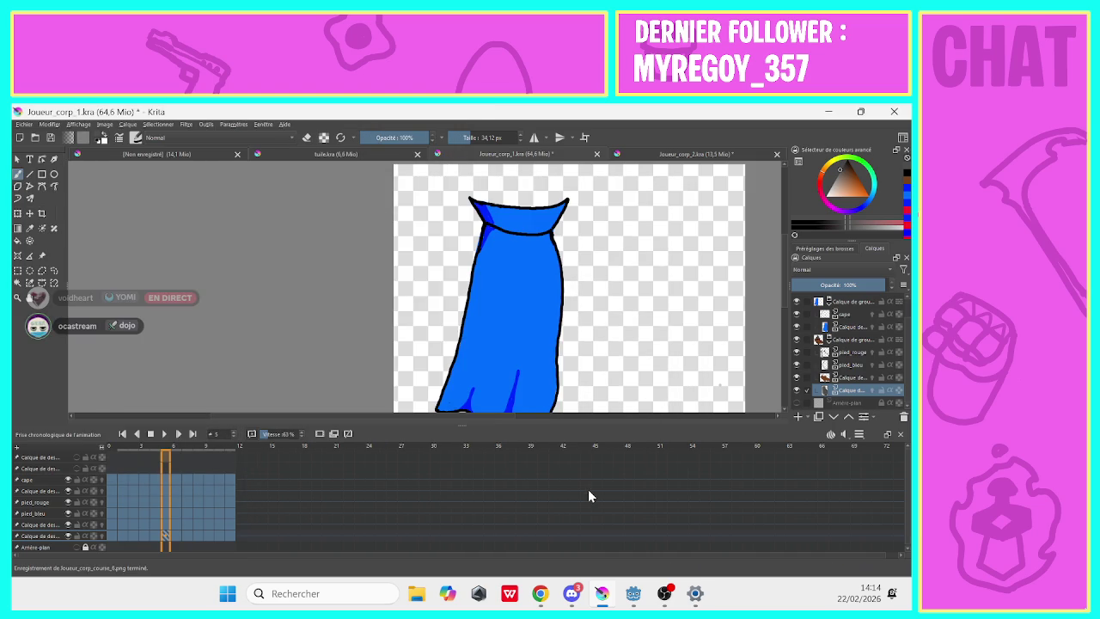
# Advance one frame and export it as Joueur_corp_course_7.png.
pyautogui.click(176, 455)
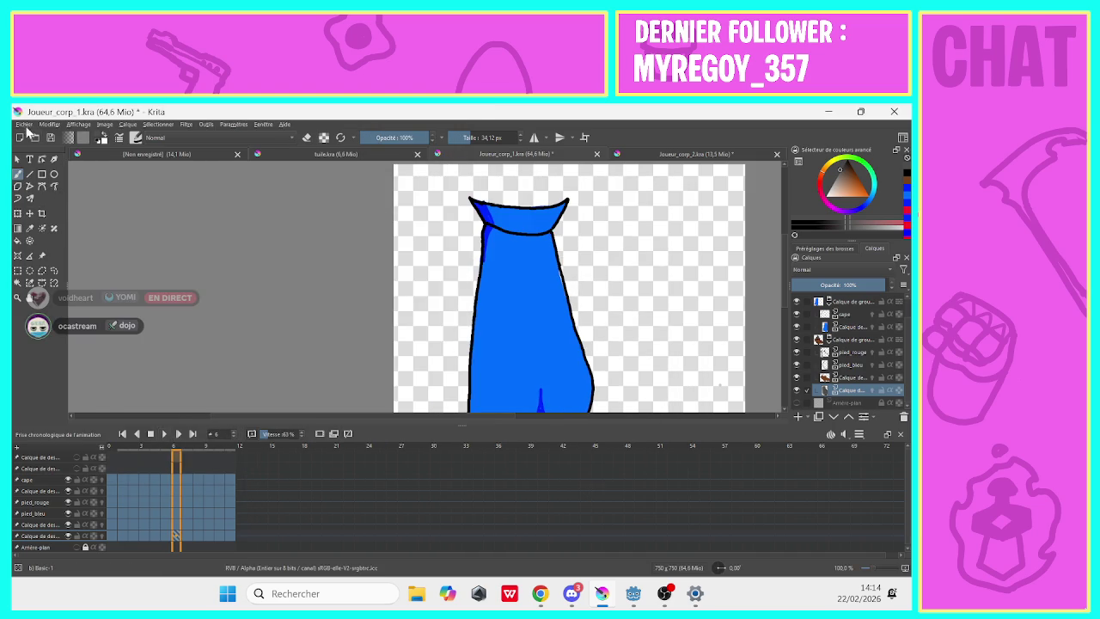
pyautogui.click(27, 125)
pyautogui.click(52, 246)
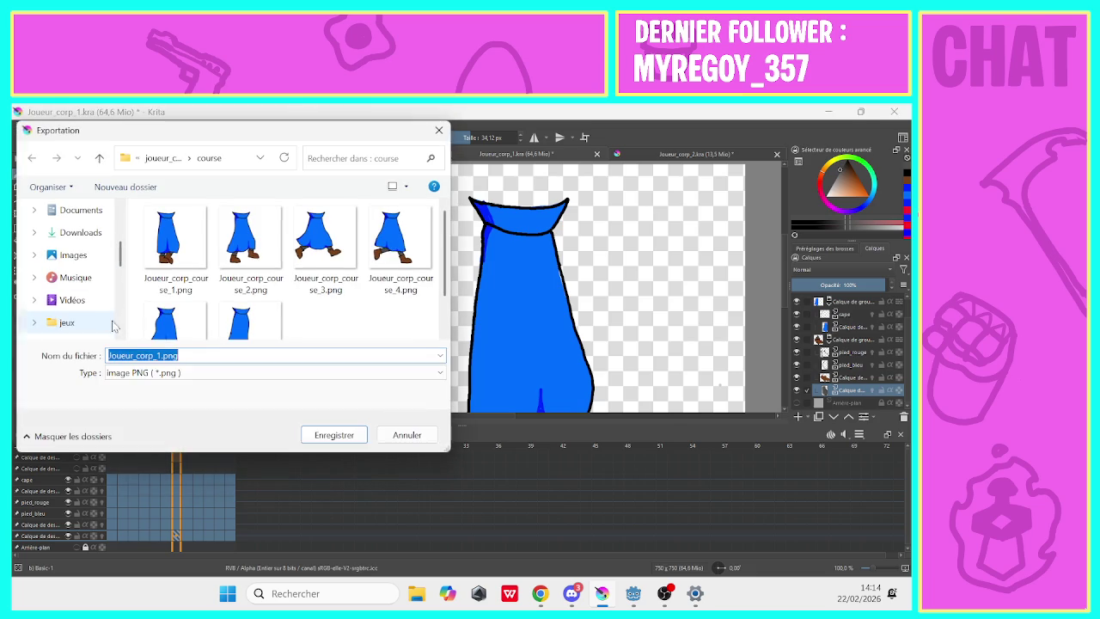
pyautogui.click(240, 319)
pyautogui.scroll(-1, 435, 309)
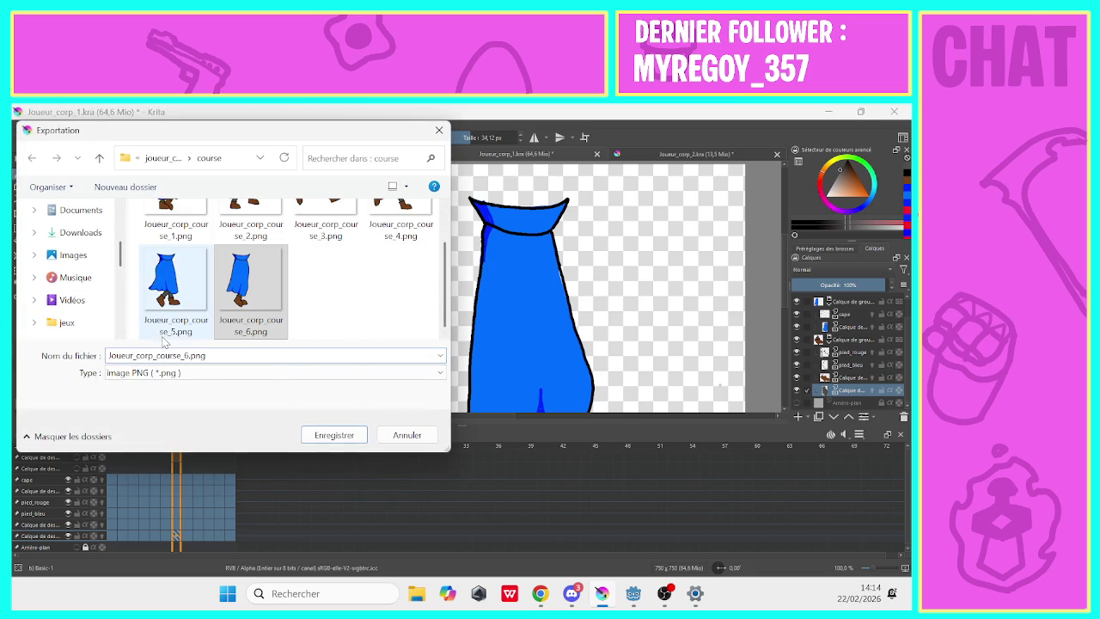
pyautogui.click(185, 355)
pyautogui.press('BackSpace')
pyautogui.write('7')
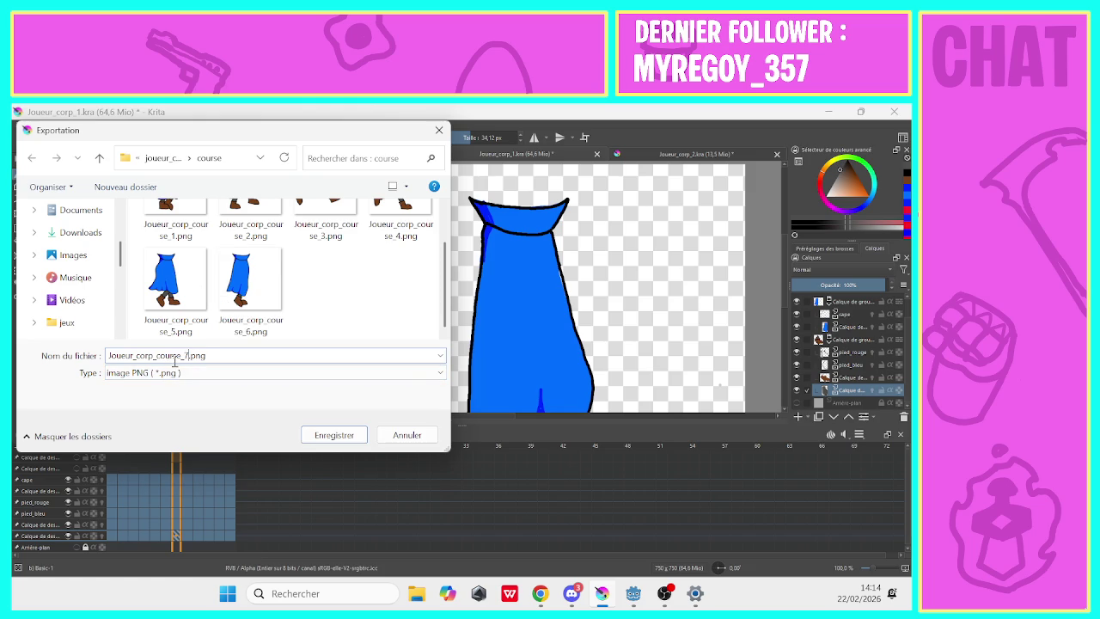
pyautogui.click(333, 435)
pyautogui.click(604, 485)
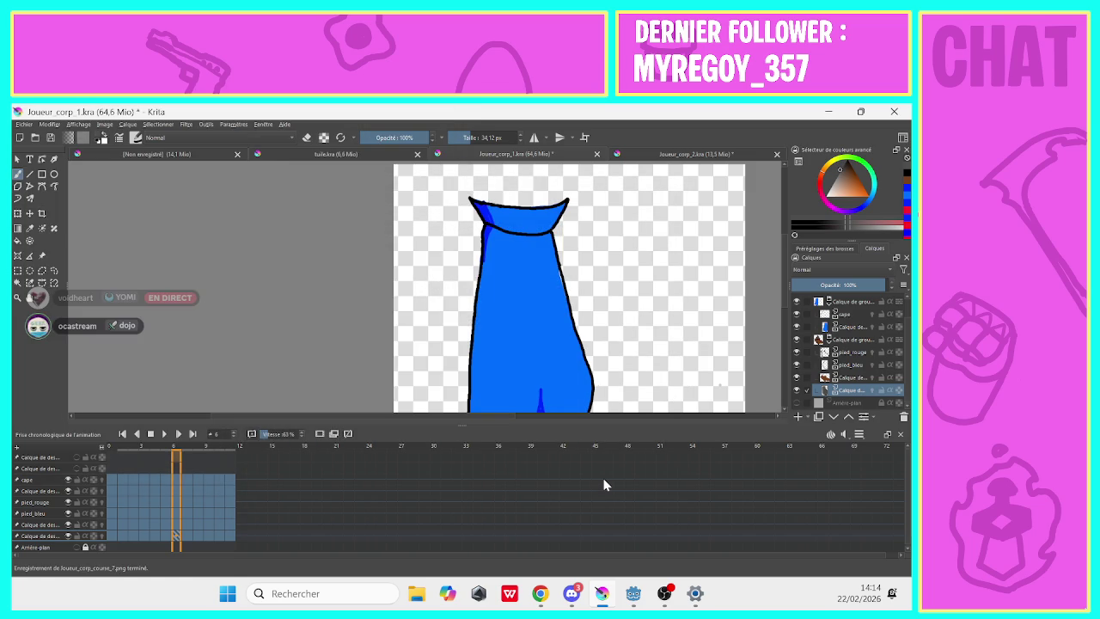
# Cancel a stray export, then advance one frame and export it as Joueur_corp_course_8.png.
pyautogui.click(24, 124)
pyautogui.click(41, 252)
pyautogui.press('Escape')
pyautogui.click(189, 446)
pyautogui.click(24, 124)
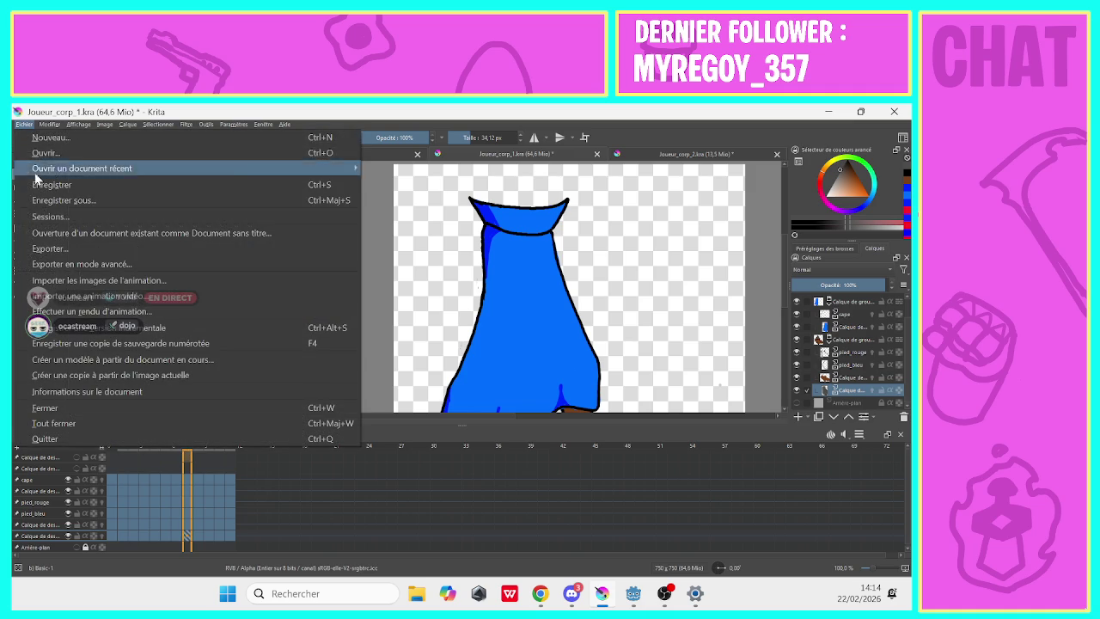
pyautogui.click(40, 248)
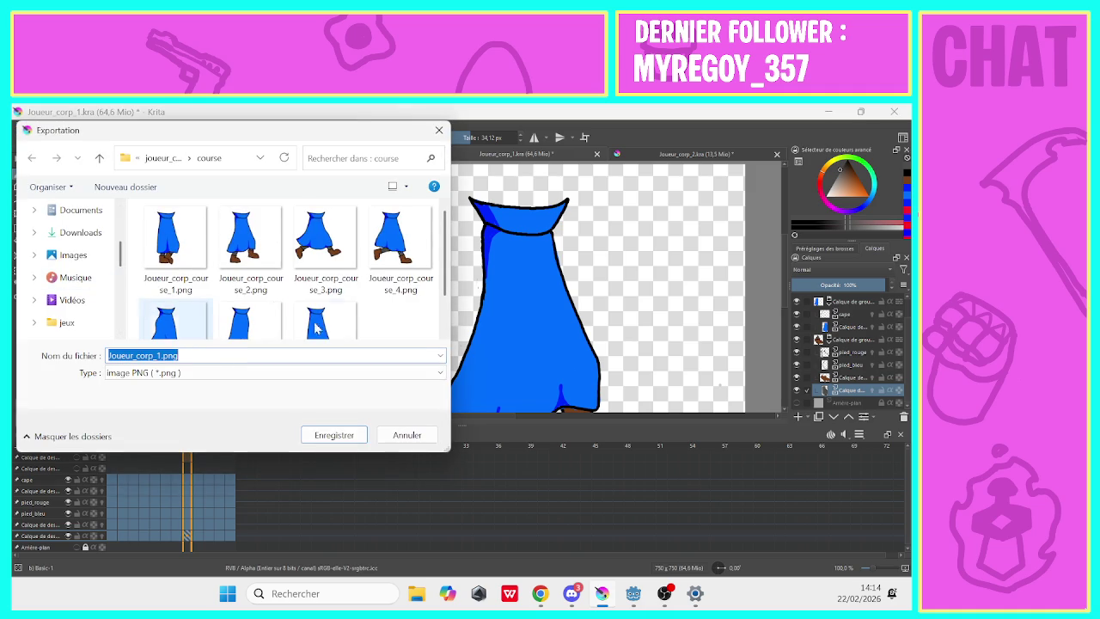
pyautogui.scroll(-1, 150, 309)
pyautogui.click(325, 288)
pyautogui.click(187, 356)
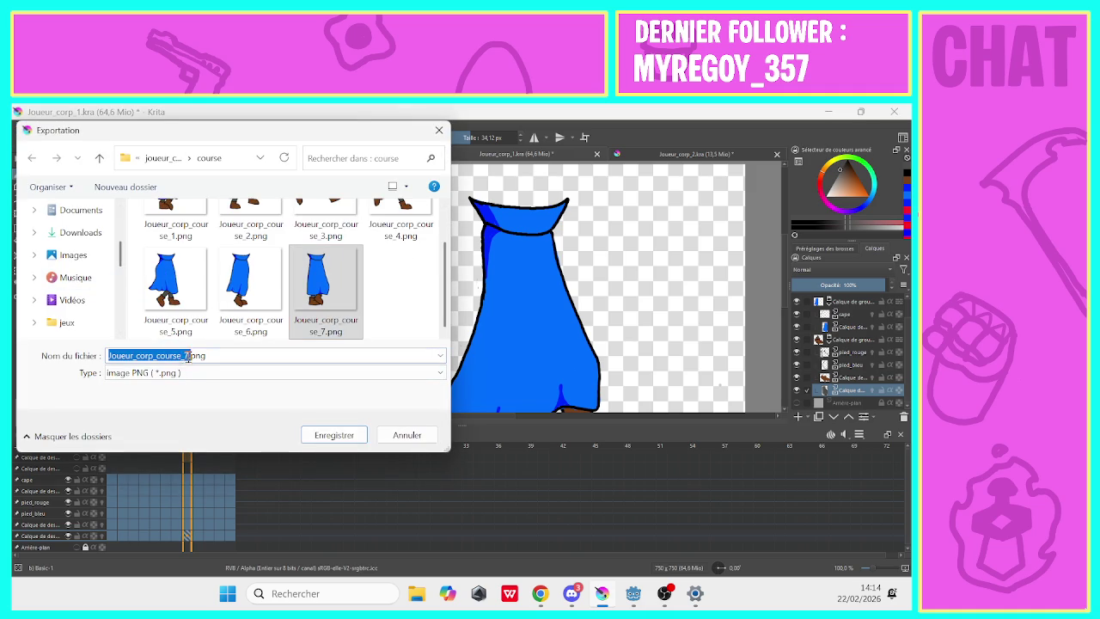
pyautogui.moveTo(187, 356); pyautogui.dragTo(183, 356)
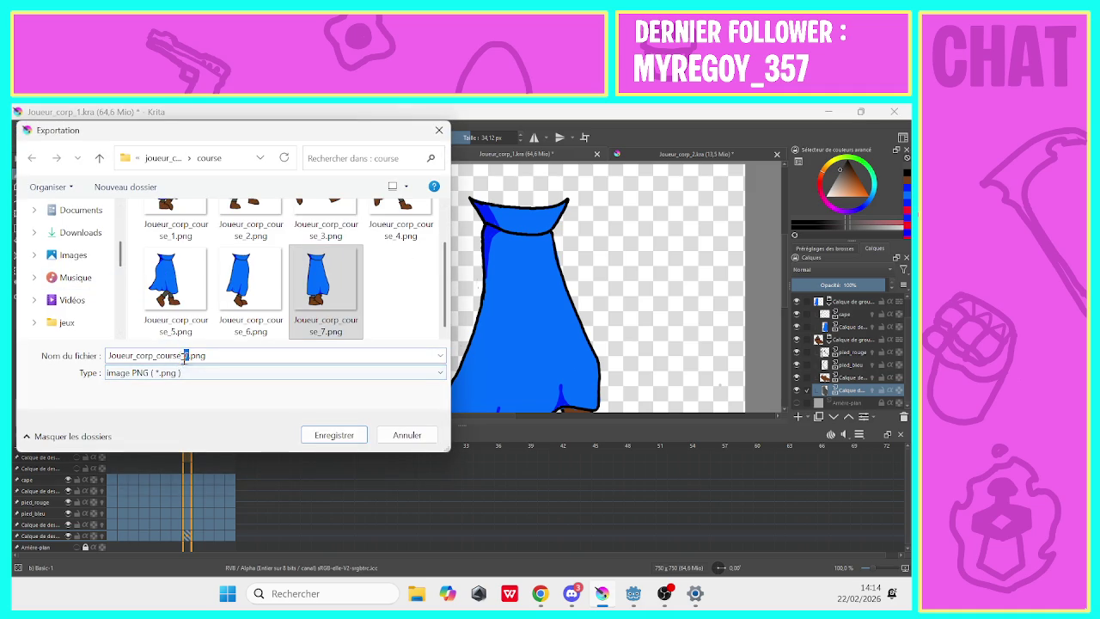
pyautogui.write('8')
pyautogui.click(308, 433)
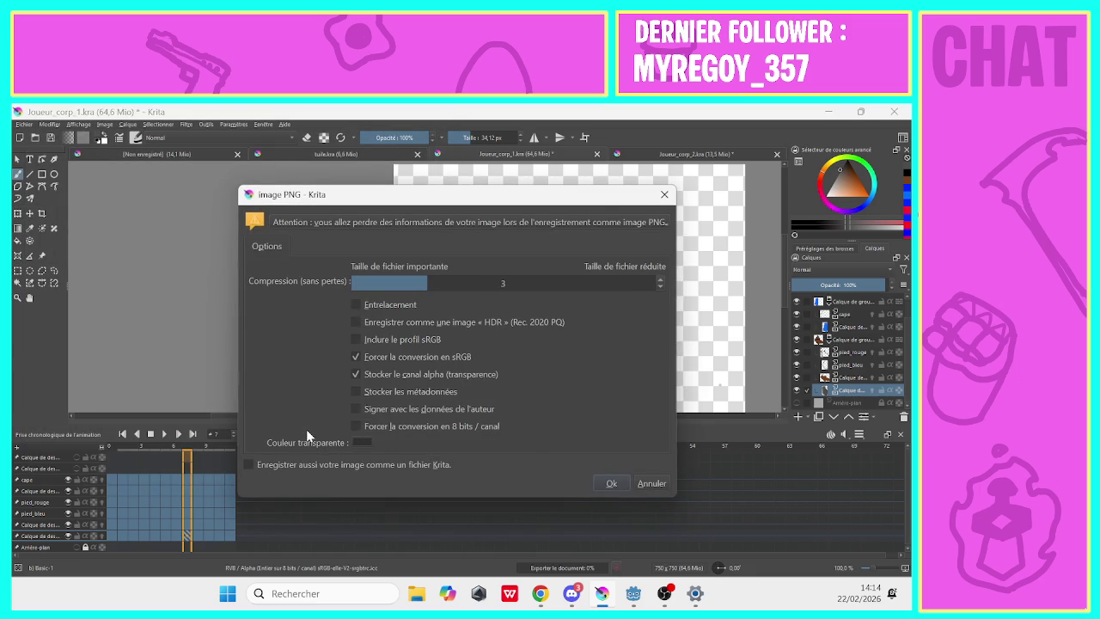
pyautogui.click(611, 483)
# Advance one frame and export it as Joueur_corp_course_9.png.
pyautogui.click(198, 464)
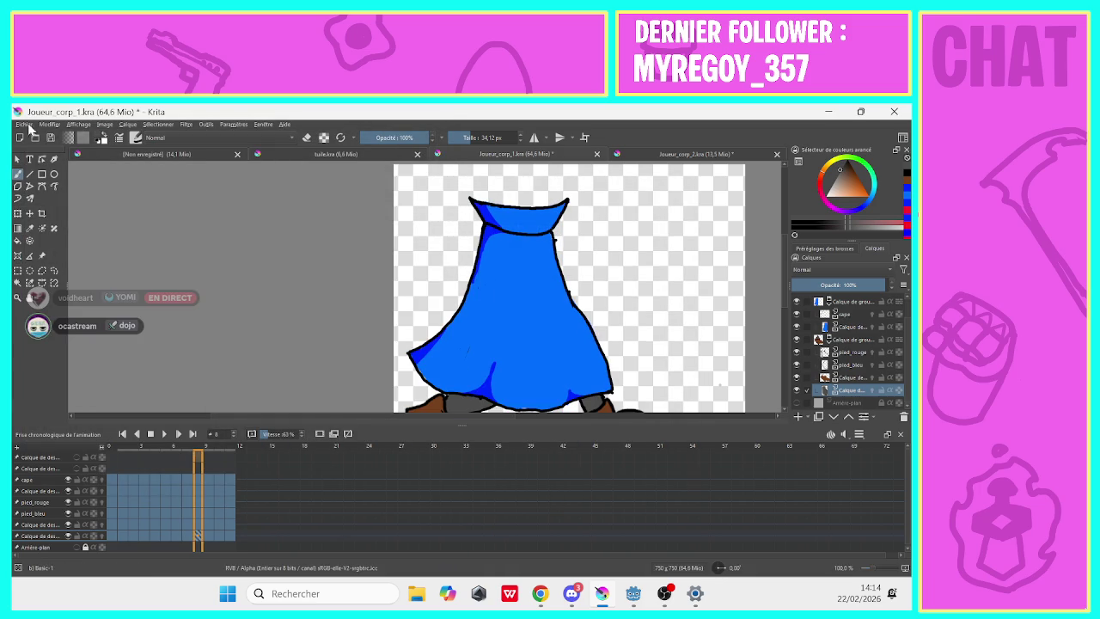
pyautogui.click(30, 127)
pyautogui.click(46, 246)
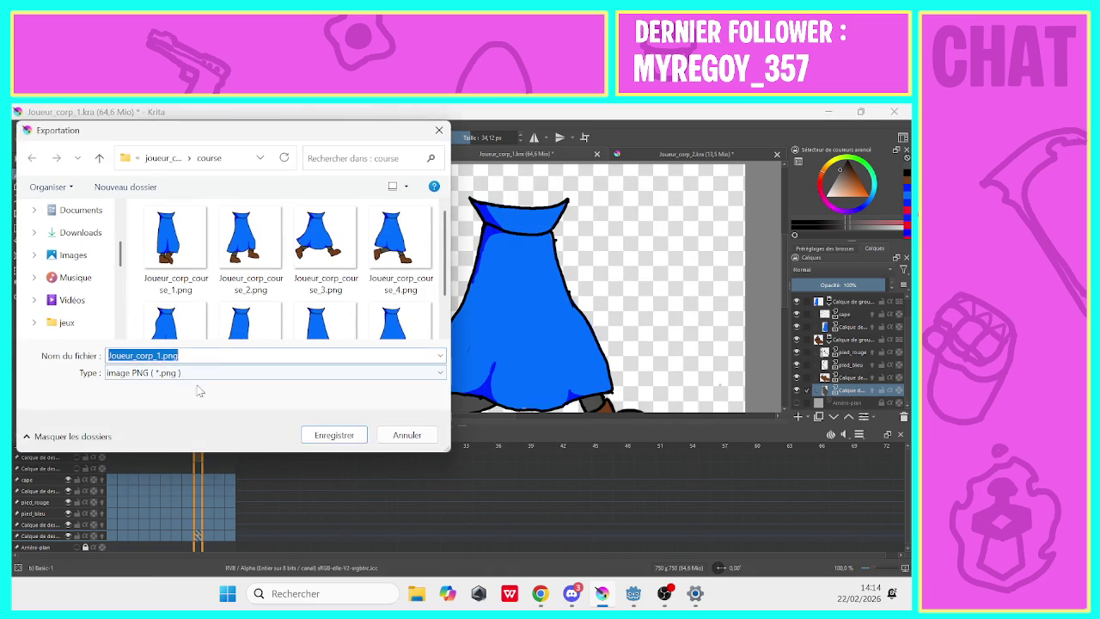
pyautogui.scroll(-2, 421, 275)
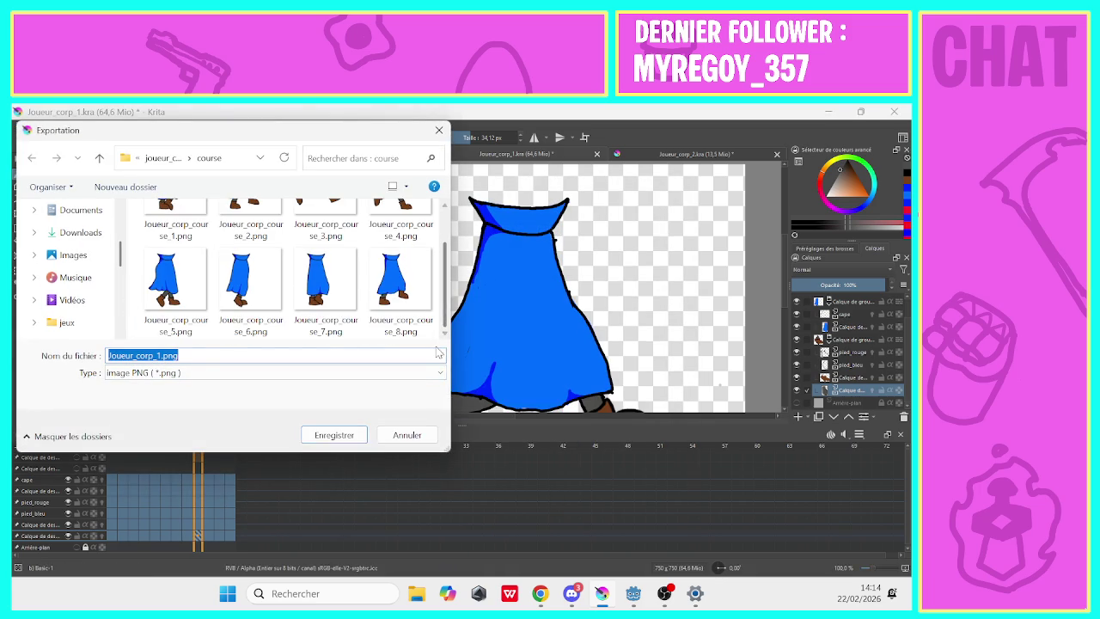
pyautogui.click(392, 315)
pyautogui.click(185, 355)
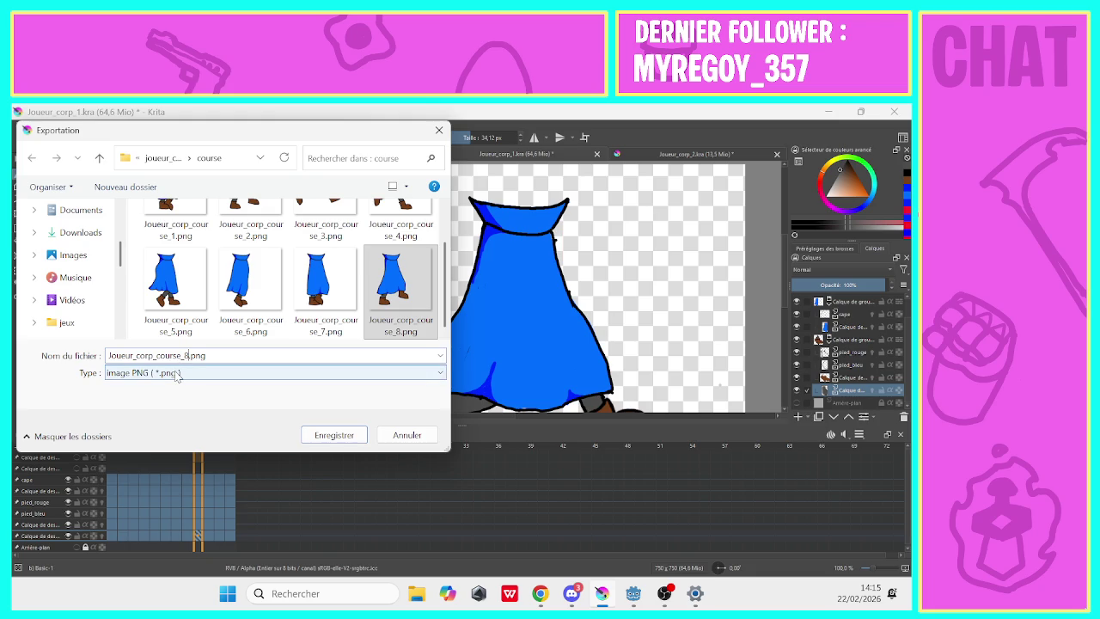
pyautogui.press('BackSpace')
pyautogui.write('9')
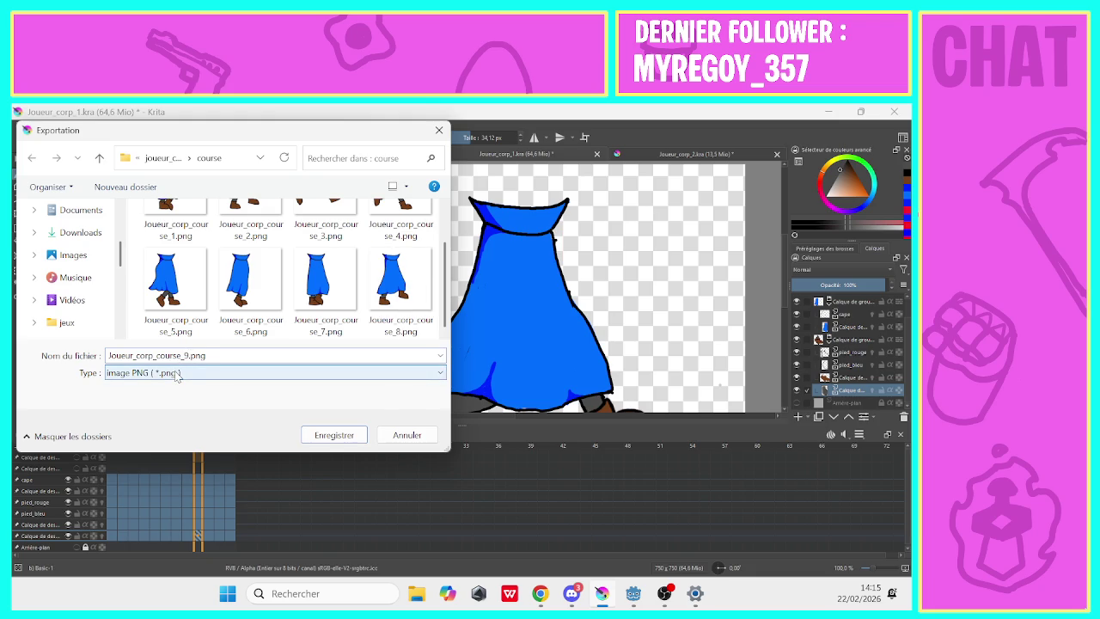
pyautogui.click(334, 435)
pyautogui.click(611, 481)
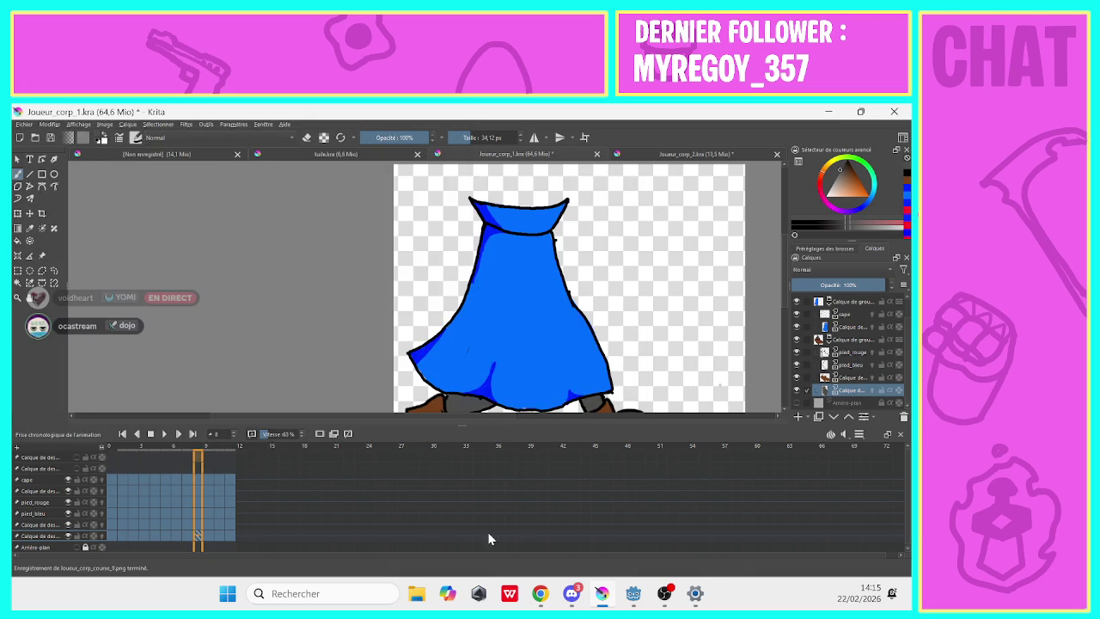
# Advance one frame and export it as the next numbered course PNG.
pyautogui.click(203, 471)
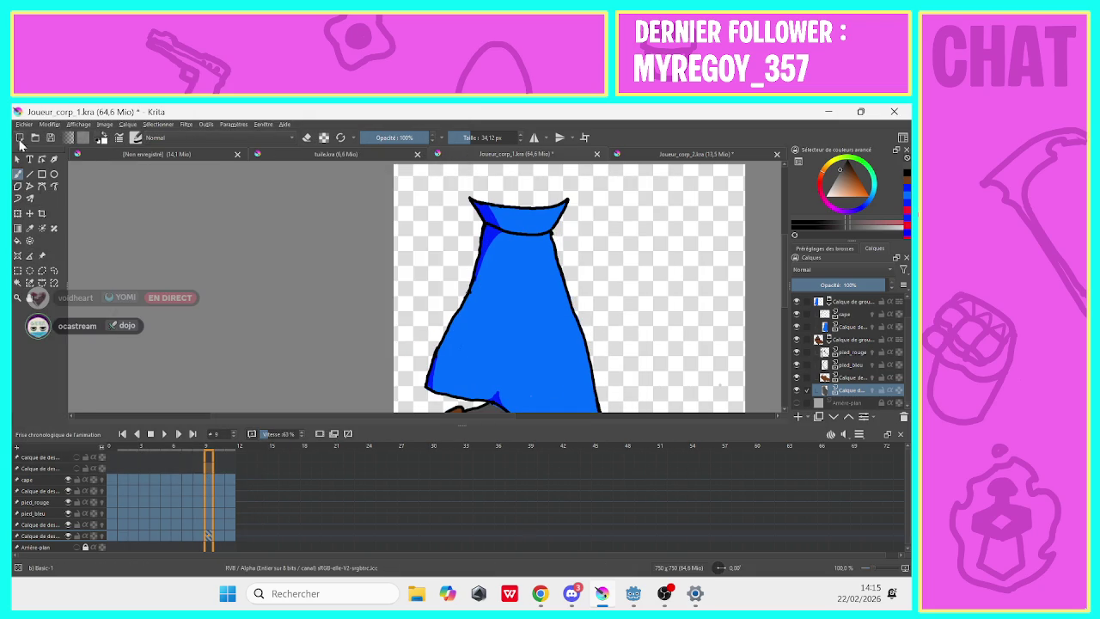
pyautogui.click(24, 123)
pyautogui.click(51, 246)
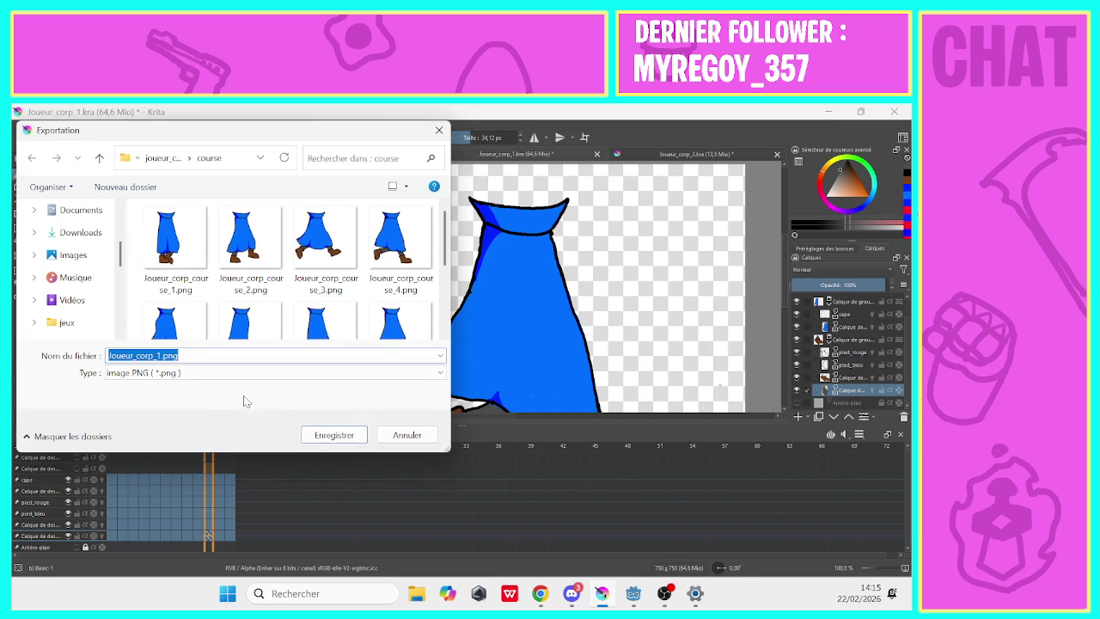
pyautogui.scroll(-3, 444, 254)
pyautogui.scroll(3, 231, 303)
pyautogui.click(175, 249)
pyautogui.click(187, 357)
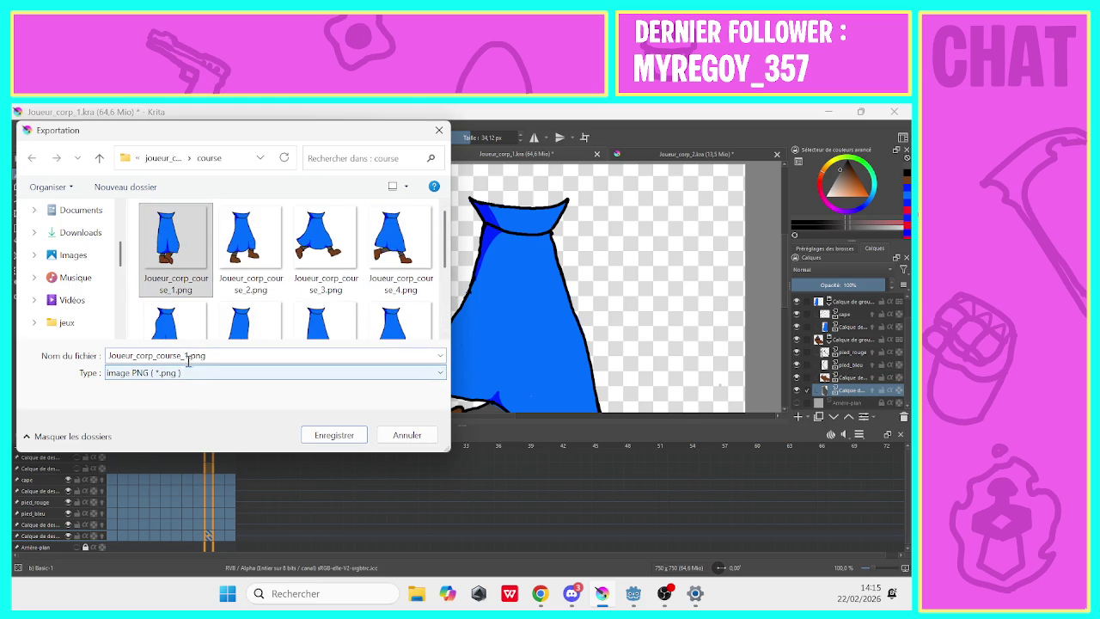
pyautogui.press('Return')
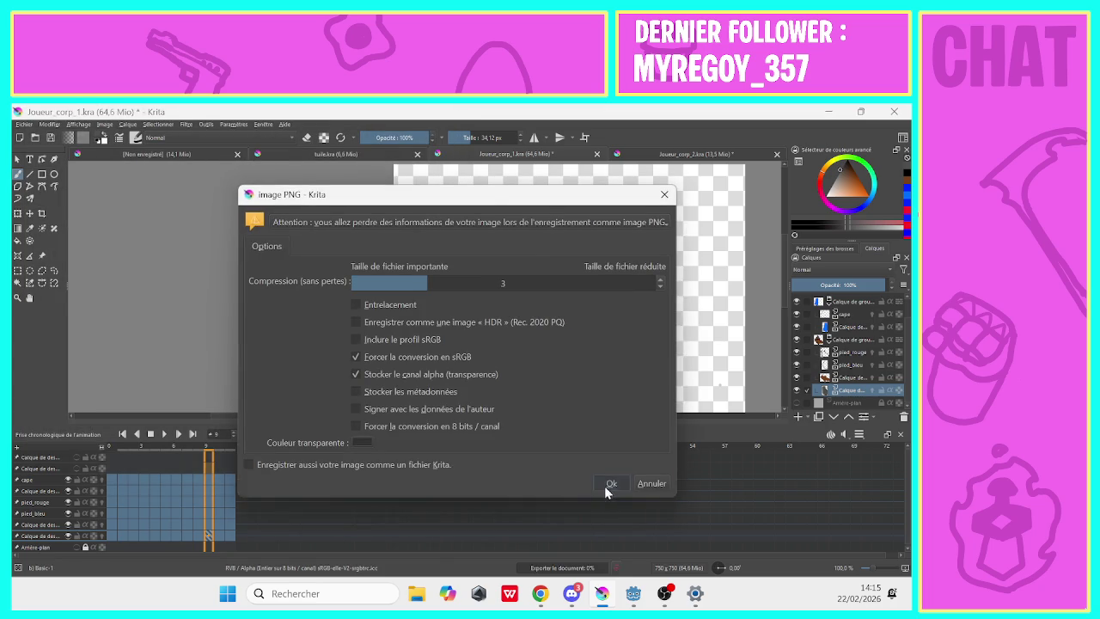
pyautogui.click(609, 484)
# Advance one frame and export it as Joueur_corp_course_11.png.
pyautogui.click(213, 465)
pyautogui.click(24, 124)
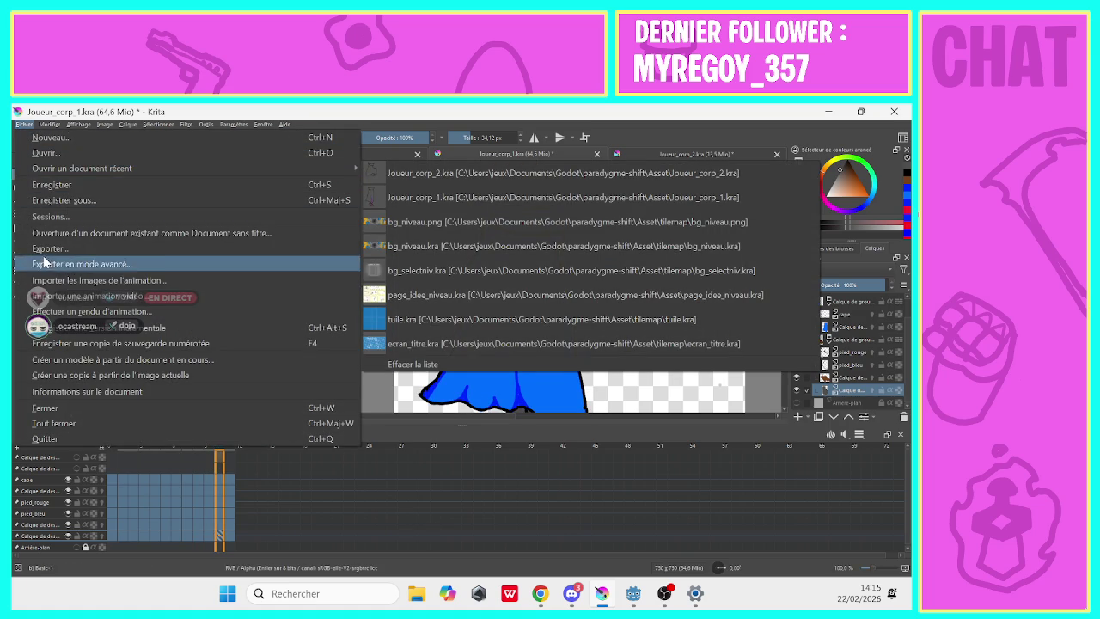
pyautogui.click(42, 251)
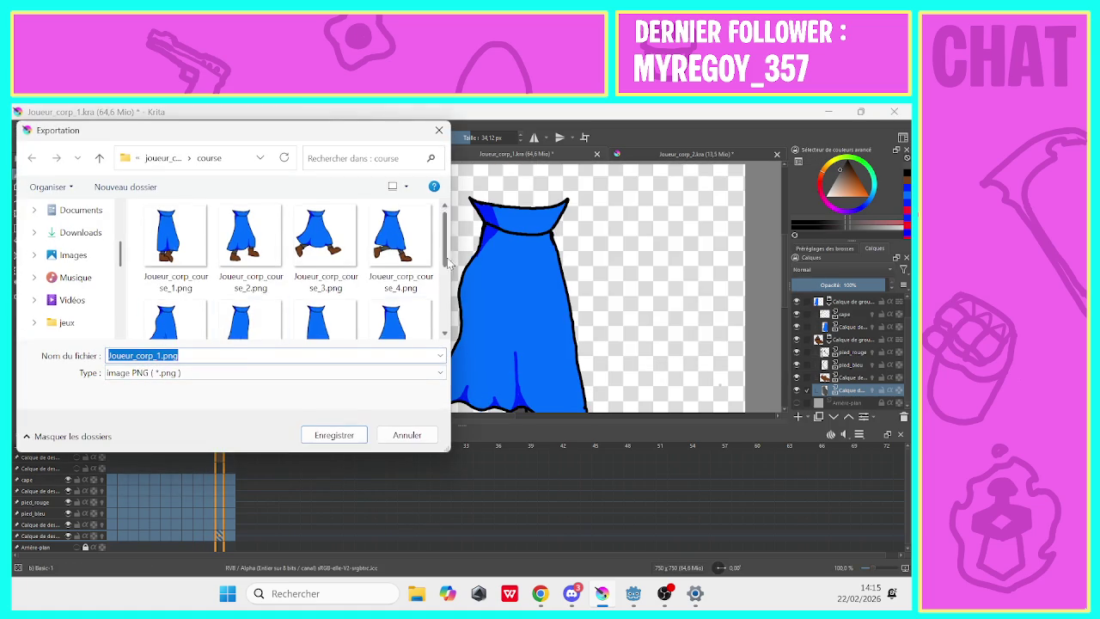
pyautogui.scroll(-3, 180, 275)
pyautogui.click(243, 279)
pyautogui.click(191, 356)
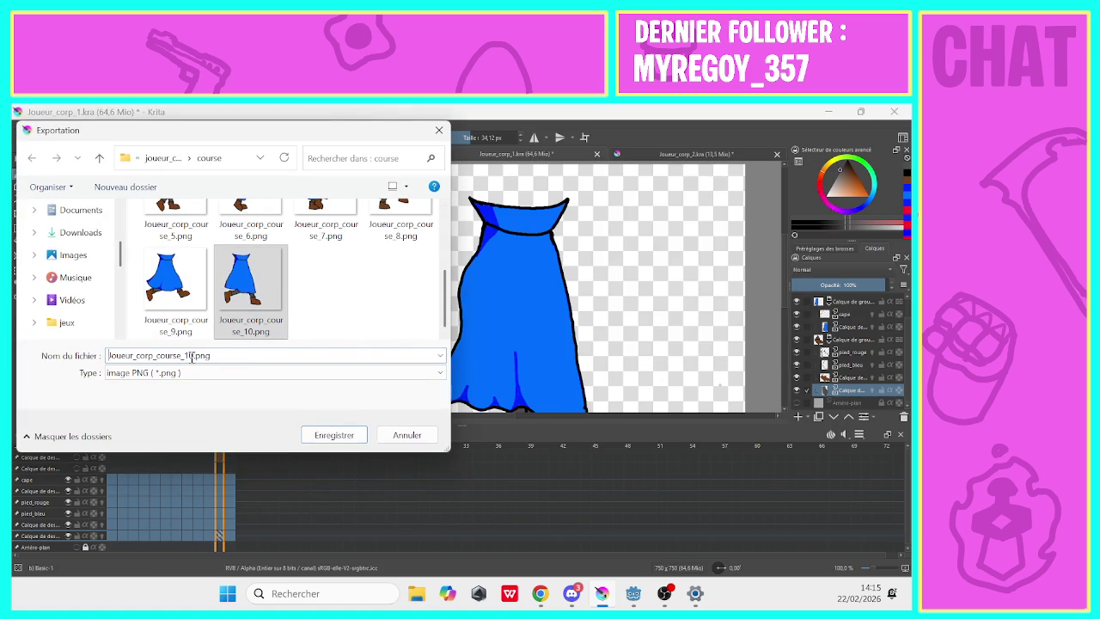
pyautogui.press('BackSpace')
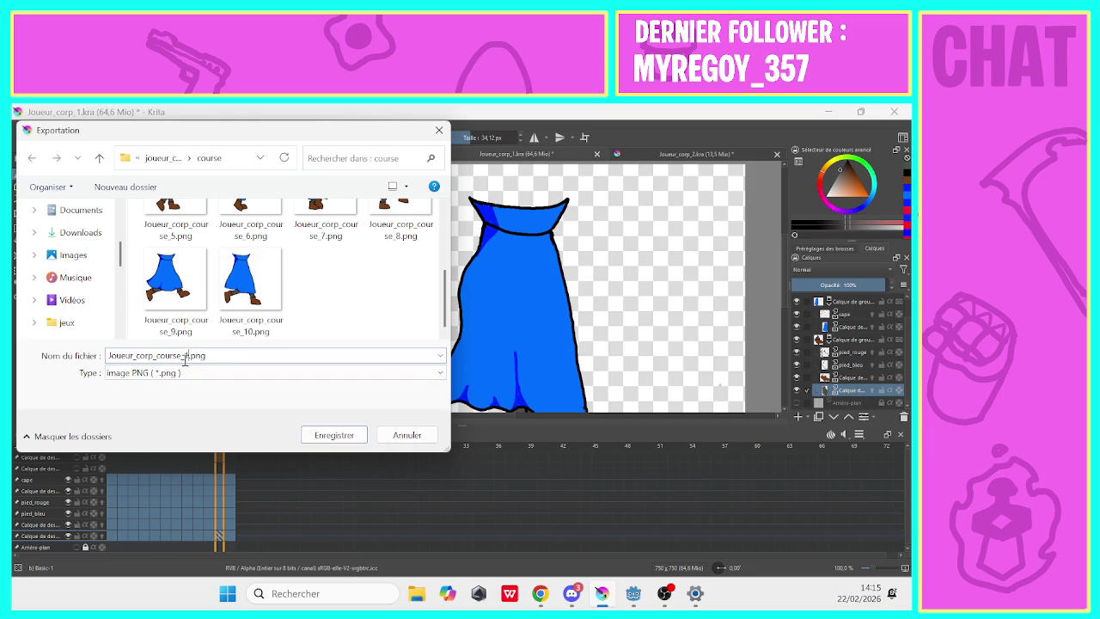
pyautogui.write('1')
pyautogui.click(331, 435)
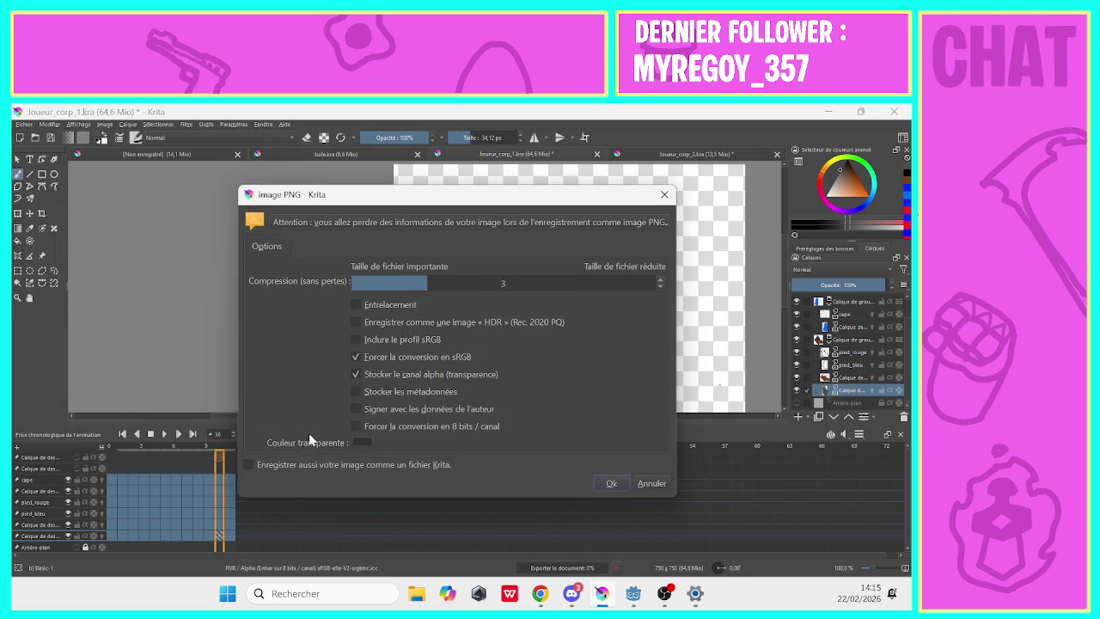
pyautogui.click(612, 490)
# Export the blue cape frame as Joueur_corp_course_1.png, then close Joueur_corp_1.
pyautogui.press('Right')
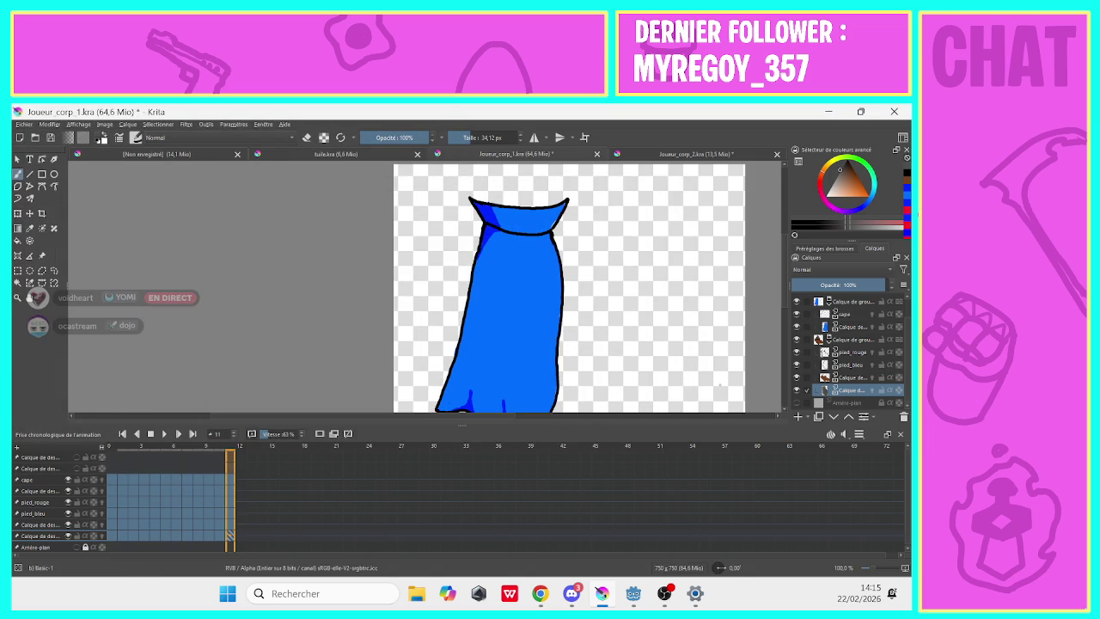
pyautogui.click(19, 125)
pyautogui.click(69, 230)
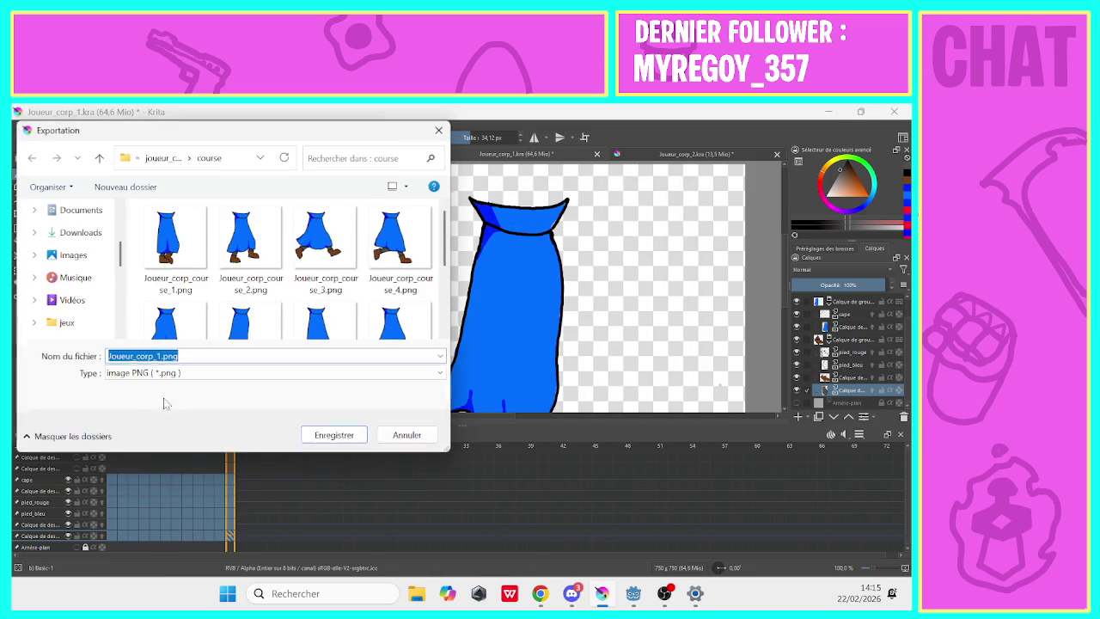
pyautogui.scroll(-2, 372, 337)
pyautogui.scroll(-3, 361, 330)
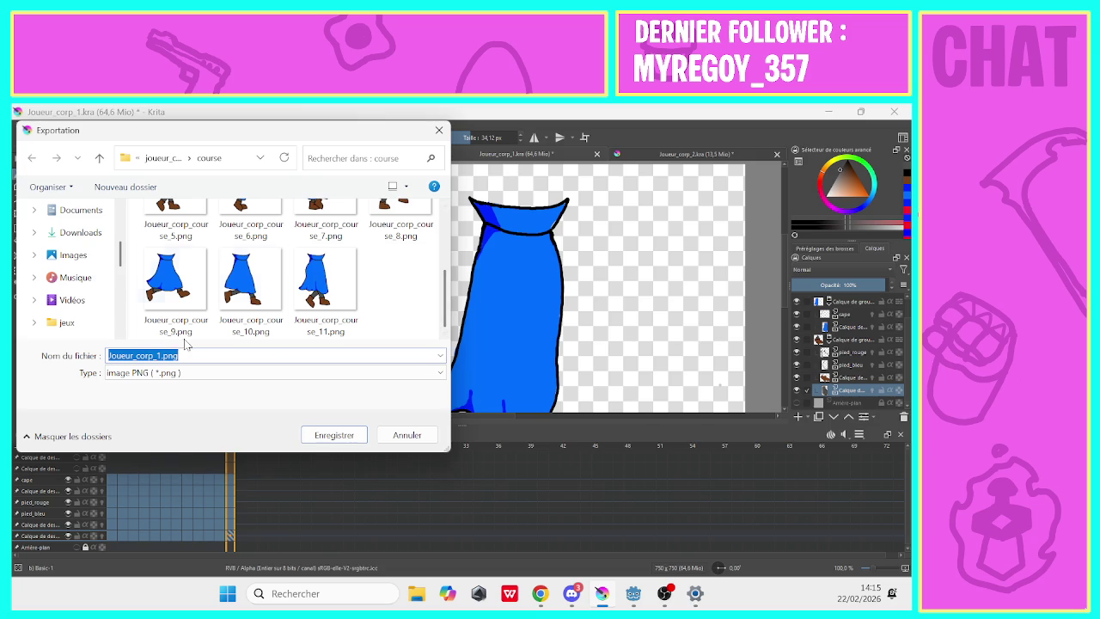
pyautogui.click(296, 321)
pyautogui.click(189, 358)
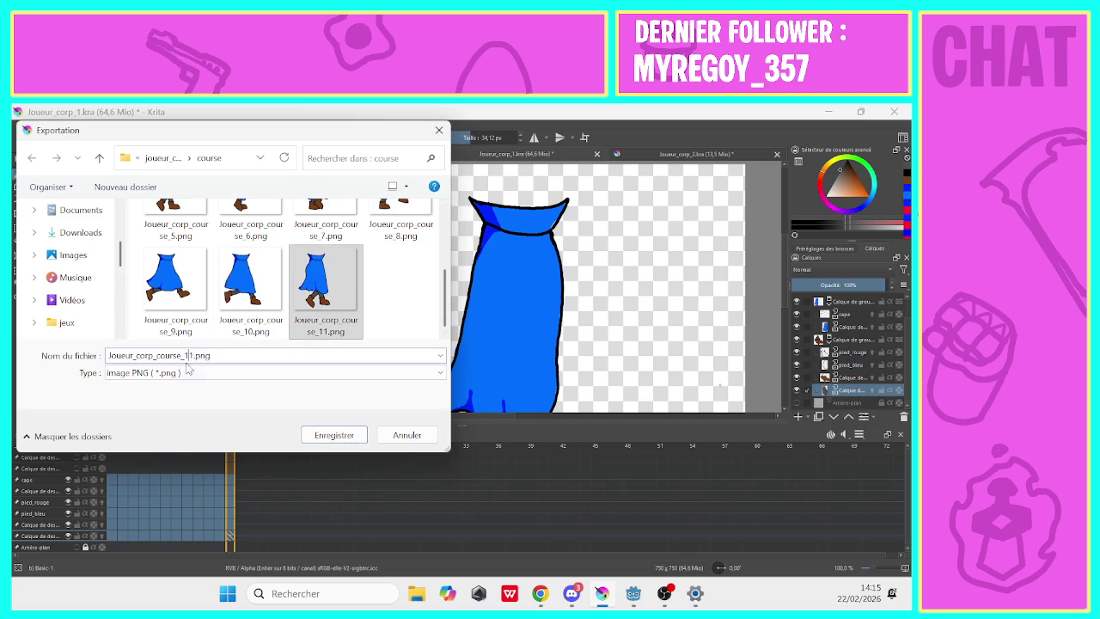
pyautogui.press('Tab')
pyautogui.press('Delete')
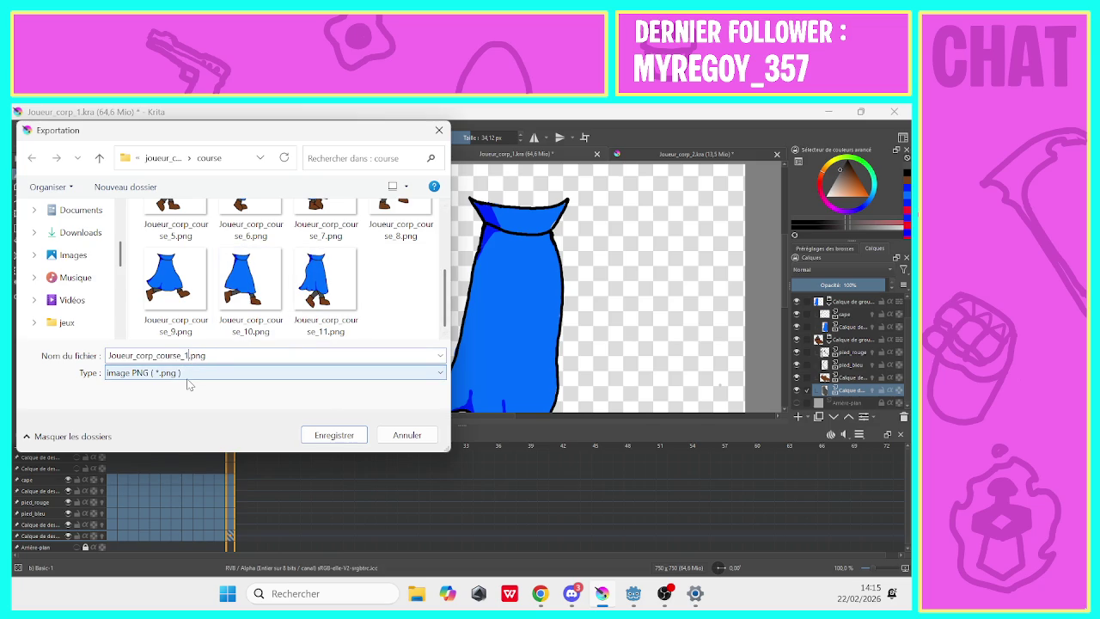
pyautogui.press('Return')
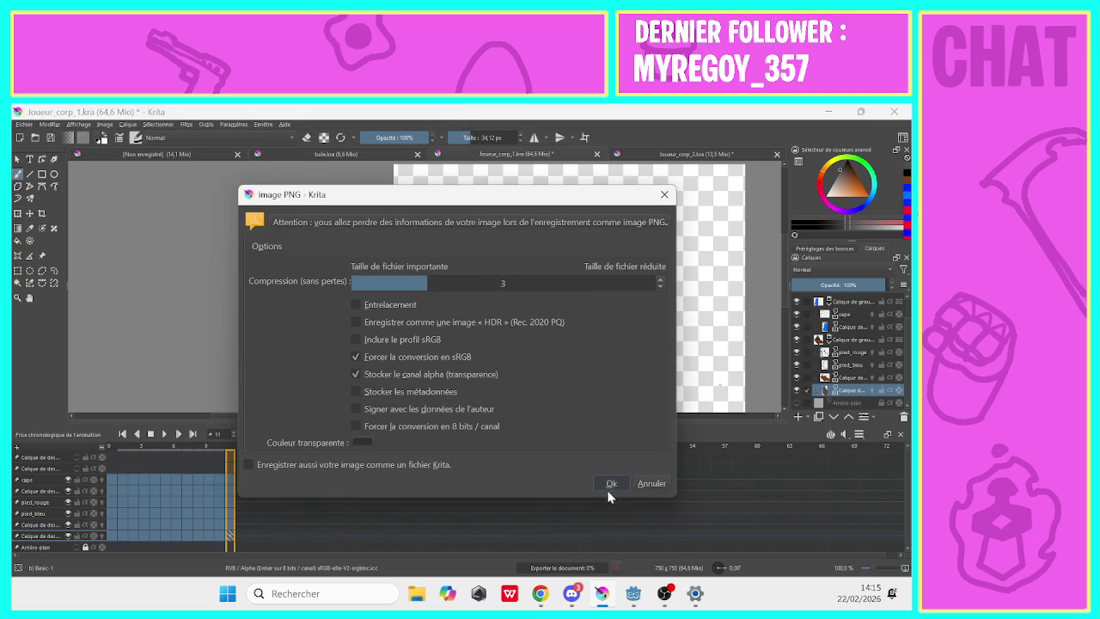
pyautogui.click(605, 485)
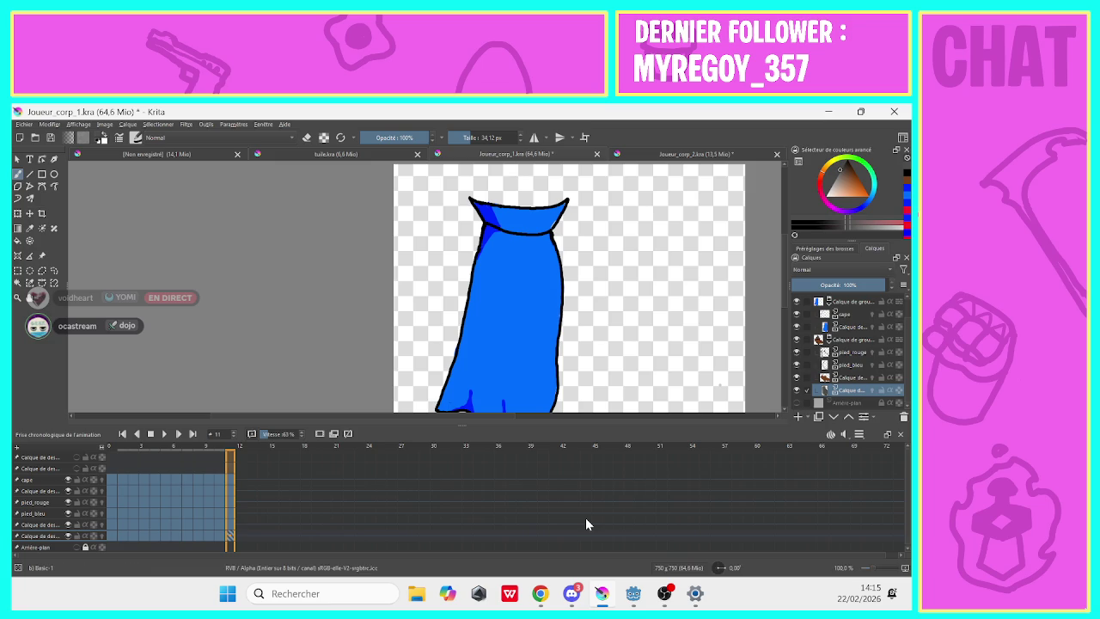
pyautogui.click(596, 154)
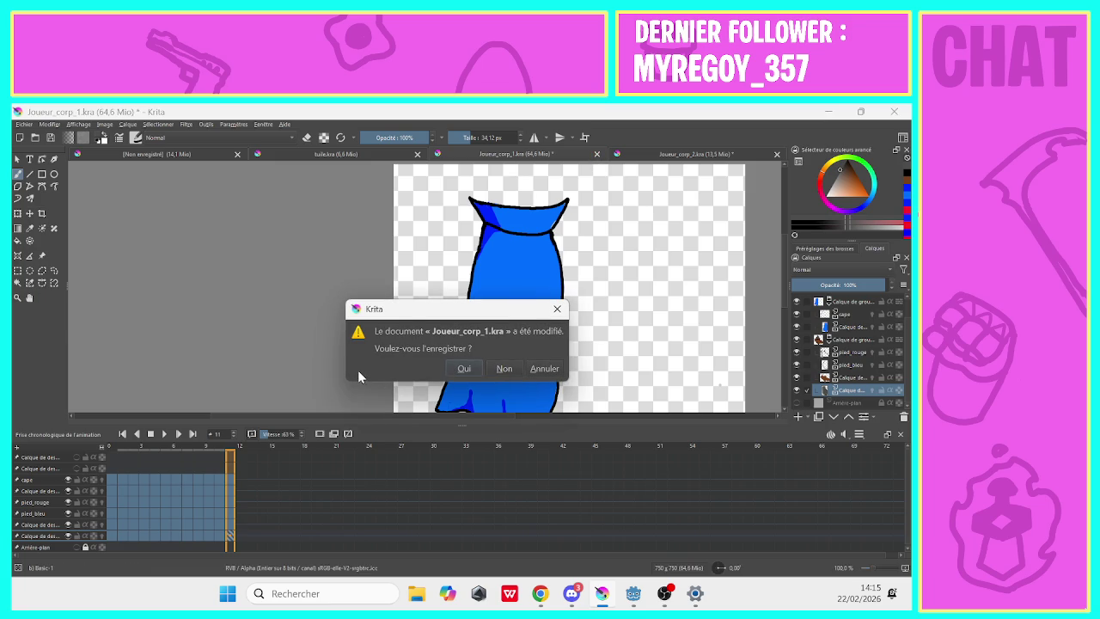
# Save Joueur_corp_1's changes on closing and return the timeline to frame 0.
pyautogui.click(463, 368)
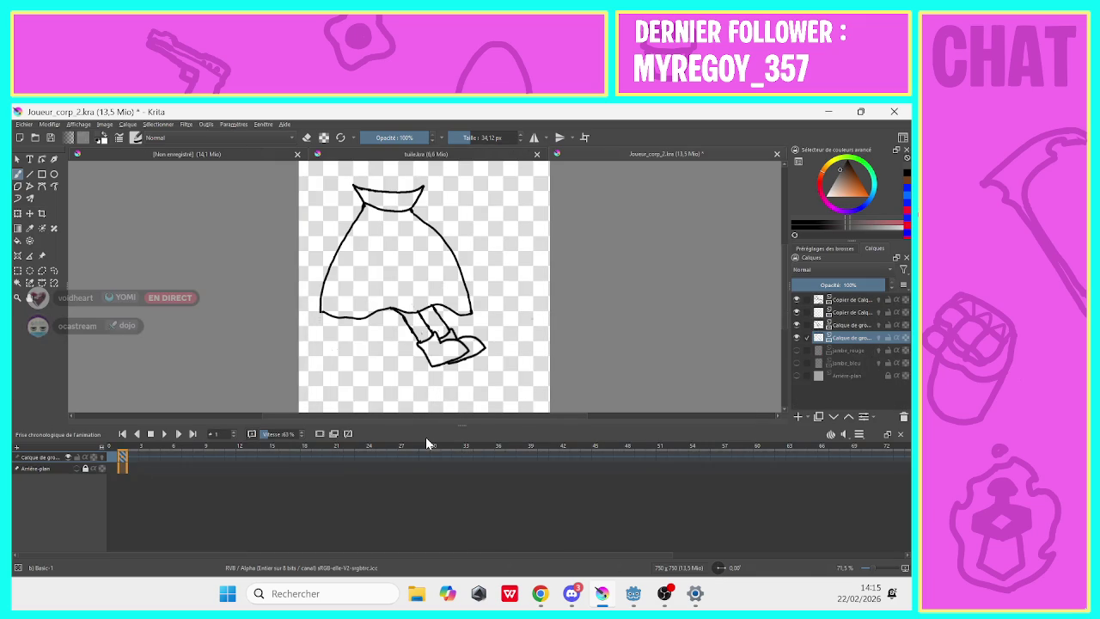
pyautogui.click(115, 462)
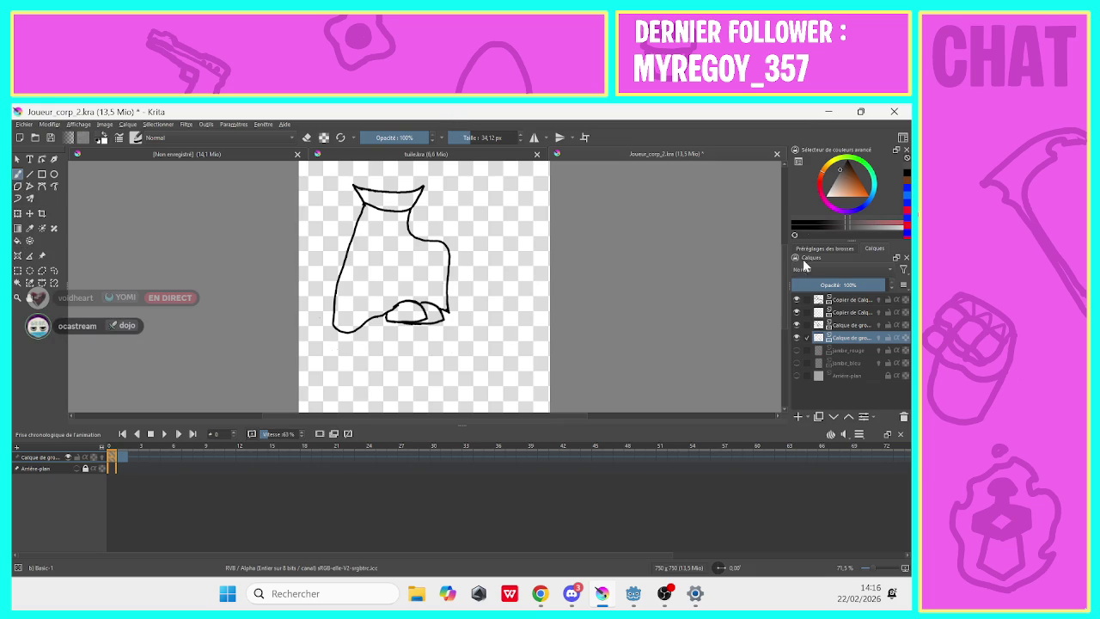
# Delete the jambe_rouge and jambe_bleu layers and add a new empty paint layer.
pyautogui.rightClick(823, 349)
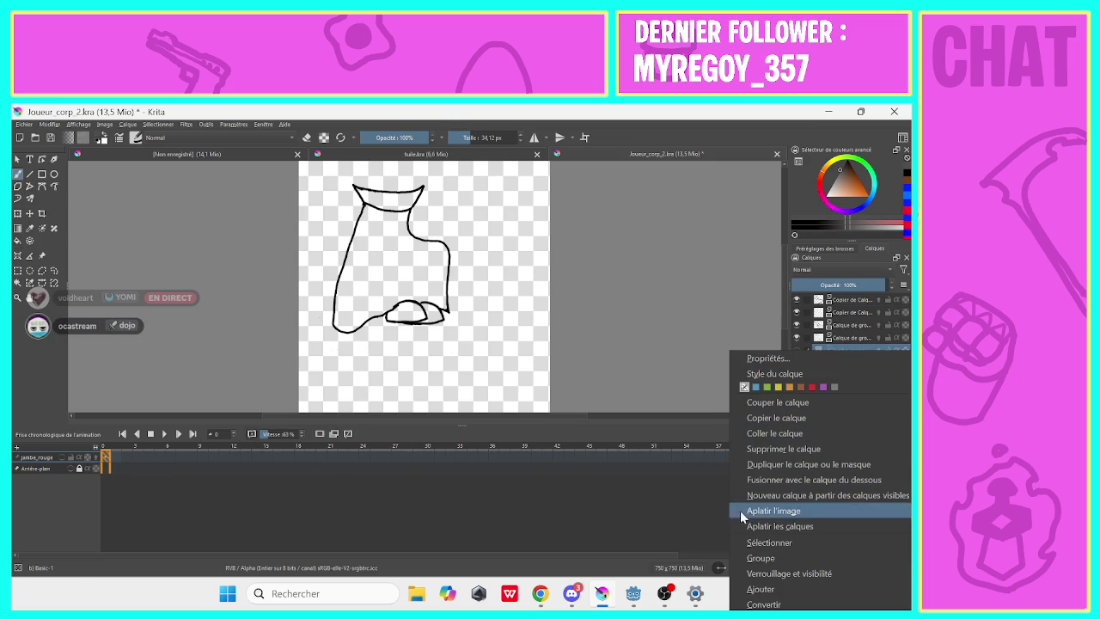
pyautogui.click(743, 448)
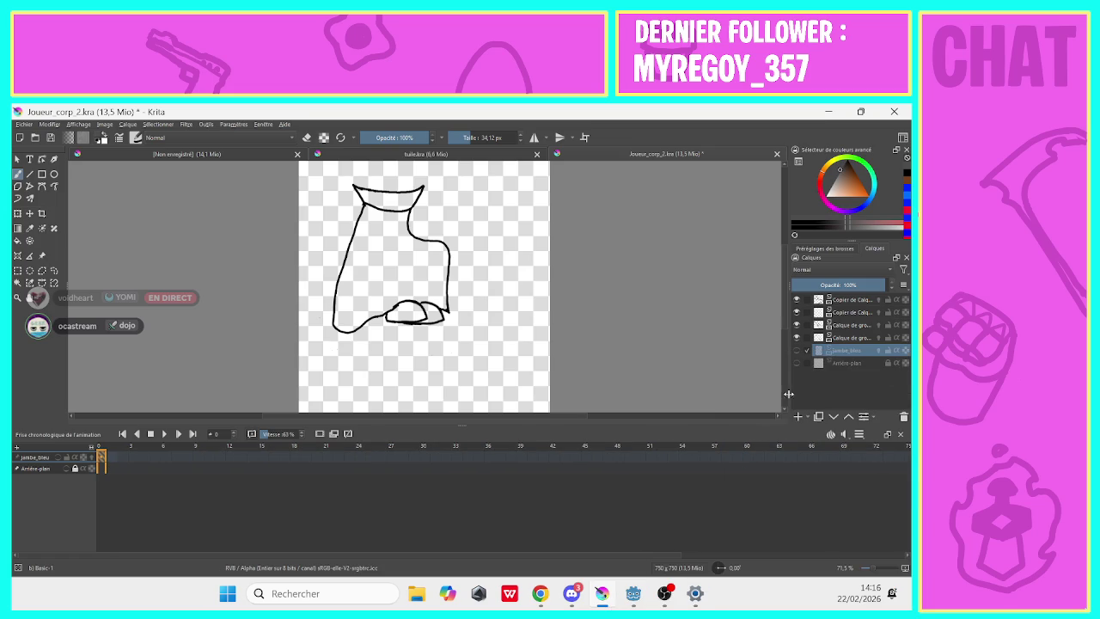
pyautogui.rightClick(845, 348)
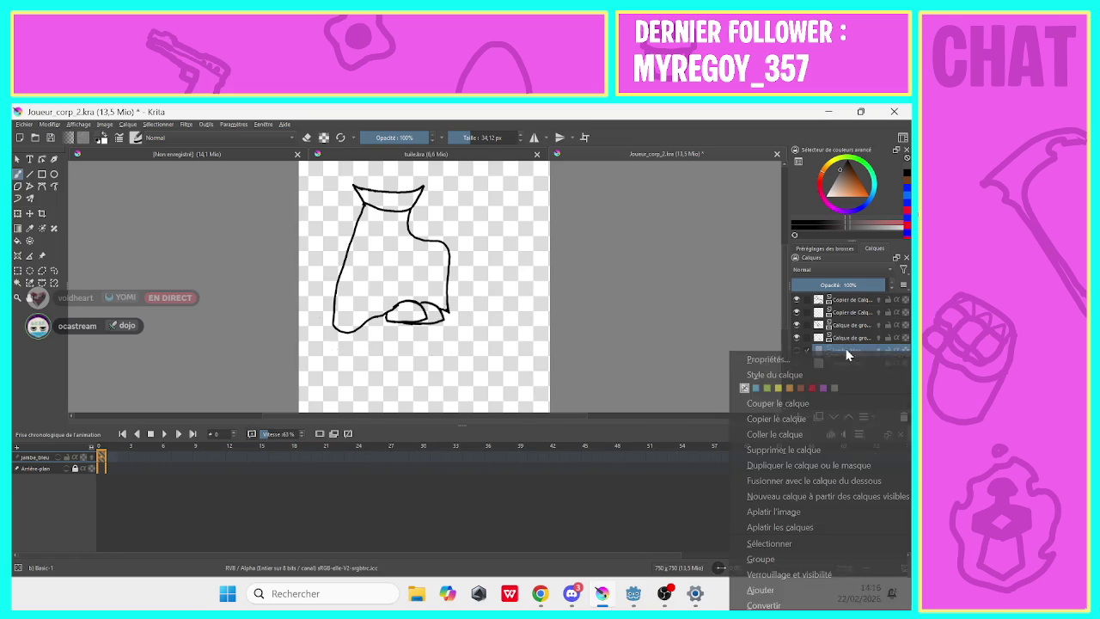
pyautogui.click(747, 449)
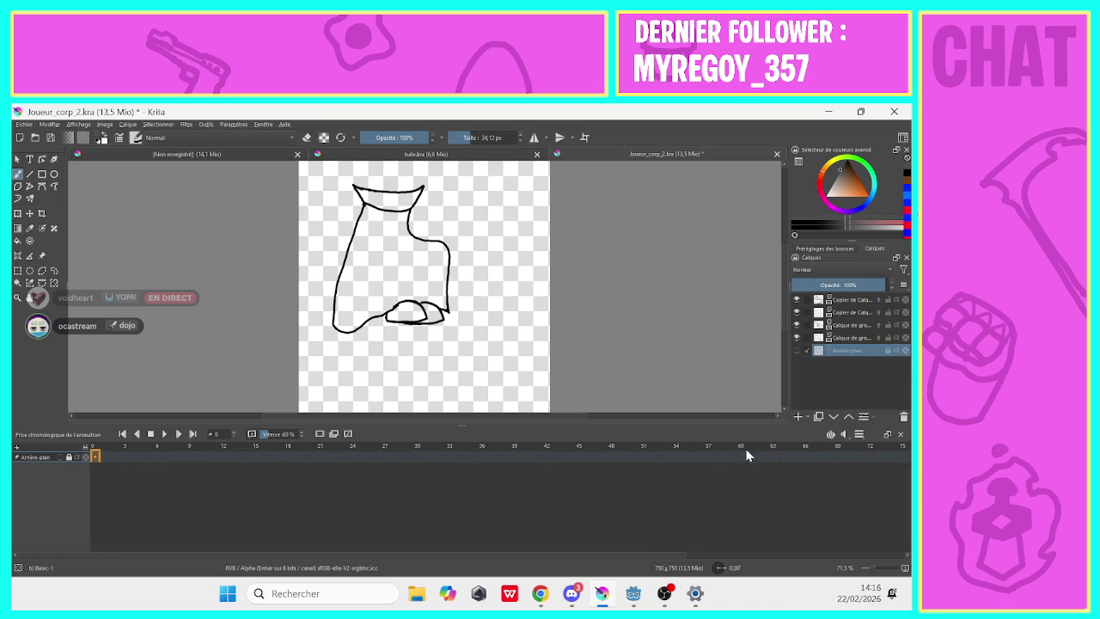
pyautogui.click(796, 417)
# Check layer visibility, make Calque de dessin 6 active, and pick blue as the colour.
pyautogui.click(796, 337)
pyautogui.click(797, 323)
pyautogui.click(798, 324)
pyautogui.click(797, 324)
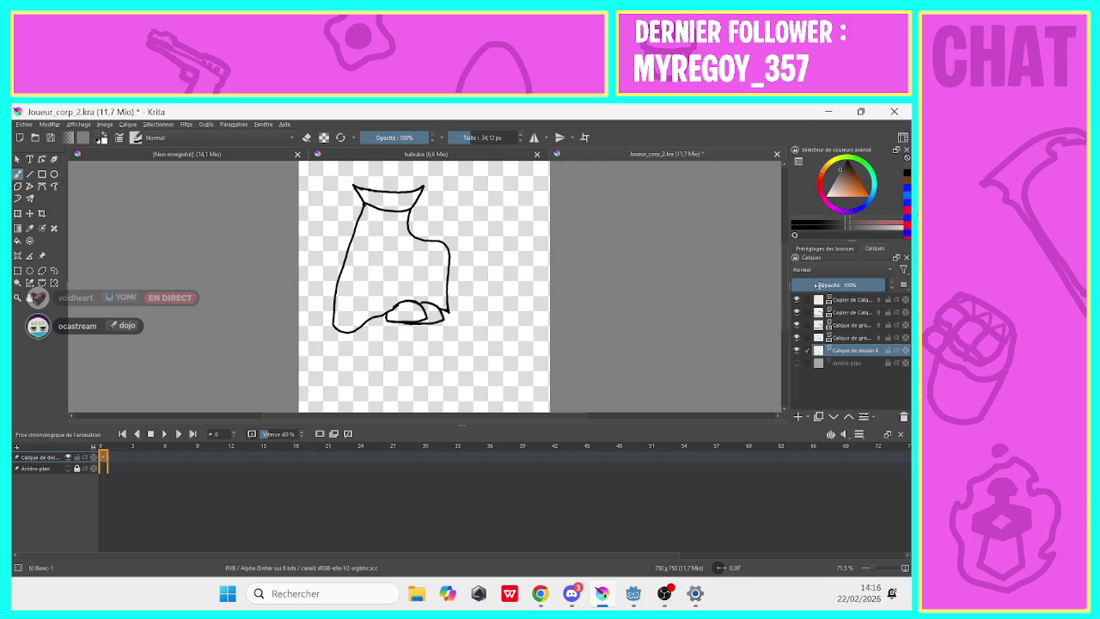
pyautogui.rightClick(846, 299)
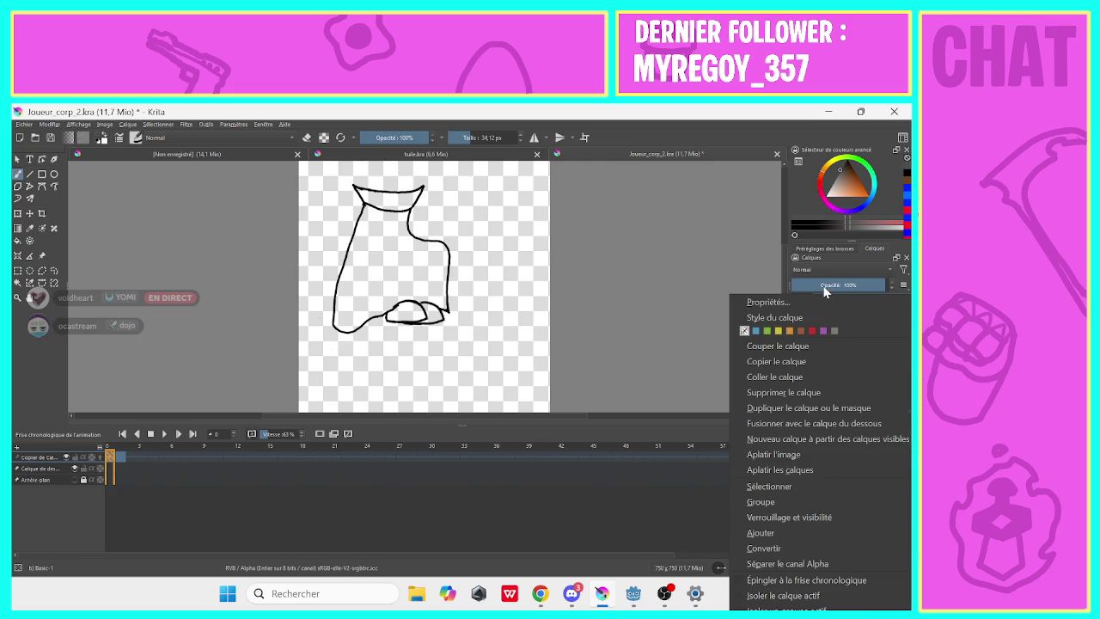
pyautogui.press('Escape')
pyautogui.click(846, 350)
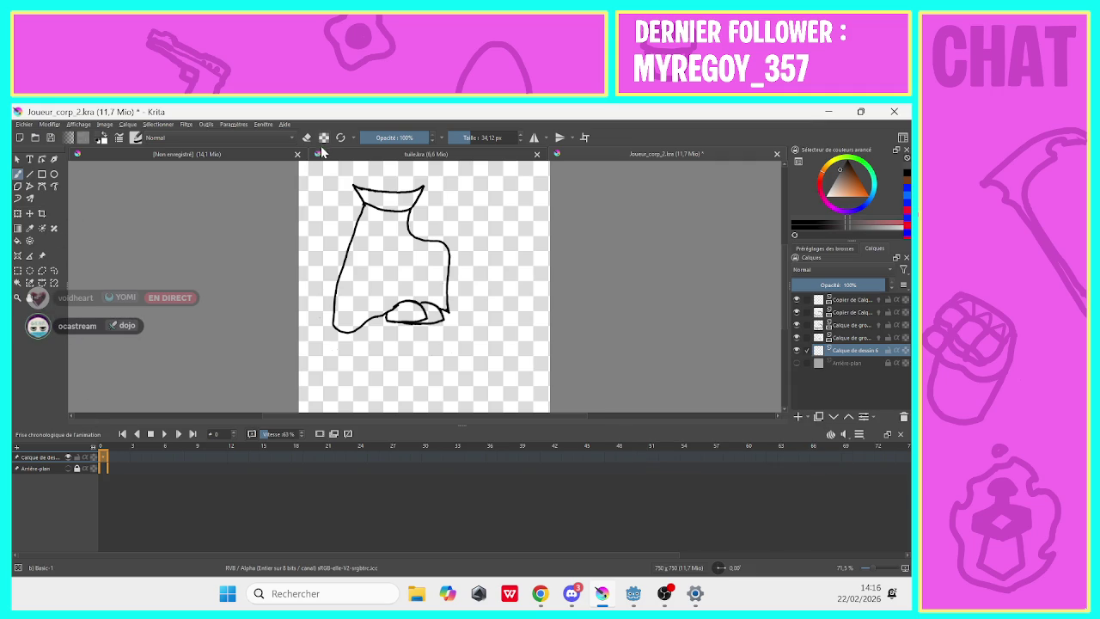
pyautogui.click(869, 199)
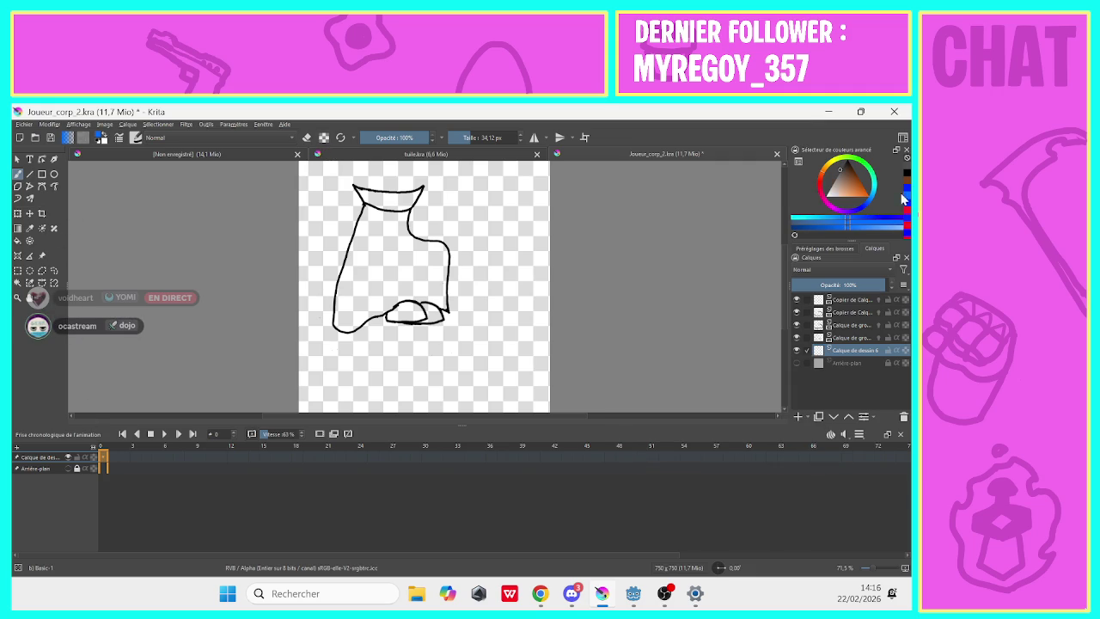
# Paint broad blue strokes over the cape, then shrink the brush to about 24 px.
pyautogui.moveTo(419, 287)
pyautogui.mouseDown()
pyautogui.moveTo(442, 308)
pyautogui.moveTo(440, 244)
pyautogui.moveTo(426, 243)
pyautogui.mouseUp()
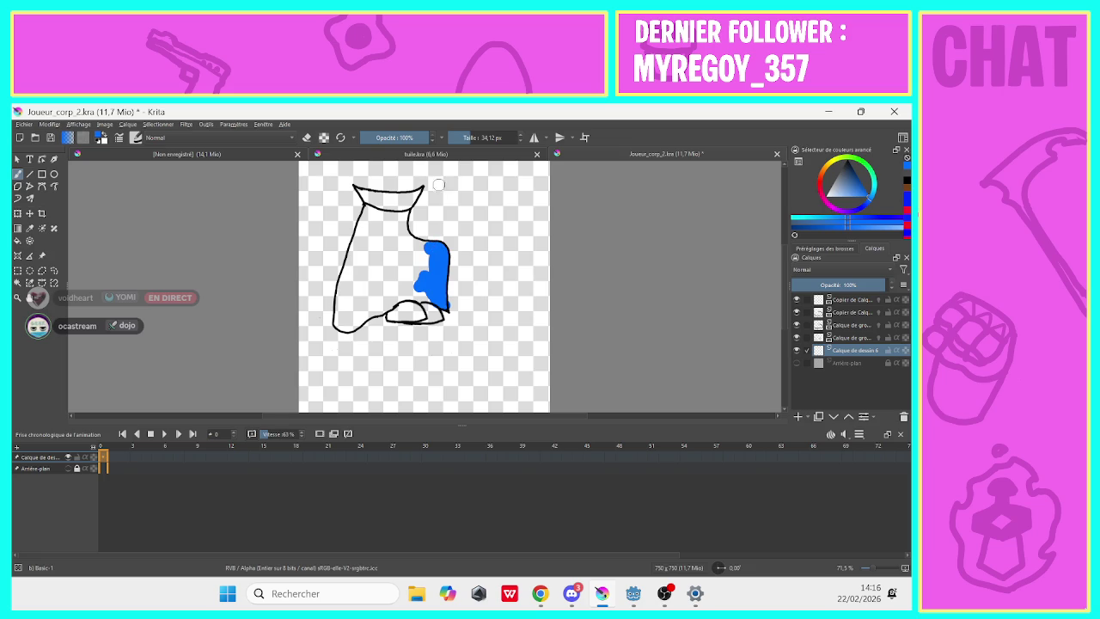
pyautogui.moveTo(412, 283)
pyautogui.mouseDown()
pyautogui.moveTo(396, 247)
pyautogui.moveTo(393, 204)
pyautogui.moveTo(404, 196)
pyautogui.moveTo(362, 207)
pyautogui.moveTo(375, 234)
pyautogui.moveTo(352, 296)
pyautogui.moveTo(356, 320)
pyautogui.moveTo(425, 283)
pyautogui.mouseUp()
pyautogui.click(468, 137)
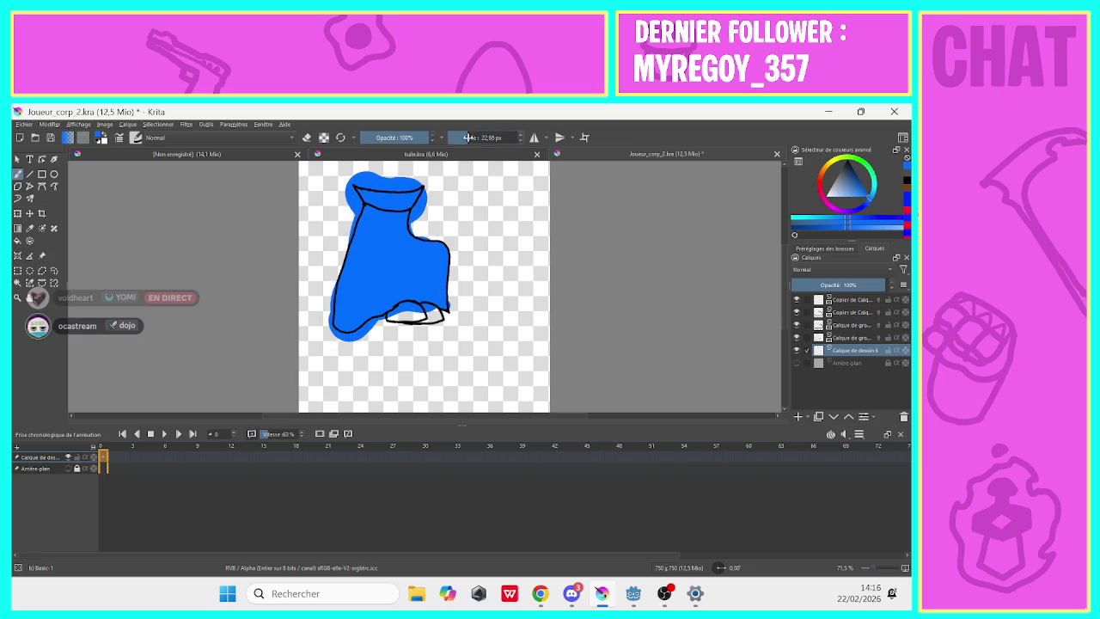
# Erase blue overflow at the cape's upper-left, top-right and around the white shoe.
pyautogui.click(307, 137)
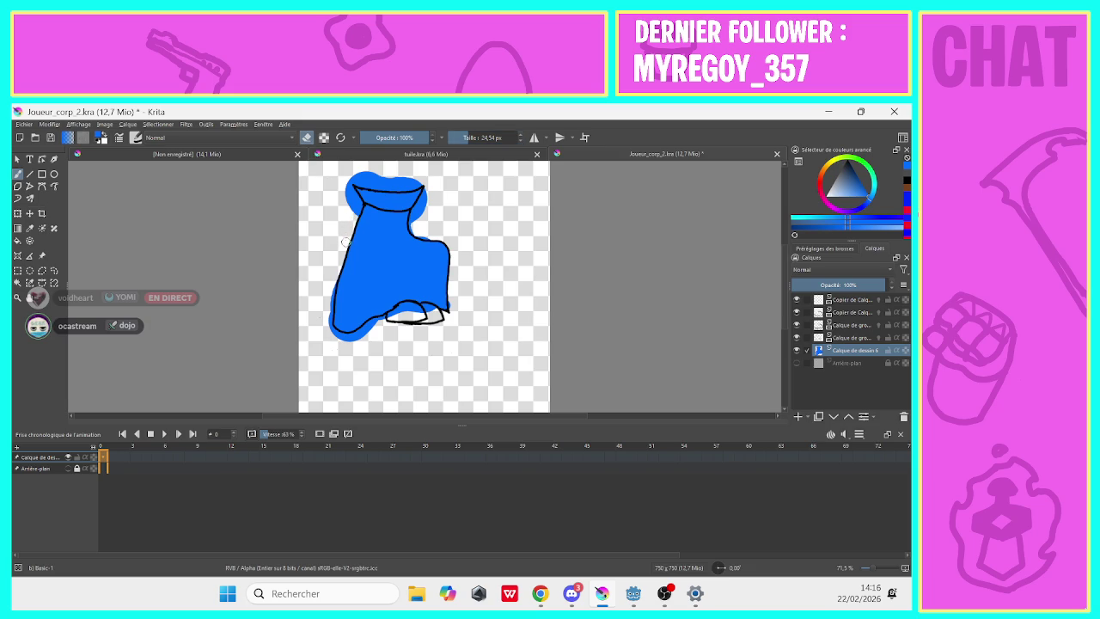
pyautogui.moveTo(356, 199); pyautogui.dragTo(349, 207)
pyautogui.moveTo(395, 175)
pyautogui.mouseDown()
pyautogui.moveTo(418, 179)
pyautogui.moveTo(354, 179)
pyautogui.moveTo(392, 175)
pyautogui.moveTo(425, 203)
pyautogui.moveTo(429, 189)
pyautogui.moveTo(414, 225)
pyautogui.mouseUp()
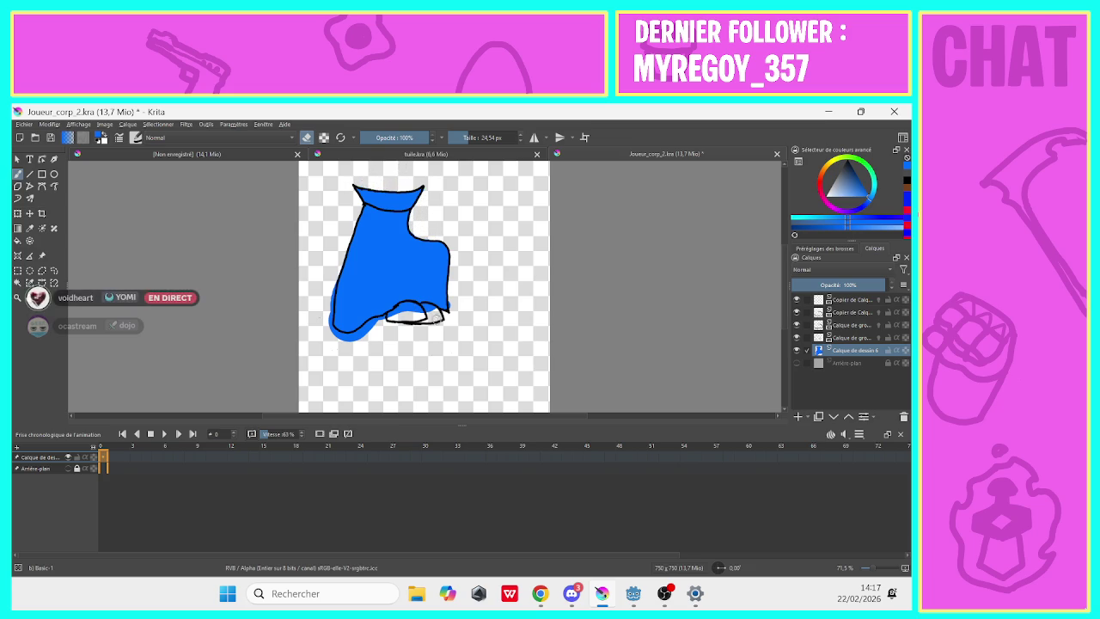
pyautogui.moveTo(432, 319)
pyautogui.mouseDown()
pyautogui.moveTo(409, 305)
pyautogui.moveTo(340, 342)
pyautogui.moveTo(327, 325)
pyautogui.moveTo(340, 251)
pyautogui.mouseUp()
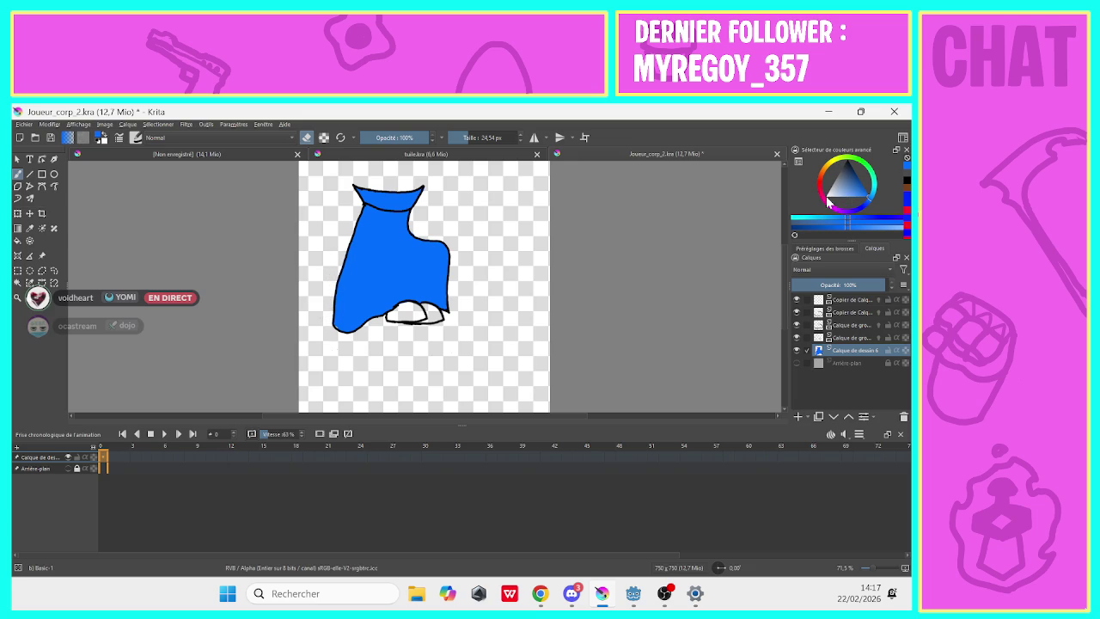
pyautogui.click(307, 138)
pyautogui.click(906, 199)
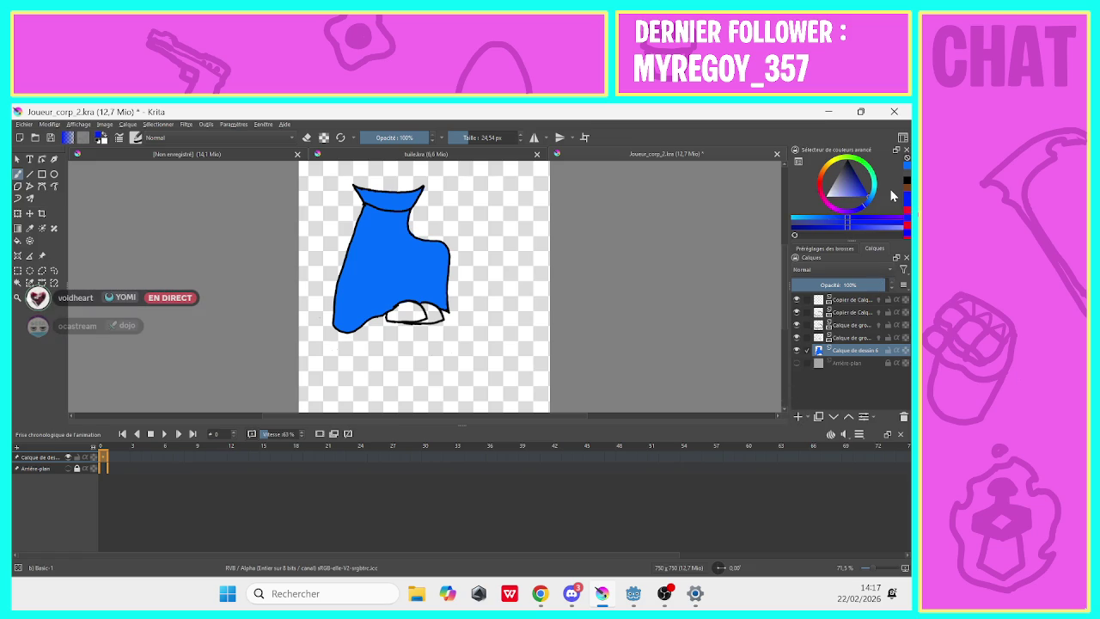
# Set a 5 px brush and try a darker blue band at the cape's top-left, undoing it.
pyautogui.click(450, 135)
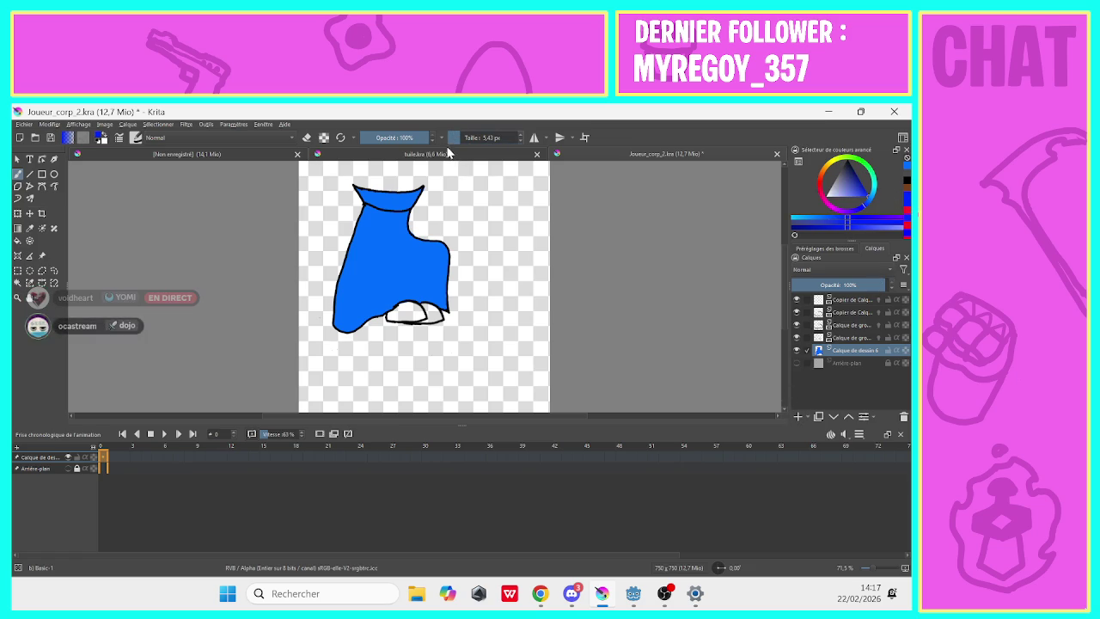
pyautogui.click(452, 138)
pyautogui.click(488, 138)
pyautogui.click(457, 137)
pyautogui.moveTo(374, 203); pyautogui.dragTo(367, 193)
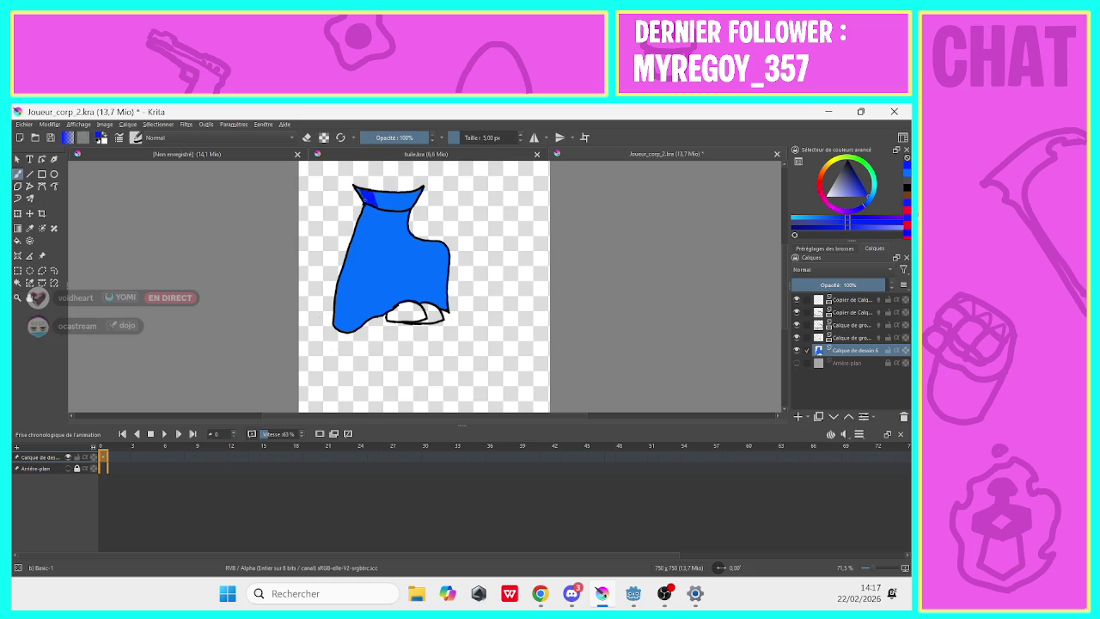
pyautogui.hotkey('ctrl', 'z')
# Erase the stray dark mark and draw a dark fold line across the cape's middle.
pyautogui.press('e')
pyautogui.moveTo(403, 230); pyautogui.dragTo(398, 245)
pyautogui.click(307, 138)
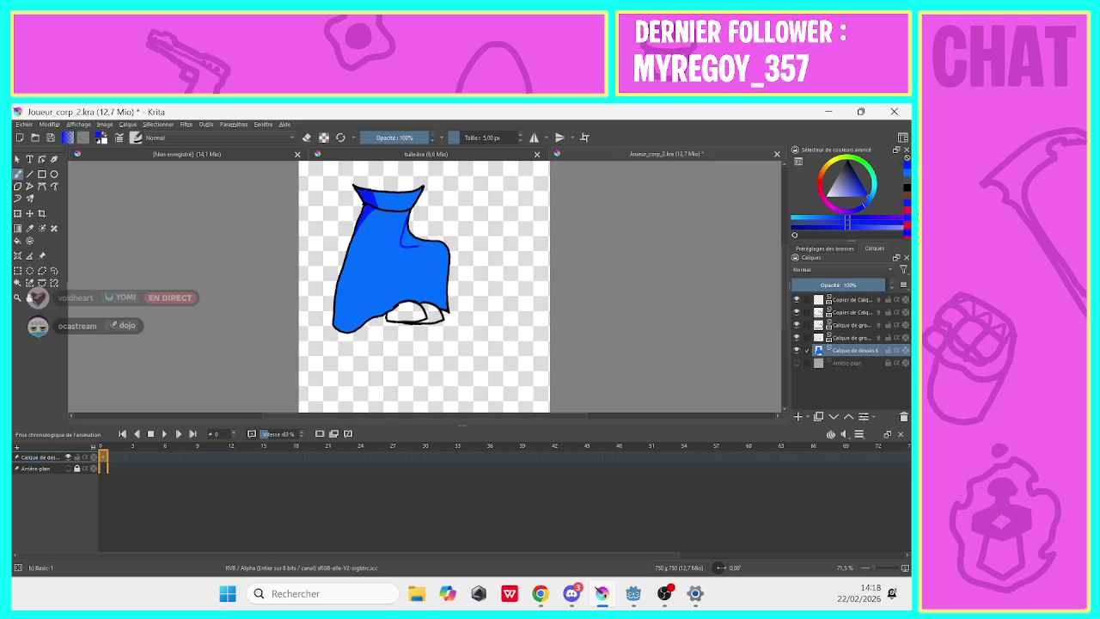
pyautogui.moveTo(401, 244); pyautogui.dragTo(440, 243)
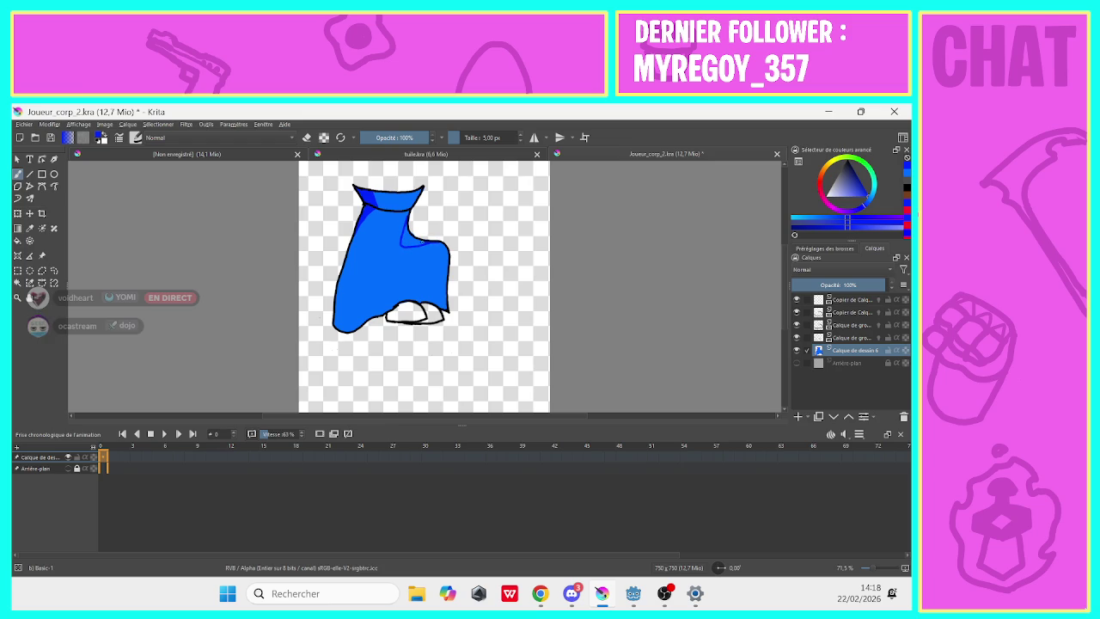
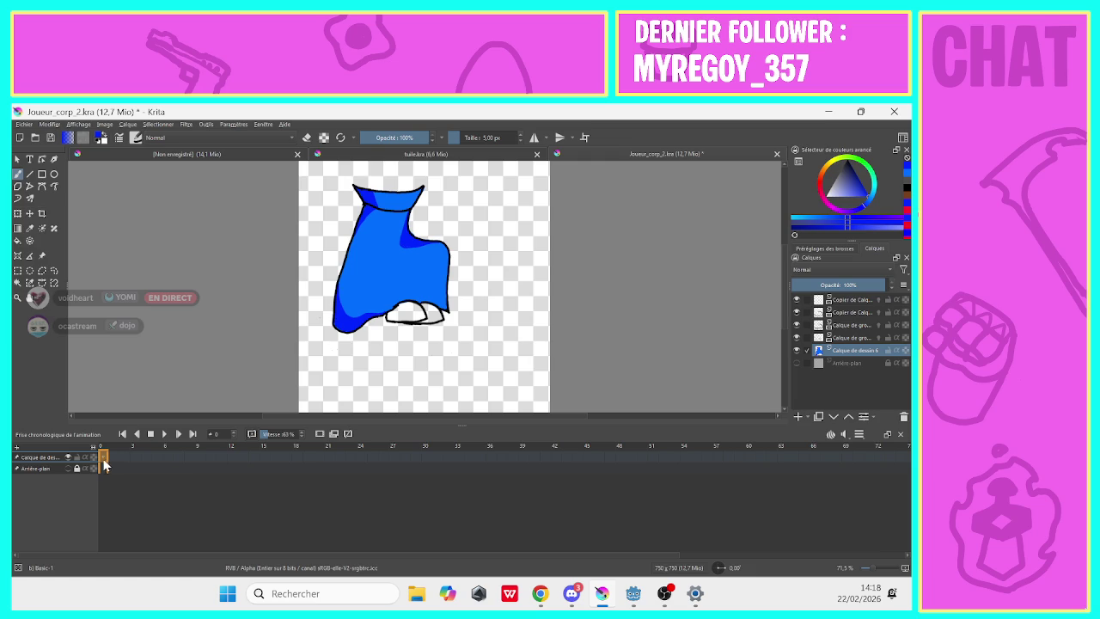
# Go to frame 1 and add a blank keyframe on the fill layer.
pyautogui.scroll(-1, 103, 456)
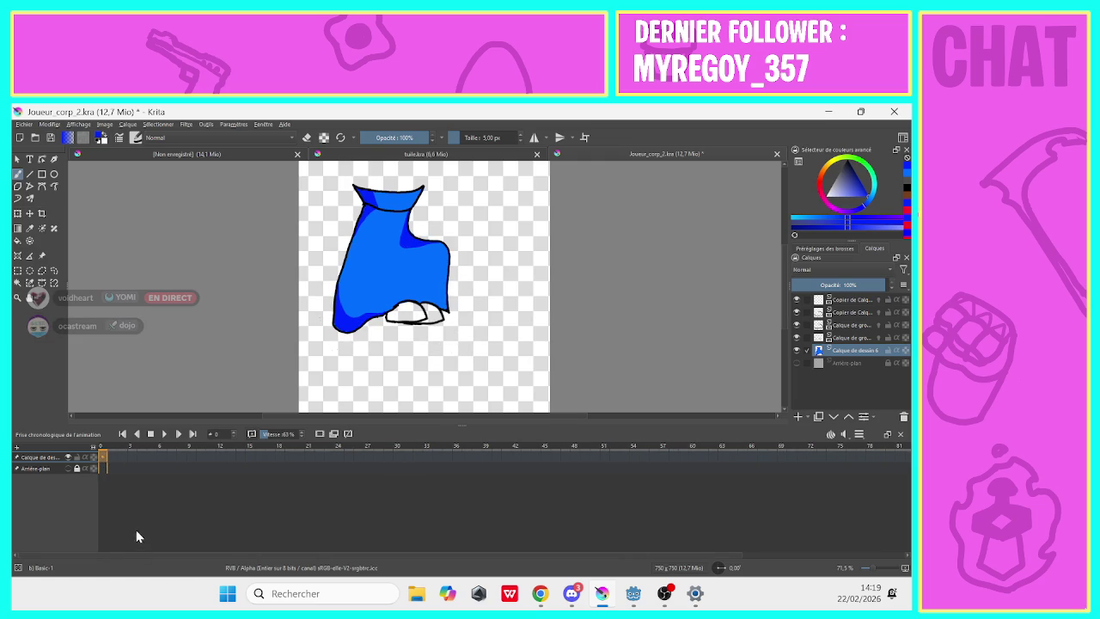
pyautogui.click(112, 456)
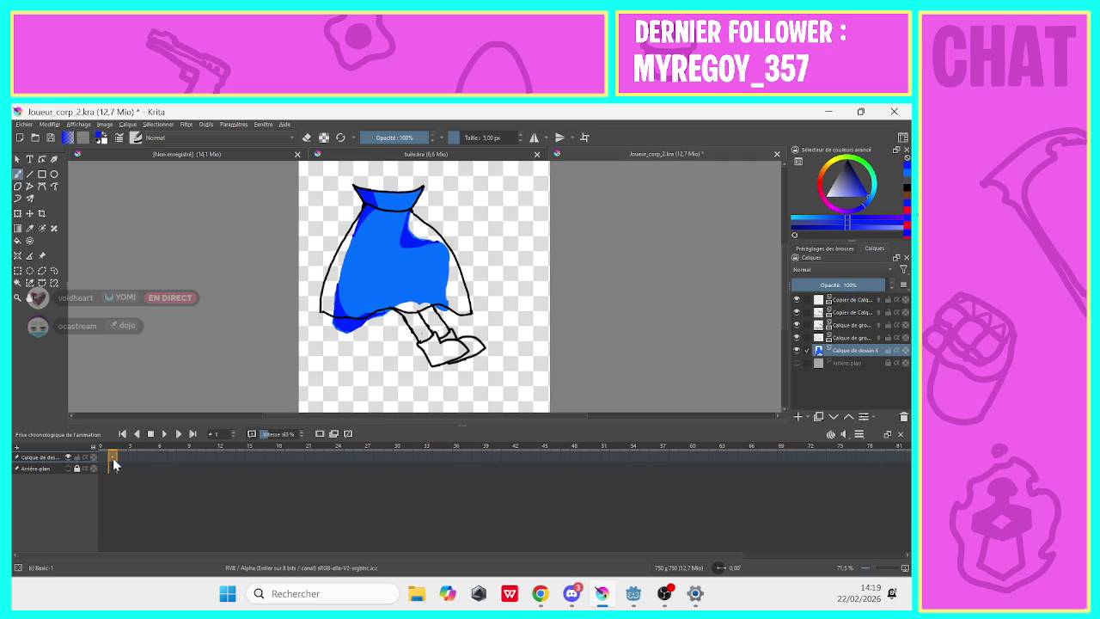
pyautogui.click(320, 436)
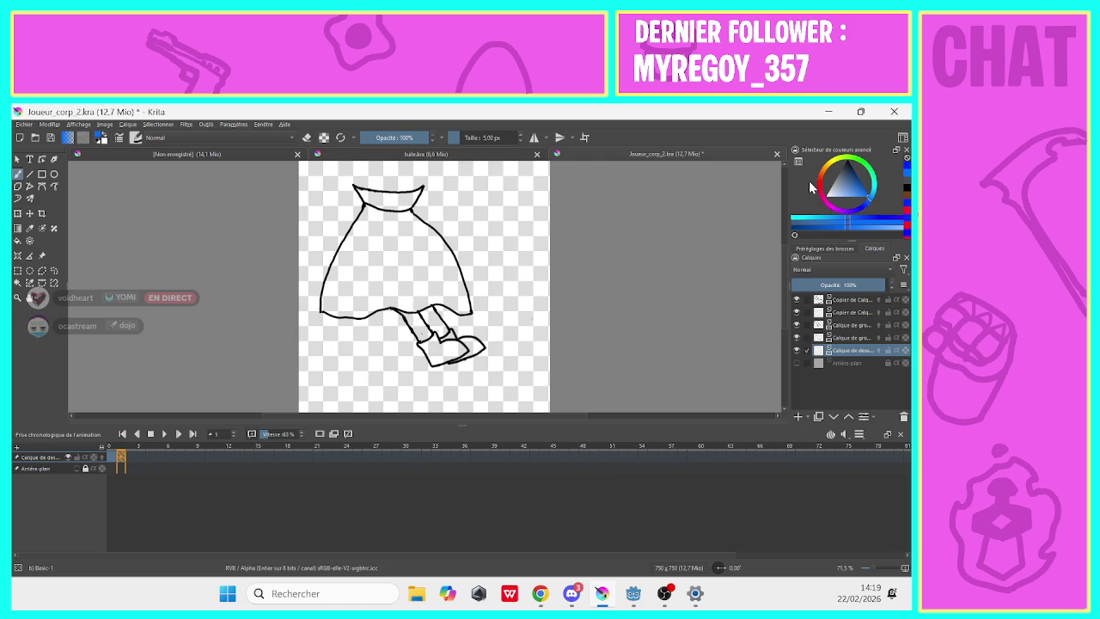
pyautogui.click(475, 137)
# Paint blue over the flared skirt on frame 1, then start erasing spill on its left.
pyautogui.moveTo(472, 137); pyautogui.dragTo(494, 138)
pyautogui.moveTo(442, 299)
pyautogui.mouseDown()
pyautogui.moveTo(424, 267)
pyautogui.moveTo(448, 259)
pyautogui.moveTo(368, 199)
pyautogui.moveTo(371, 249)
pyautogui.moveTo(339, 296)
pyautogui.moveTo(408, 314)
pyautogui.mouseUp()
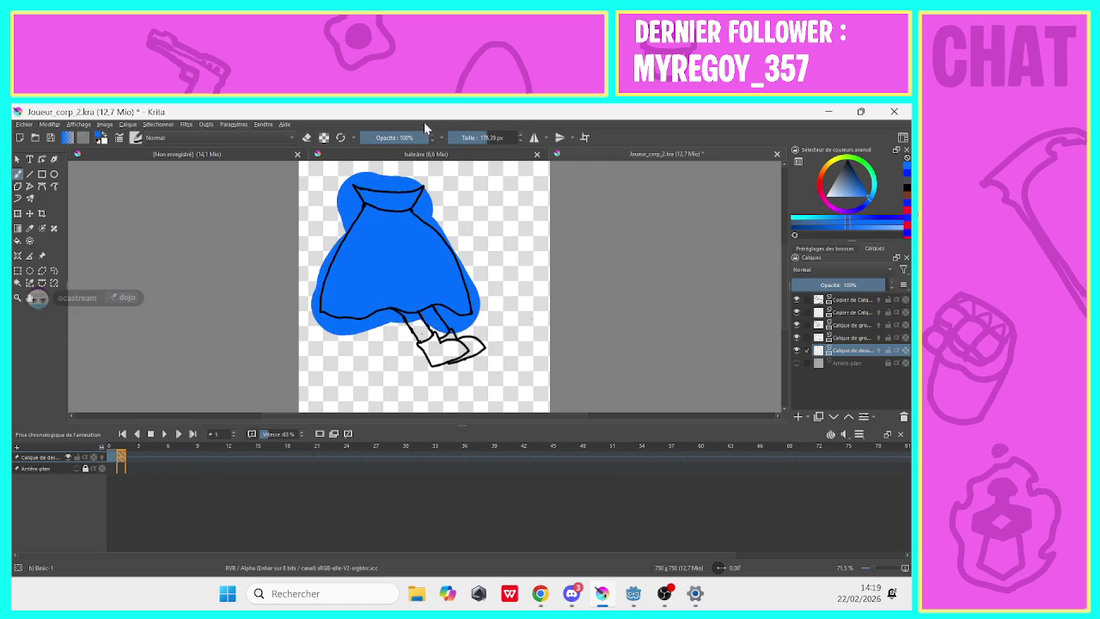
pyautogui.click(306, 138)
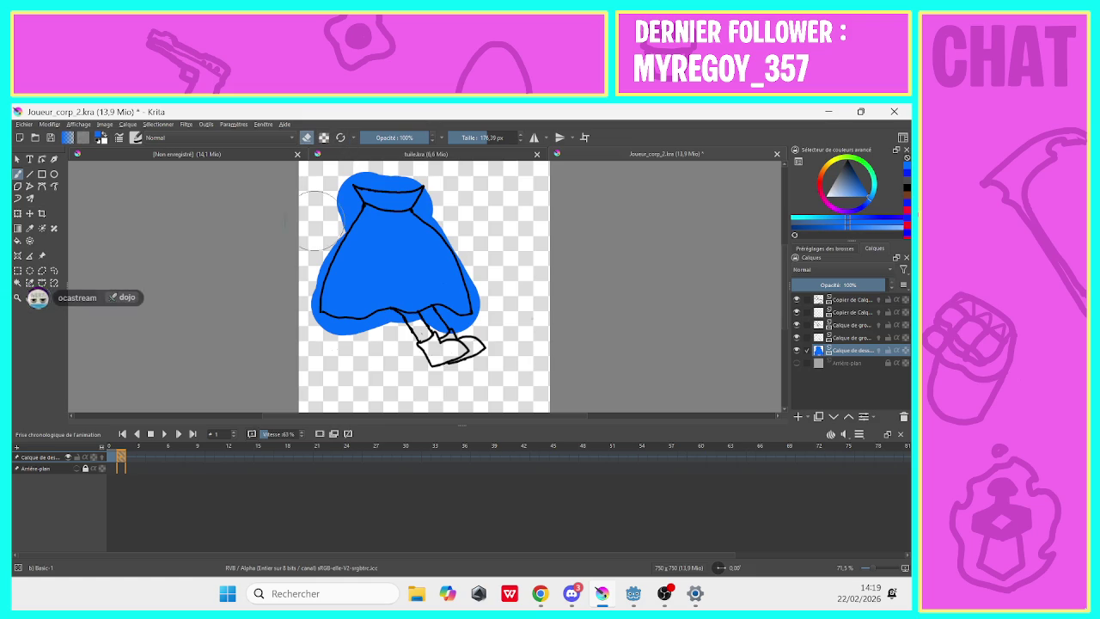
pyautogui.moveTo(322, 275)
pyautogui.mouseDown()
pyautogui.moveTo(318, 227)
pyautogui.moveTo(352, 179)
pyautogui.mouseUp()
pyautogui.moveTo(472, 138)
pyautogui.mouseDown()
pyautogui.moveTo(446, 141)
pyautogui.moveTo(474, 138)
pyautogui.mouseUp()
# Erase the remaining blue overspill above, right and below the skirt outline, then resume painting.
pyautogui.moveTo(354, 174)
pyautogui.mouseDown()
pyautogui.moveTo(408, 181)
pyautogui.moveTo(464, 240)
pyautogui.mouseUp()
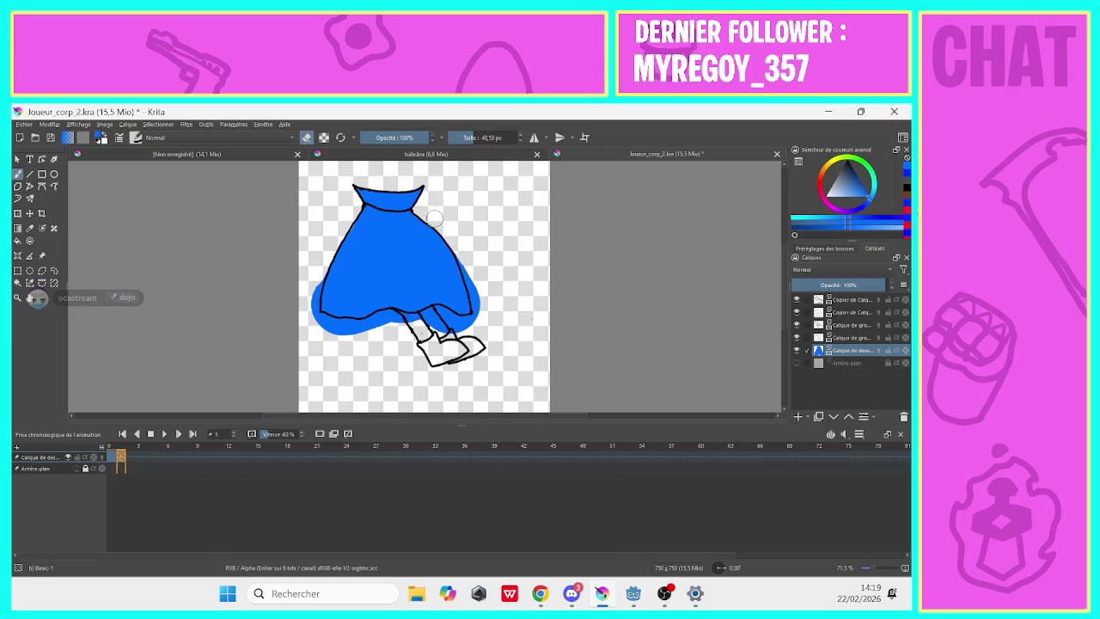
pyautogui.moveTo(478, 269); pyautogui.dragTo(462, 250)
pyautogui.moveTo(477, 288); pyautogui.dragTo(481, 314)
pyautogui.moveTo(313, 298)
pyautogui.mouseDown()
pyautogui.moveTo(320, 268)
pyautogui.moveTo(311, 301)
pyautogui.moveTo(341, 335)
pyautogui.moveTo(359, 327)
pyautogui.mouseUp()
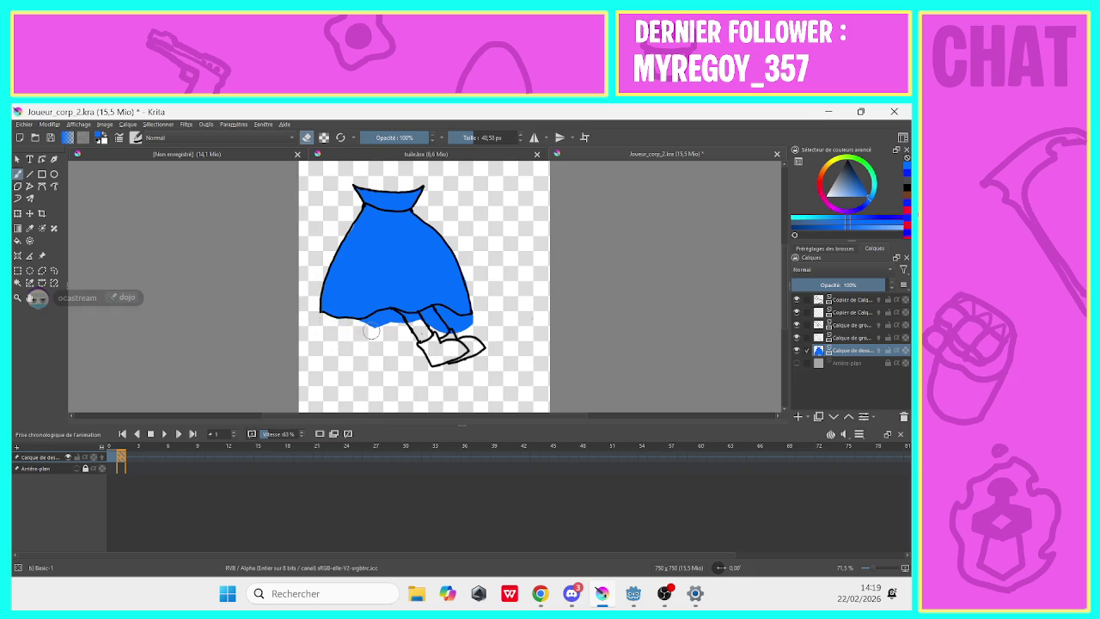
pyautogui.moveTo(379, 319)
pyautogui.mouseDown()
pyautogui.moveTo(436, 312)
pyautogui.moveTo(465, 324)
pyautogui.moveTo(413, 335)
pyautogui.mouseUp()
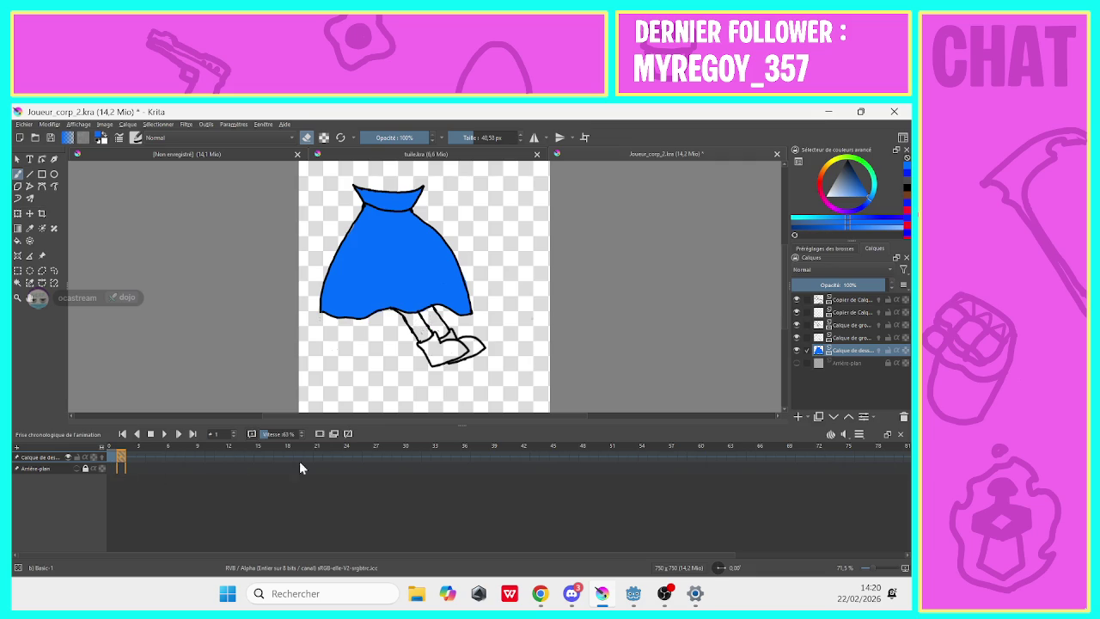
pyautogui.press('e')
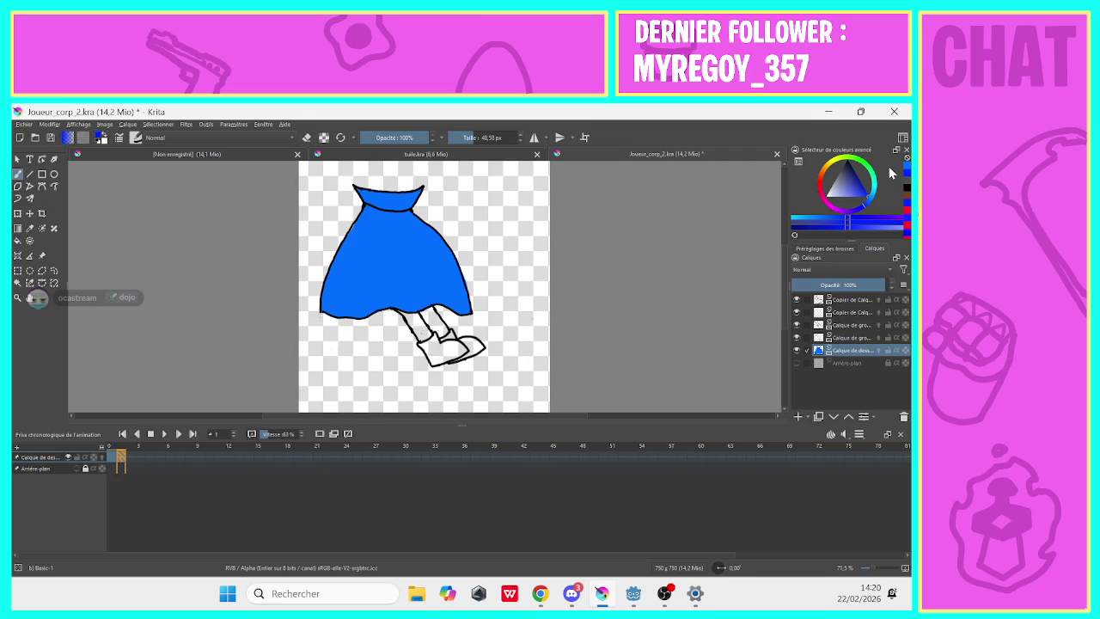
# Shade the waistband darker with a 5 px brush, then compare frames 0 and 1.
pyautogui.click(456, 140)
pyautogui.press('[')
pyautogui.press('[')
pyautogui.press('[')
pyautogui.moveTo(369, 192); pyautogui.dragTo(376, 207)
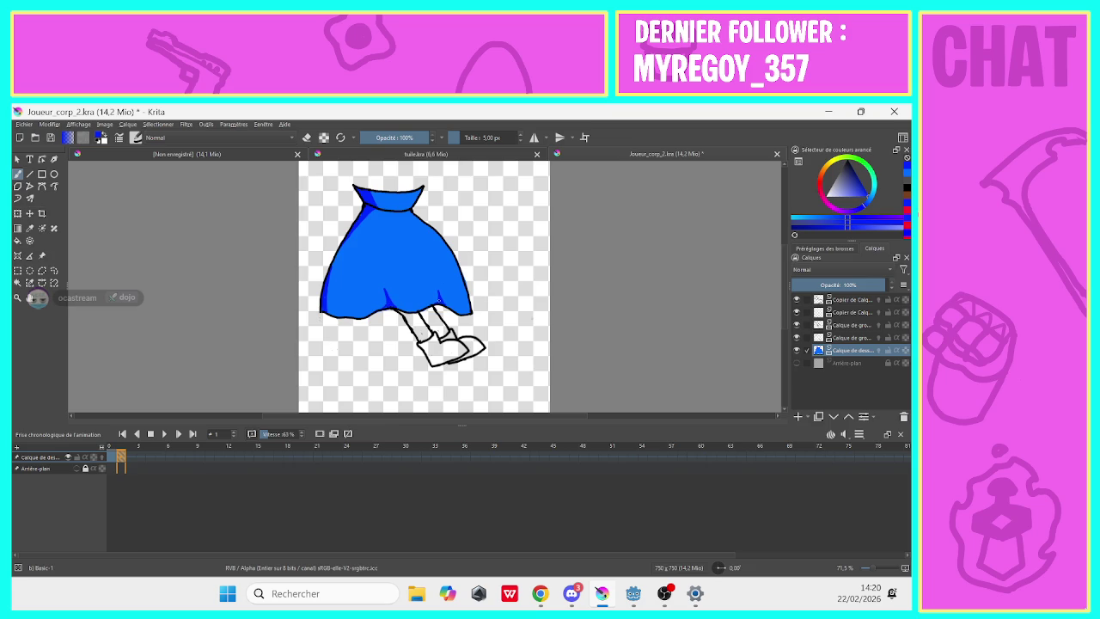
pyautogui.moveTo(116, 461); pyautogui.dragTo(119, 466)
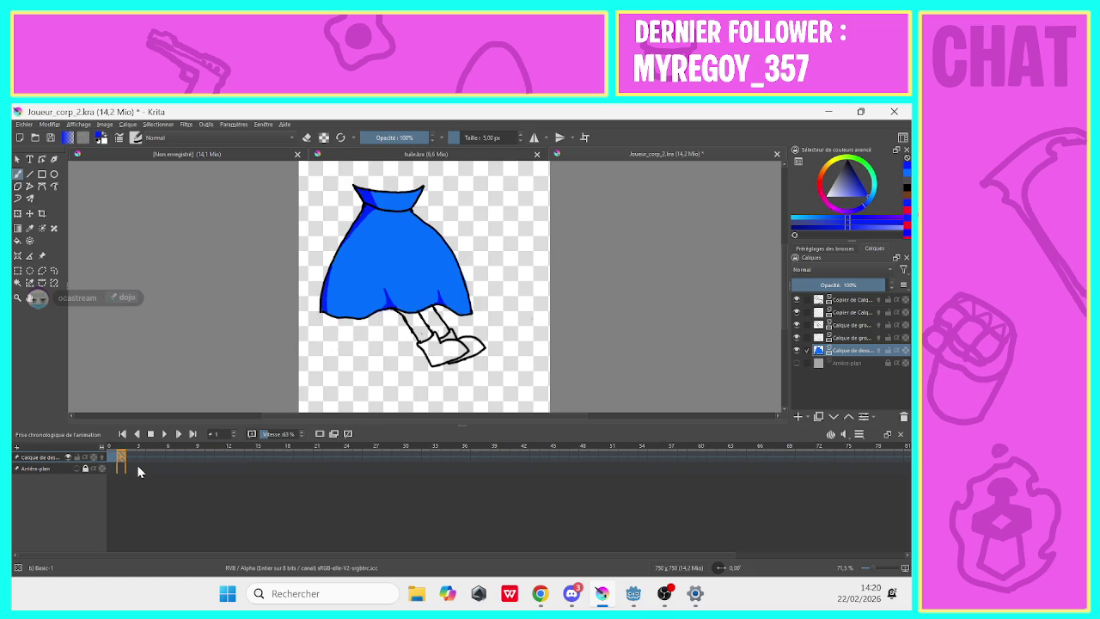
pyautogui.click(797, 415)
# Place the new layer under the skirt and paint frame 1's shoes brown at 22.88 px.
pyautogui.moveTo(837, 350); pyautogui.dragTo(840, 374)
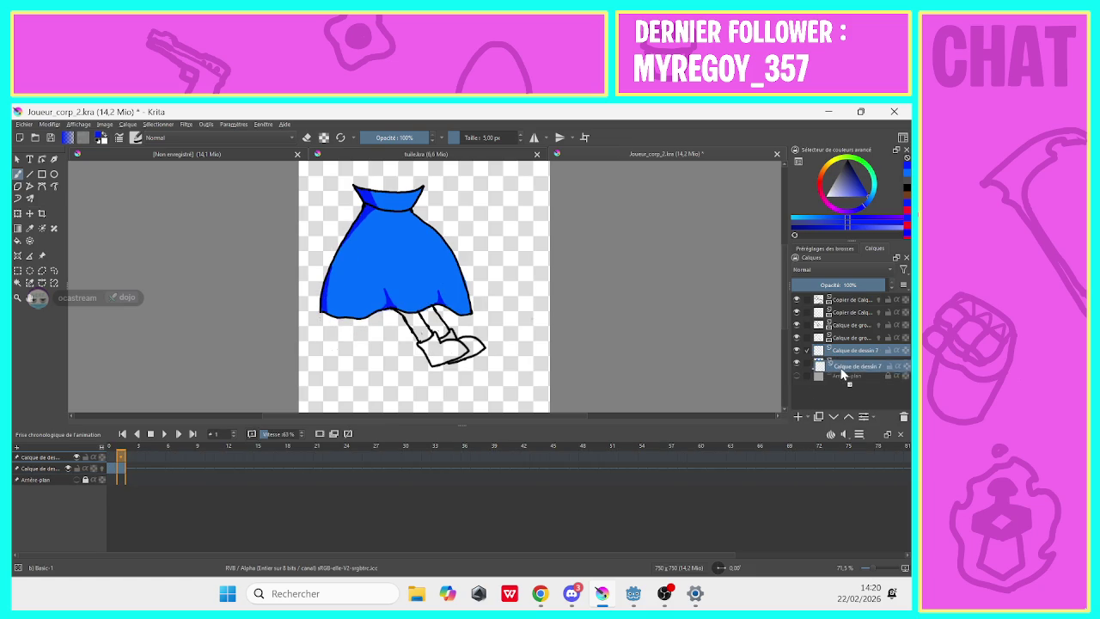
pyautogui.click(907, 199)
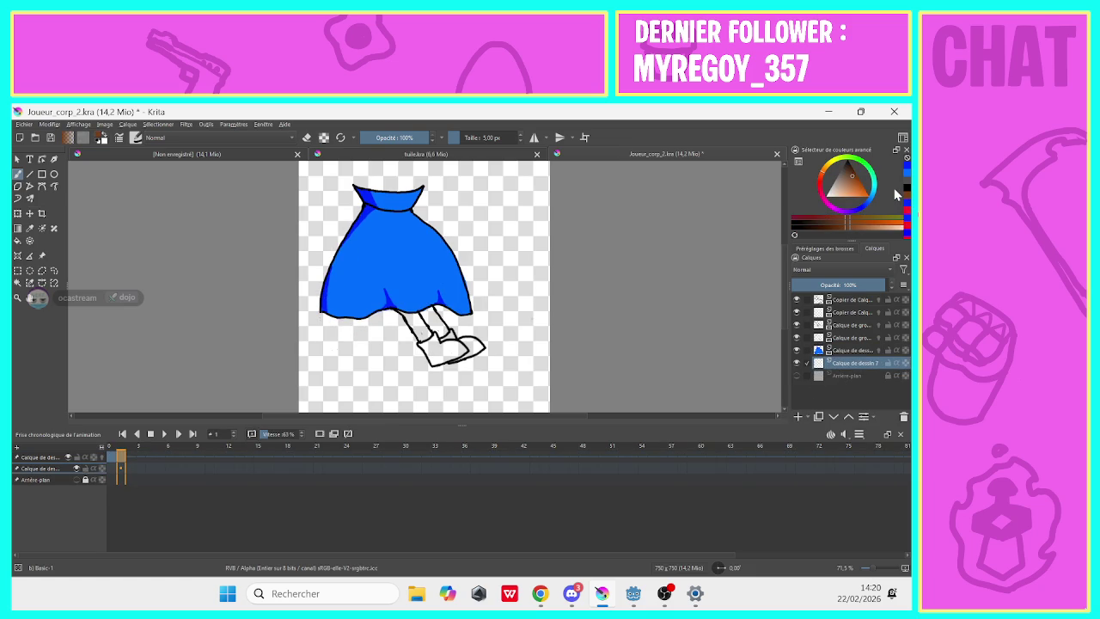
pyautogui.click(462, 141)
pyautogui.moveTo(427, 355)
pyautogui.mouseDown()
pyautogui.moveTo(468, 349)
pyautogui.moveTo(434, 343)
pyautogui.moveTo(432, 353)
pyautogui.moveTo(455, 353)
pyautogui.mouseUp()
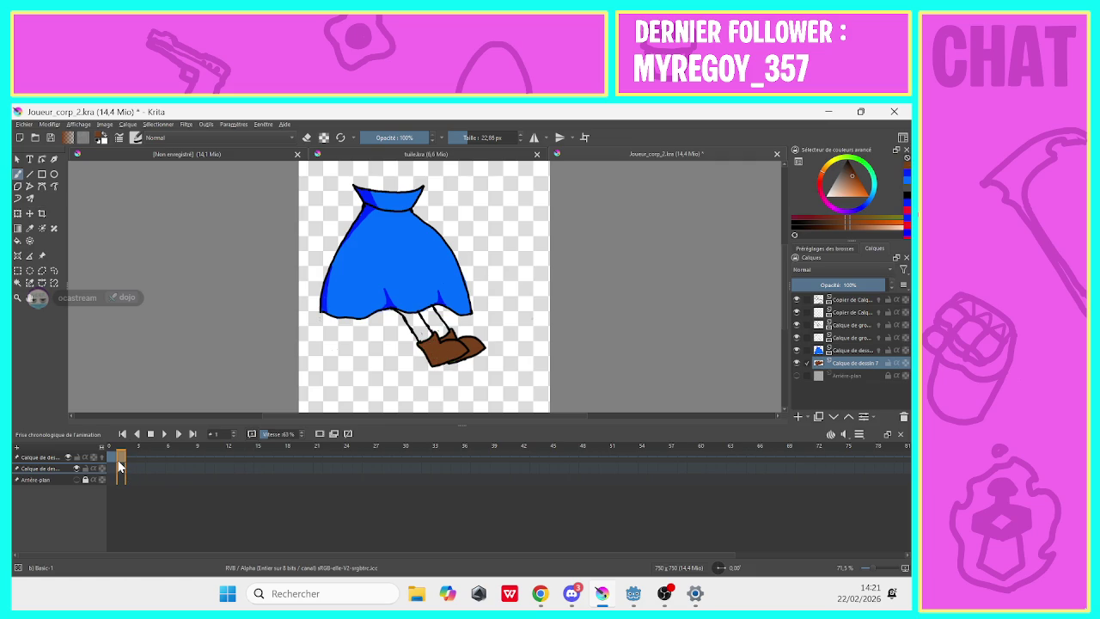
# Undo the stray brown on frame 0, then begin painting frame 0's shoes brown.
pyautogui.click(112, 468)
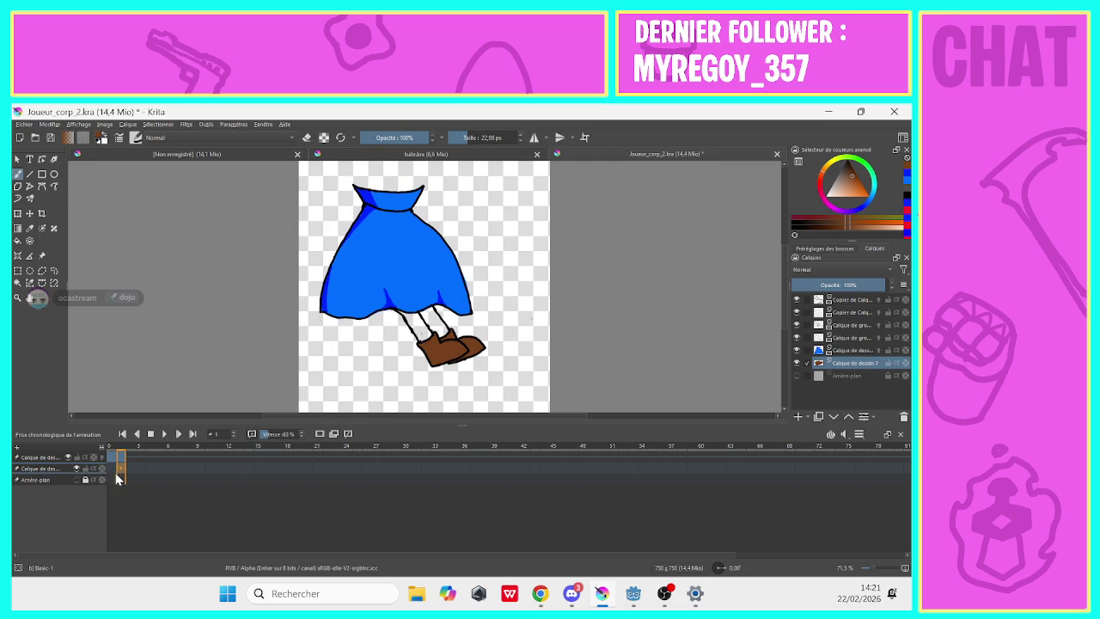
pyautogui.click(112, 468)
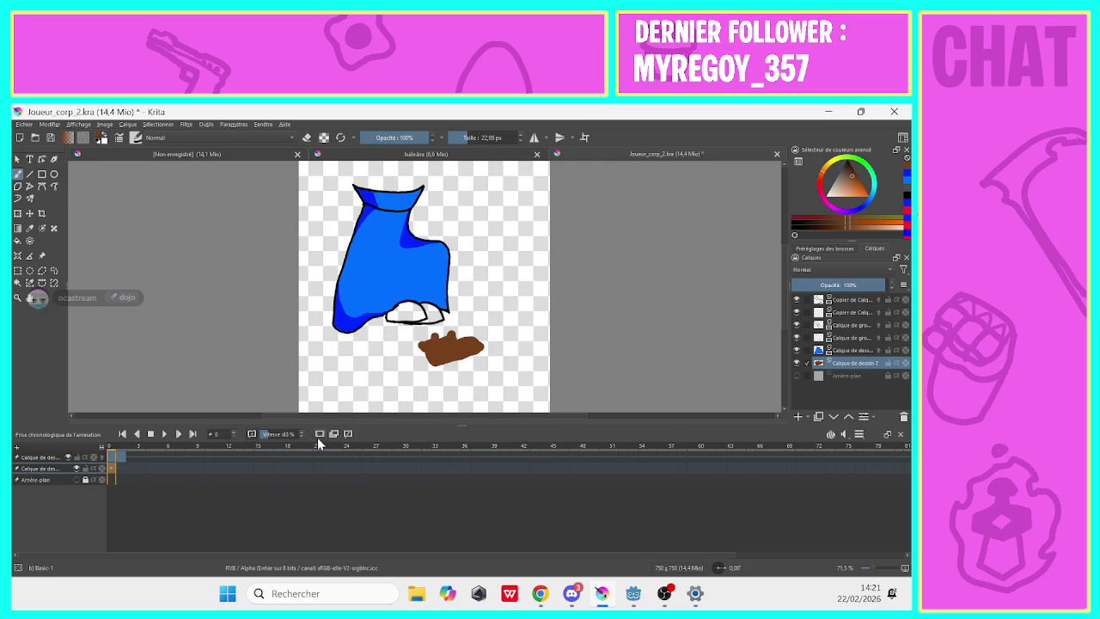
pyautogui.hotkey('ctrl', 'z')
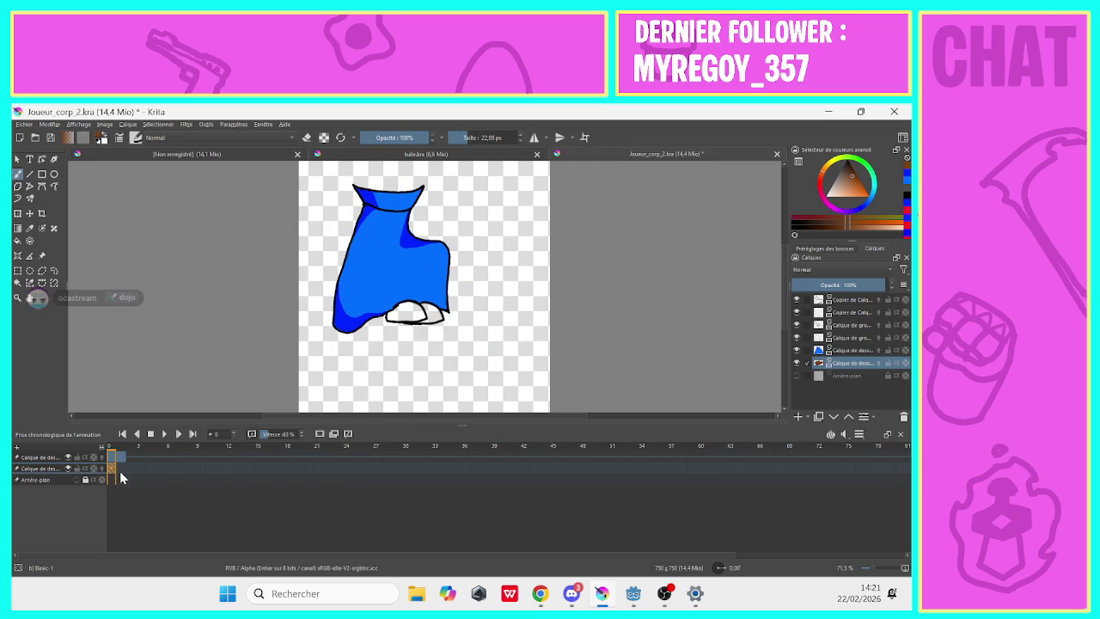
pyautogui.click(120, 468)
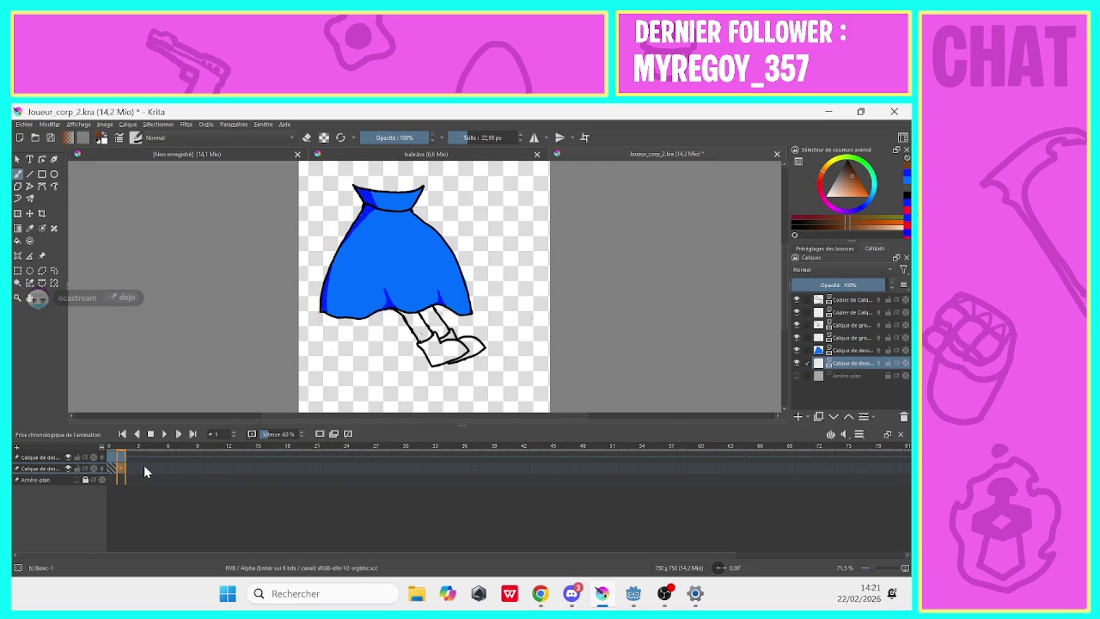
pyautogui.press('Left')
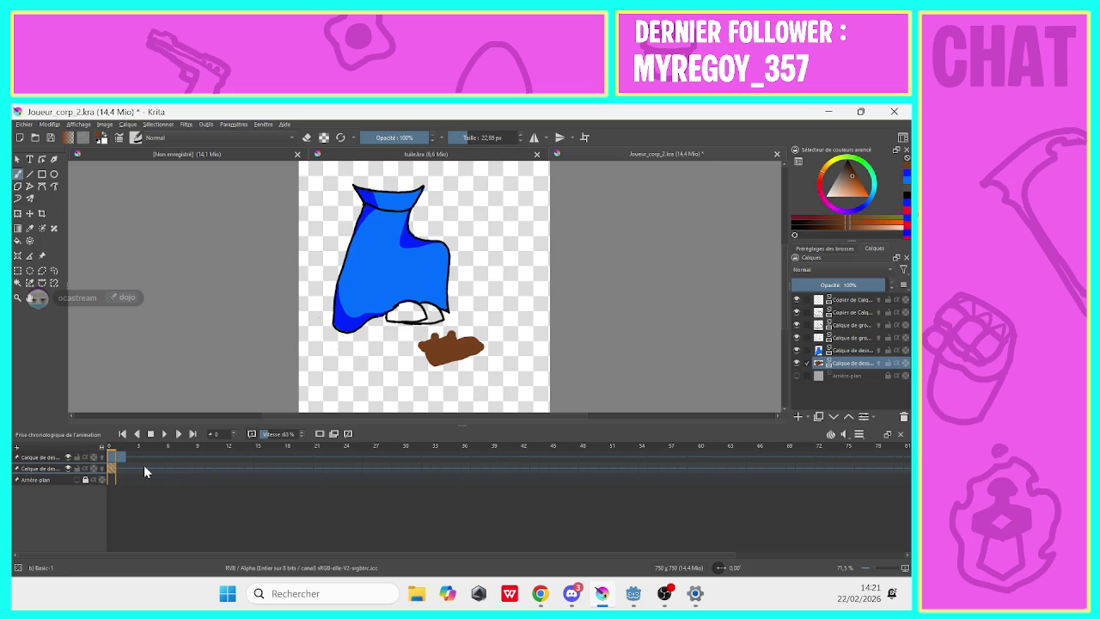
pyautogui.press('Right')
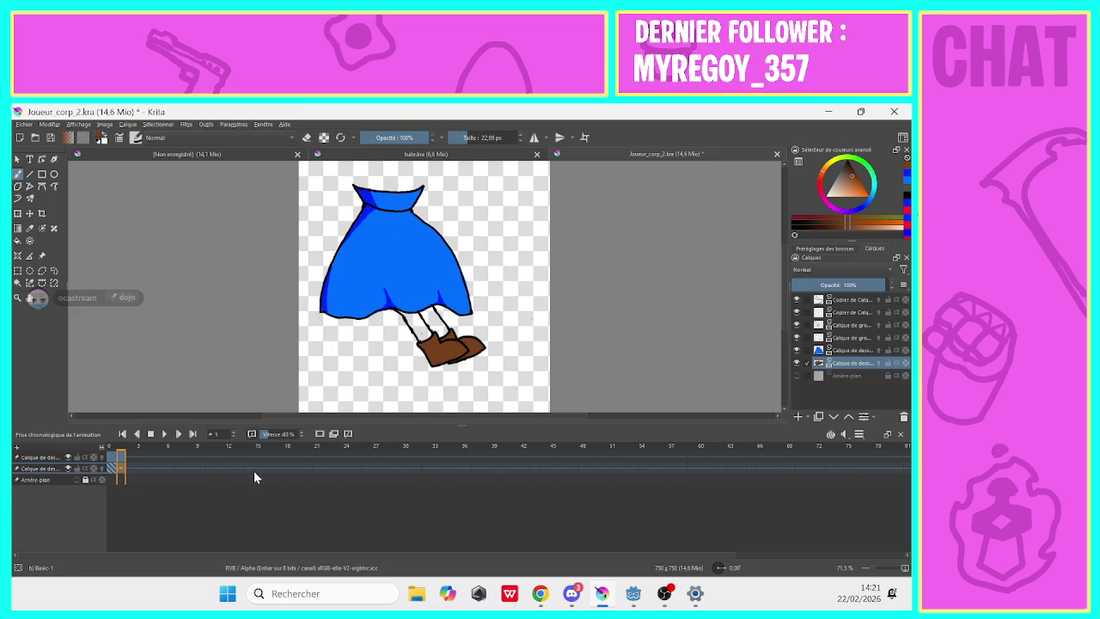
pyautogui.click(111, 468)
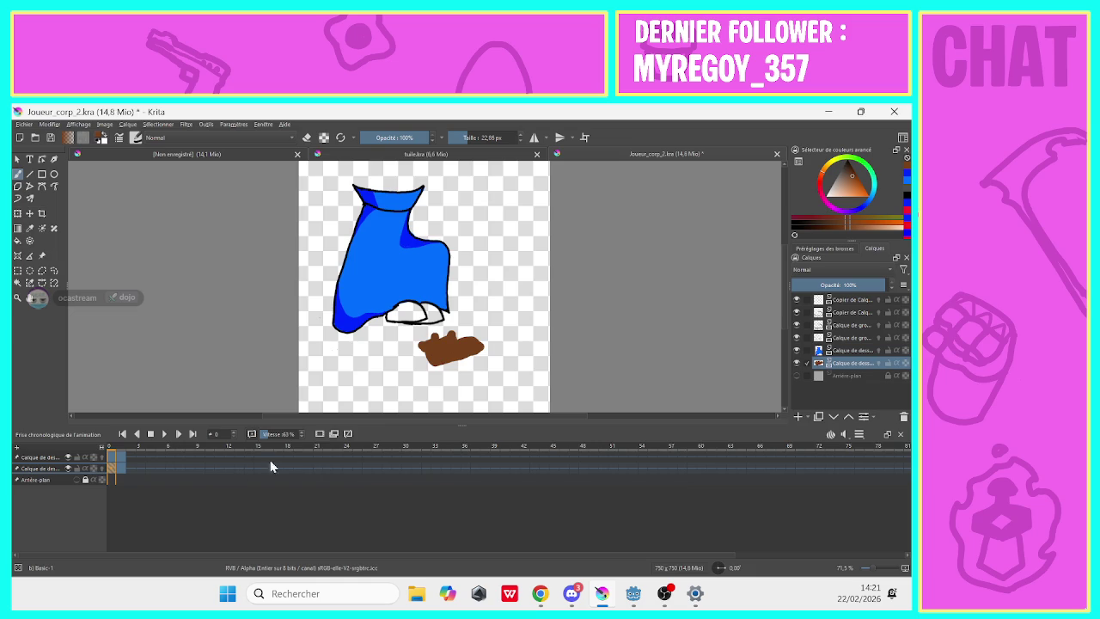
pyautogui.hotkey('ctrl', 'z')
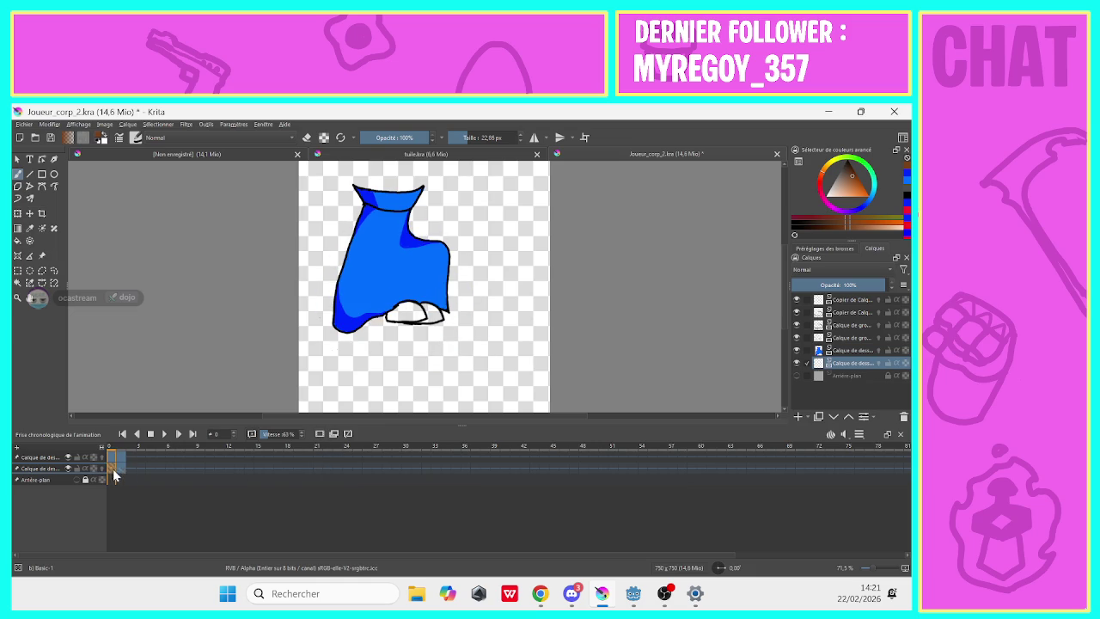
pyautogui.moveTo(407, 315)
pyautogui.mouseDown()
pyautogui.moveTo(438, 318)
pyautogui.moveTo(419, 315)
pyautogui.mouseUp()
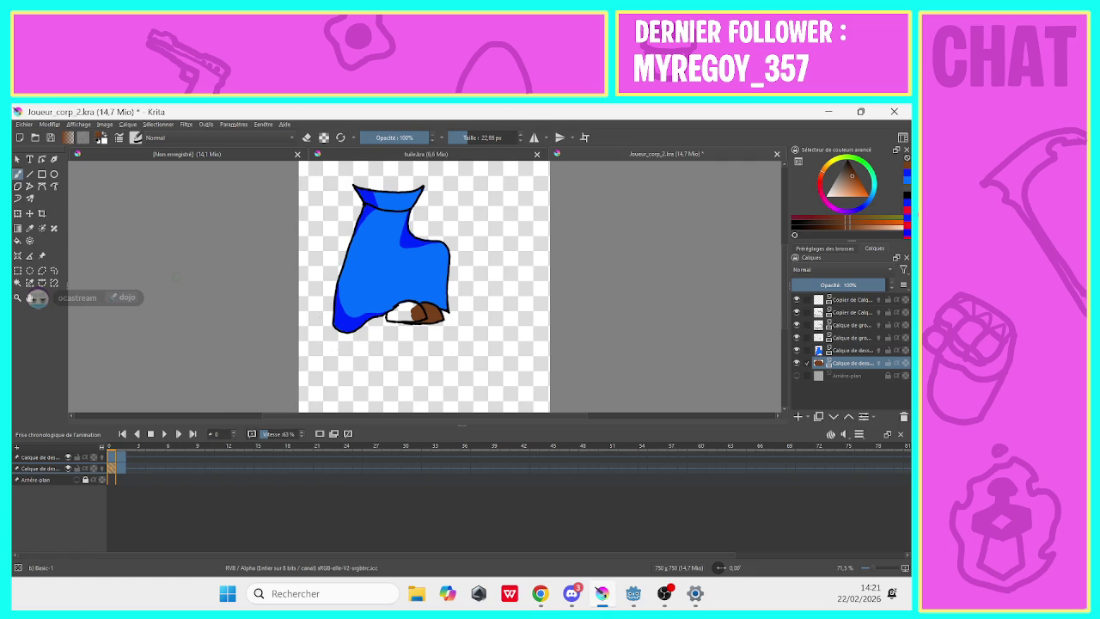
# Finish frame 0's brown shoes, return to frame 1, and add layer 'Calque de dessin 8'.
pyautogui.moveTo(423, 318)
pyautogui.mouseDown()
pyautogui.moveTo(391, 315)
pyautogui.moveTo(407, 305)
pyautogui.mouseUp()
pyautogui.click(121, 470)
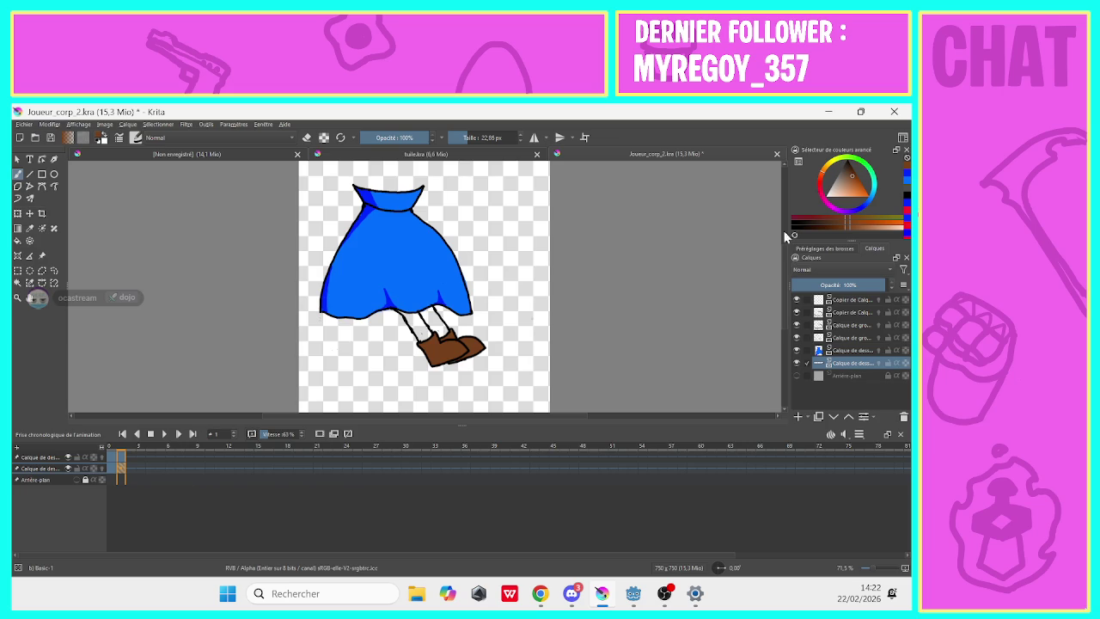
pyautogui.click(797, 416)
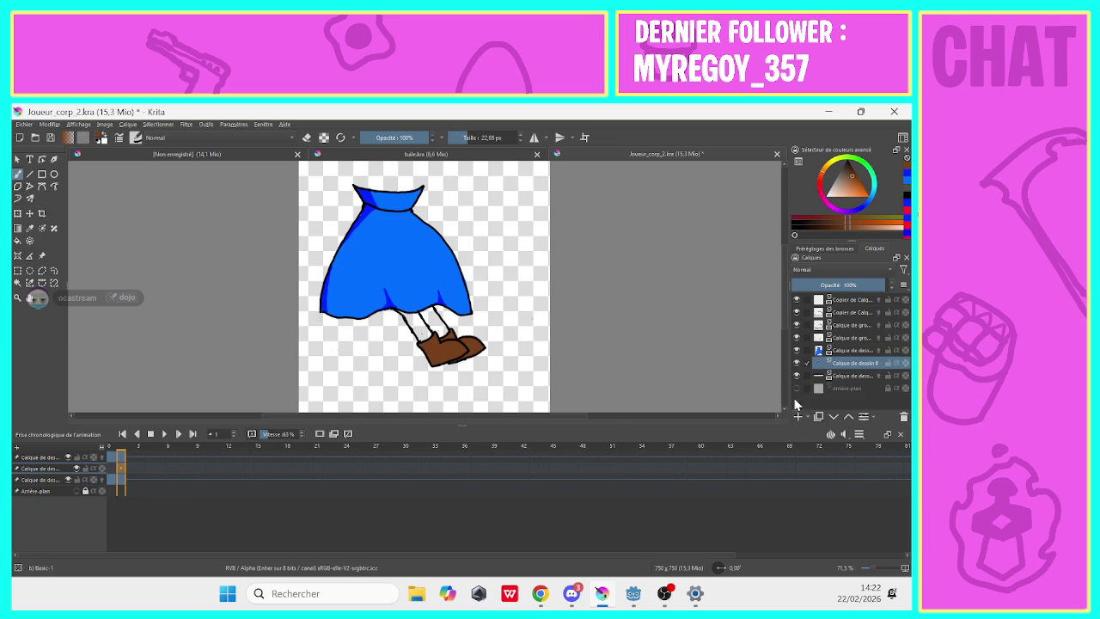
# Move the new layer below the shoes and paint the legs dark grey on frame 1.
pyautogui.moveTo(842, 369); pyautogui.dragTo(824, 384)
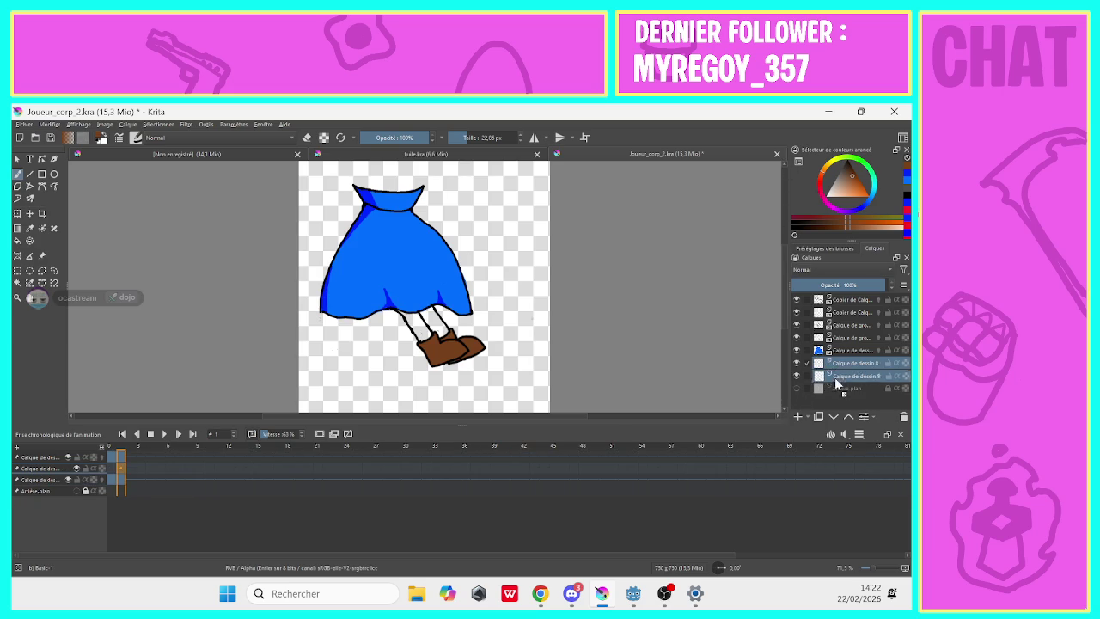
pyautogui.click(904, 182)
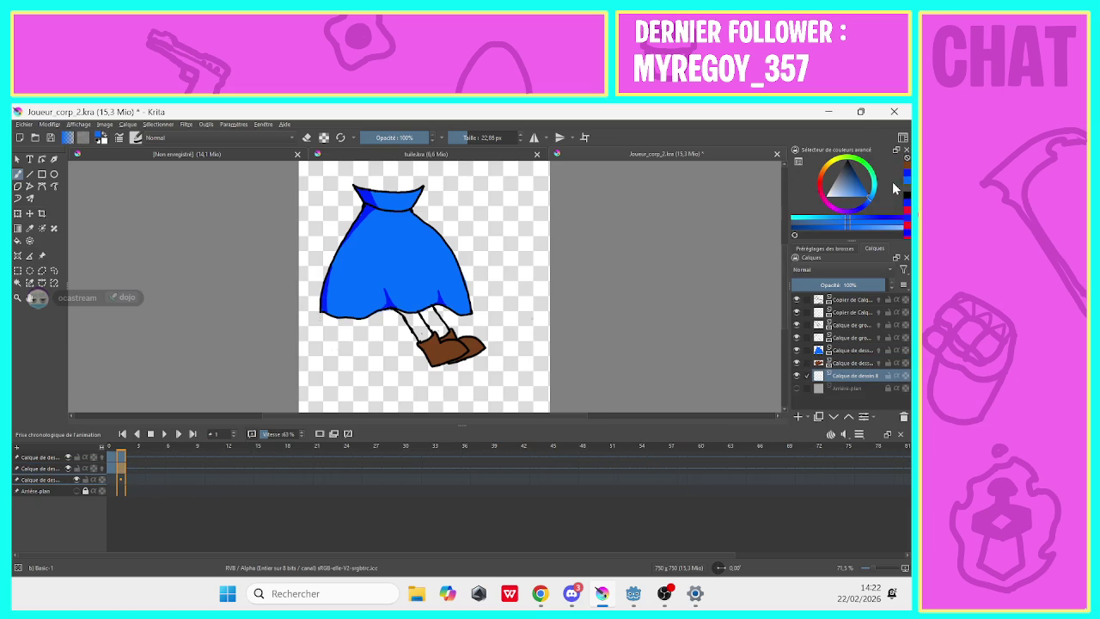
pyautogui.click(904, 194)
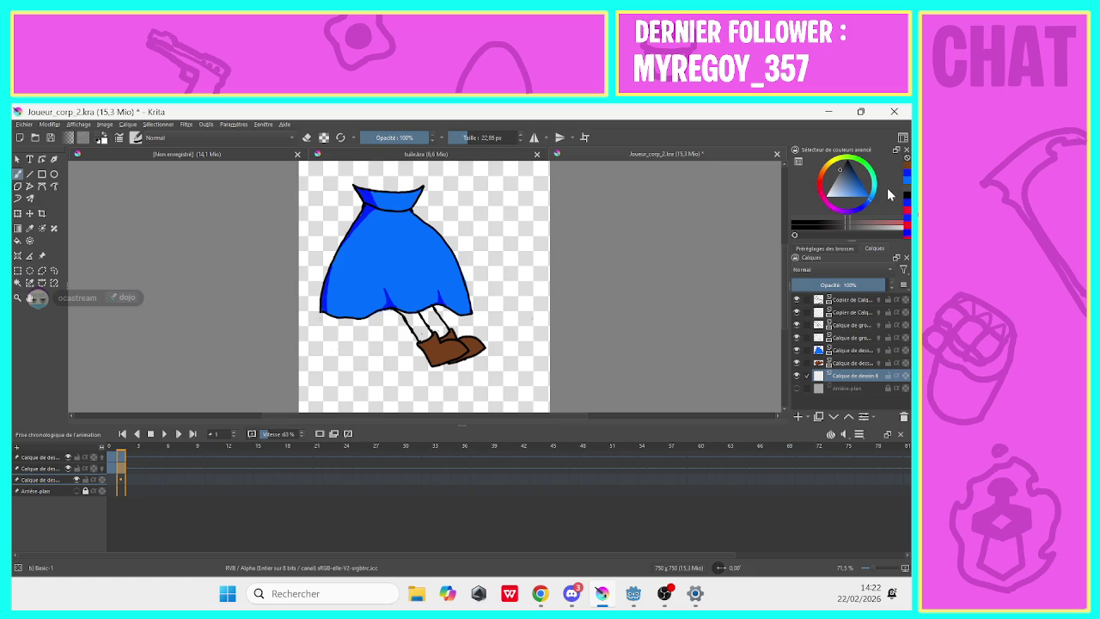
pyautogui.moveTo(427, 326)
pyautogui.mouseDown()
pyautogui.moveTo(441, 331)
pyautogui.moveTo(418, 327)
pyautogui.moveTo(394, 295)
pyautogui.mouseUp()
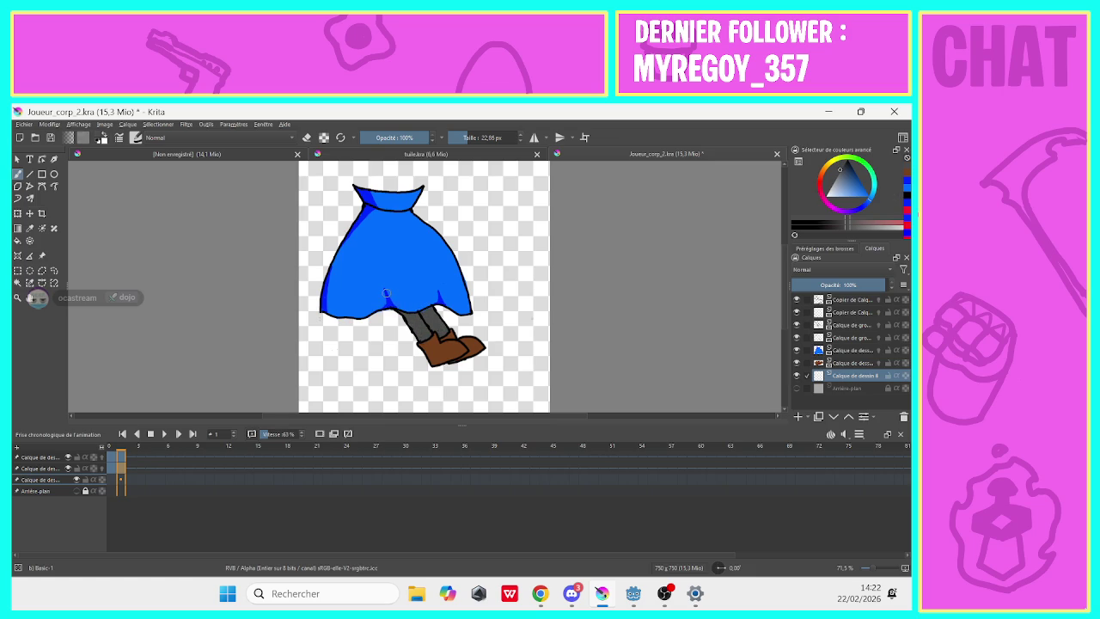
pyautogui.click(317, 434)
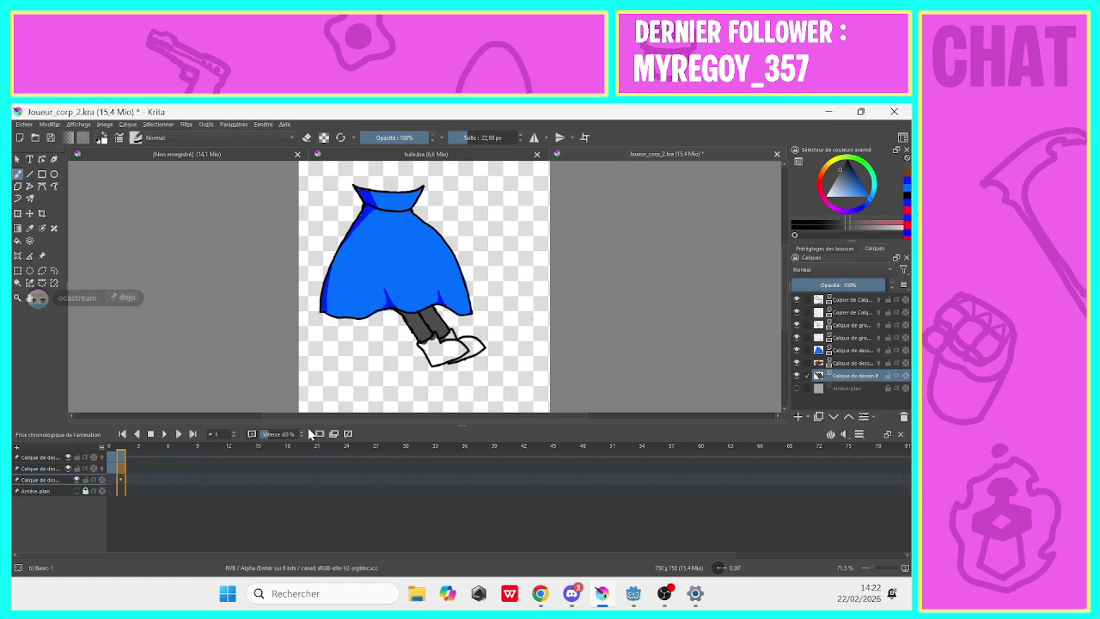
pyautogui.click(120, 481)
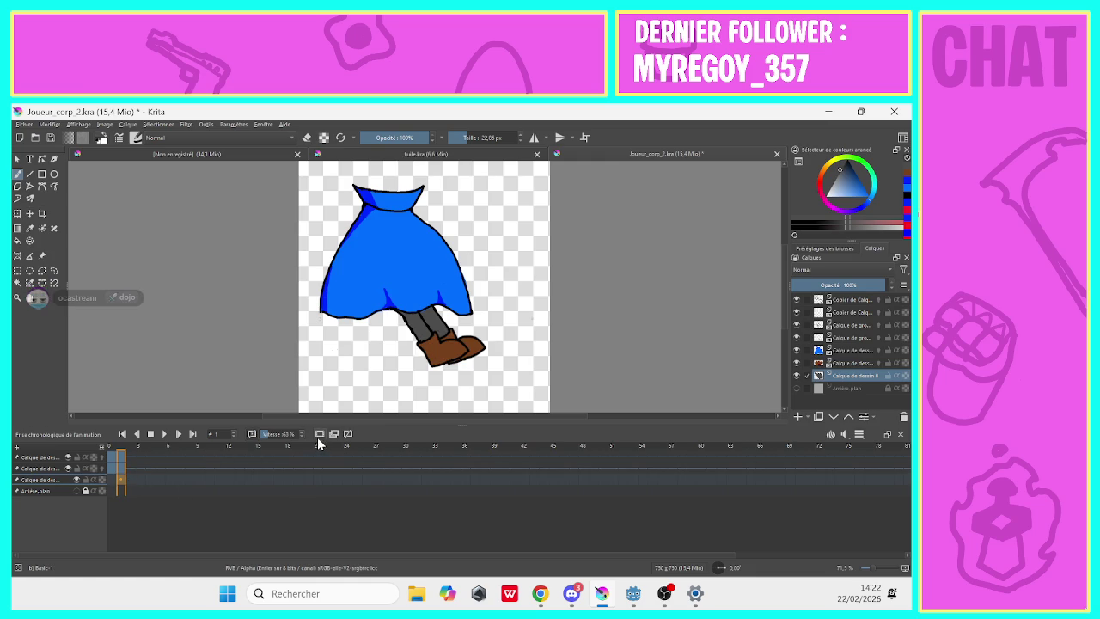
# Compare the cloak drawing on frame 0 with the dress drawing on frame 1, then select the top copied layer.
pyautogui.click(115, 480)
pyautogui.click(121, 483)
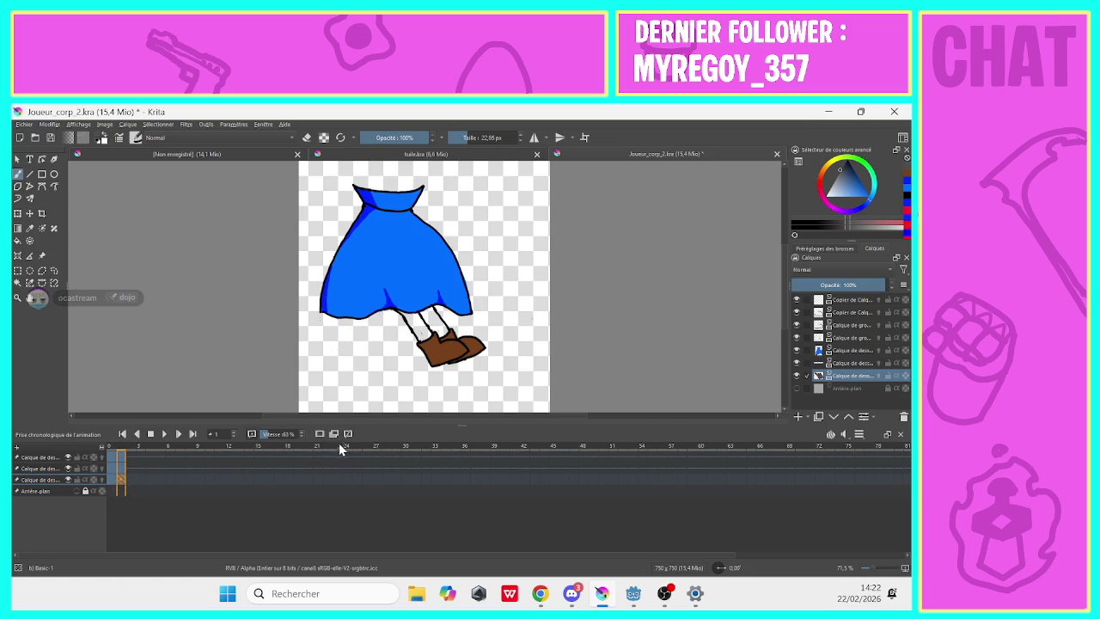
pyautogui.click(111, 478)
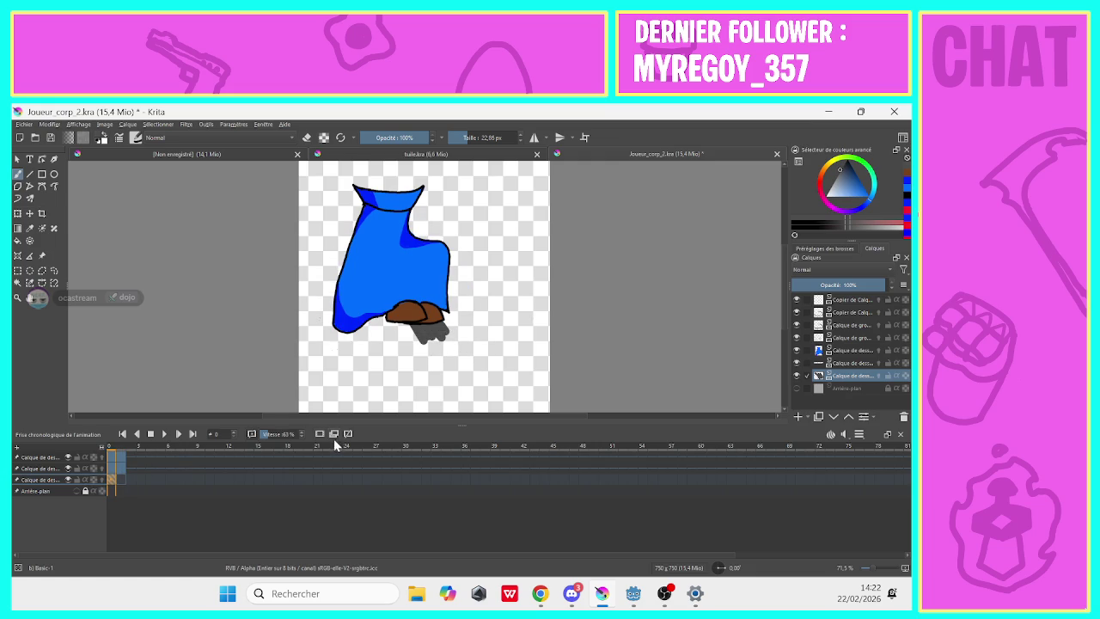
pyautogui.click(120, 480)
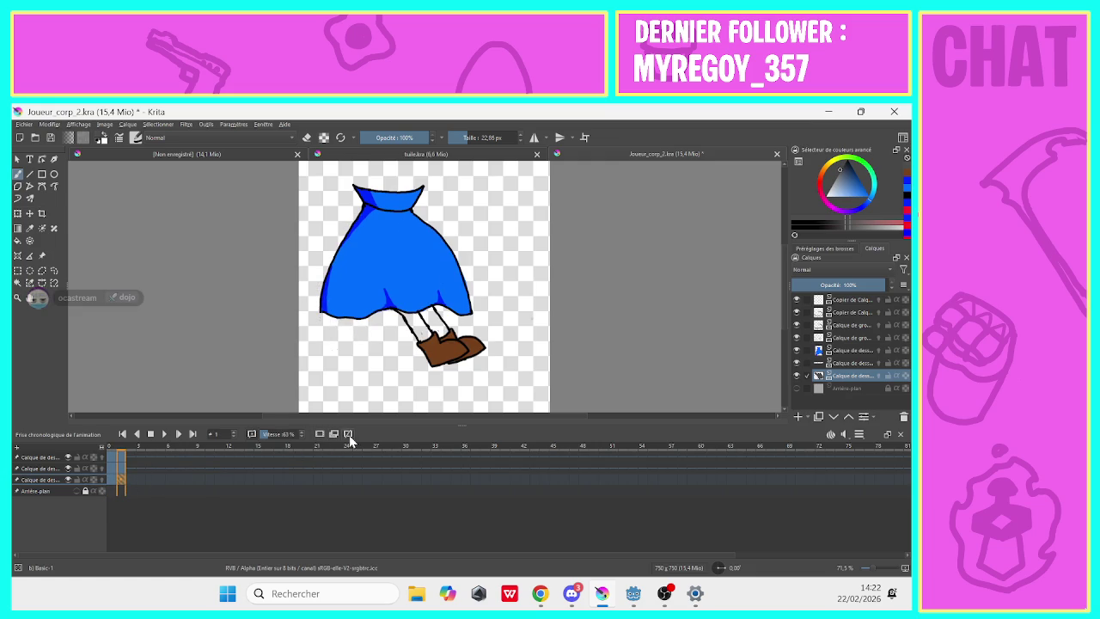
pyautogui.click(109, 484)
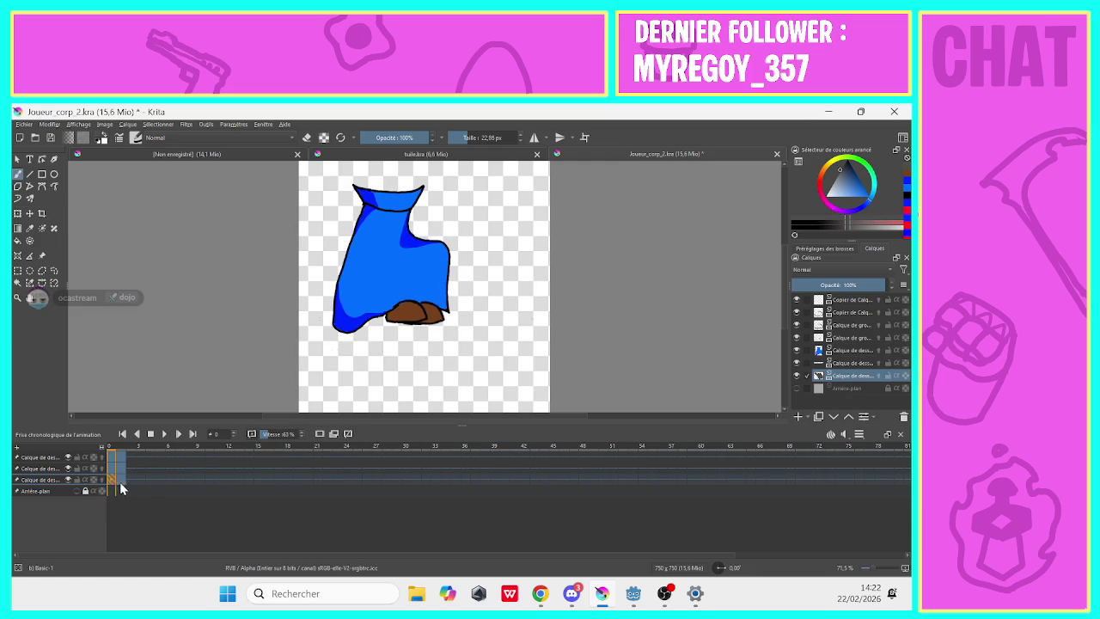
pyautogui.click(117, 481)
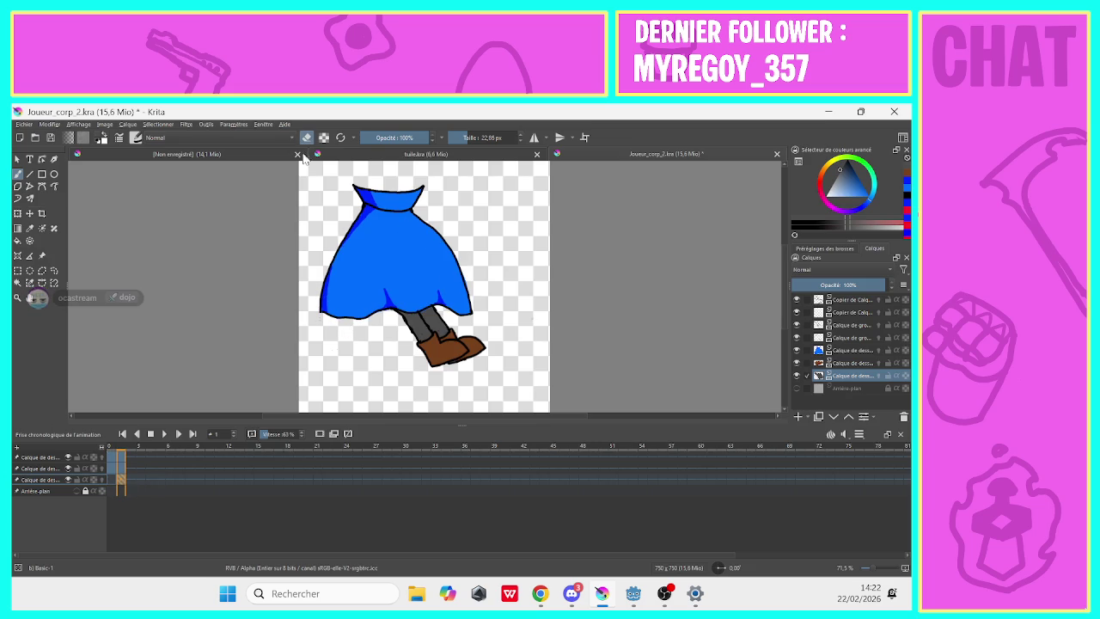
pyautogui.click(826, 350)
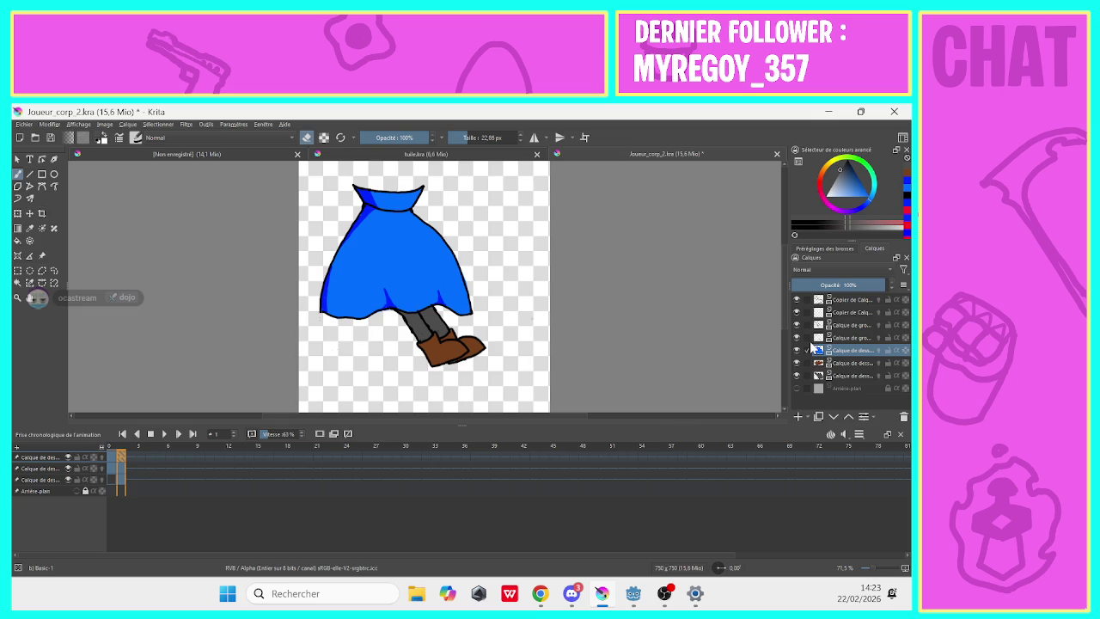
pyautogui.click(840, 300)
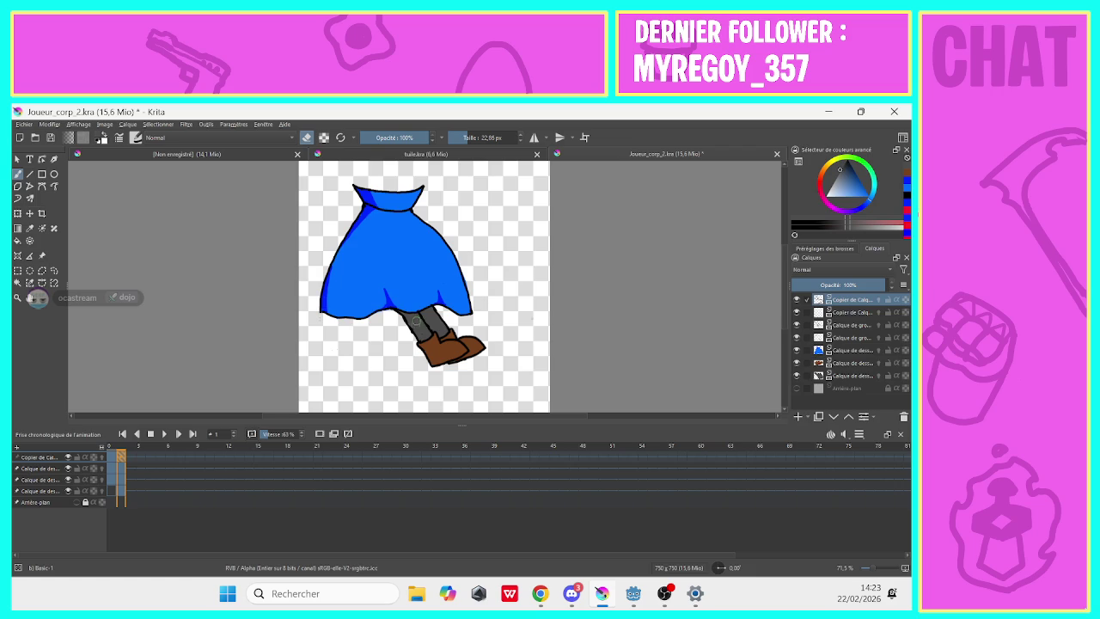
# Hide and reshow the second copied layer, then select the top copied layer.
pyautogui.press('pagedown')
pyautogui.press('pagedown')
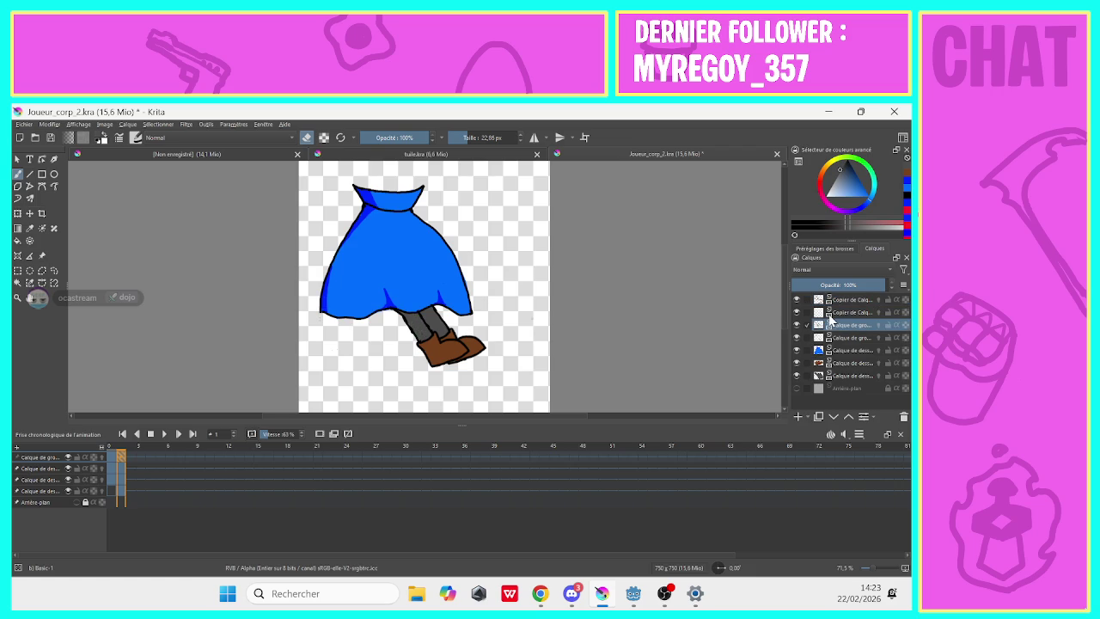
pyautogui.click(796, 312)
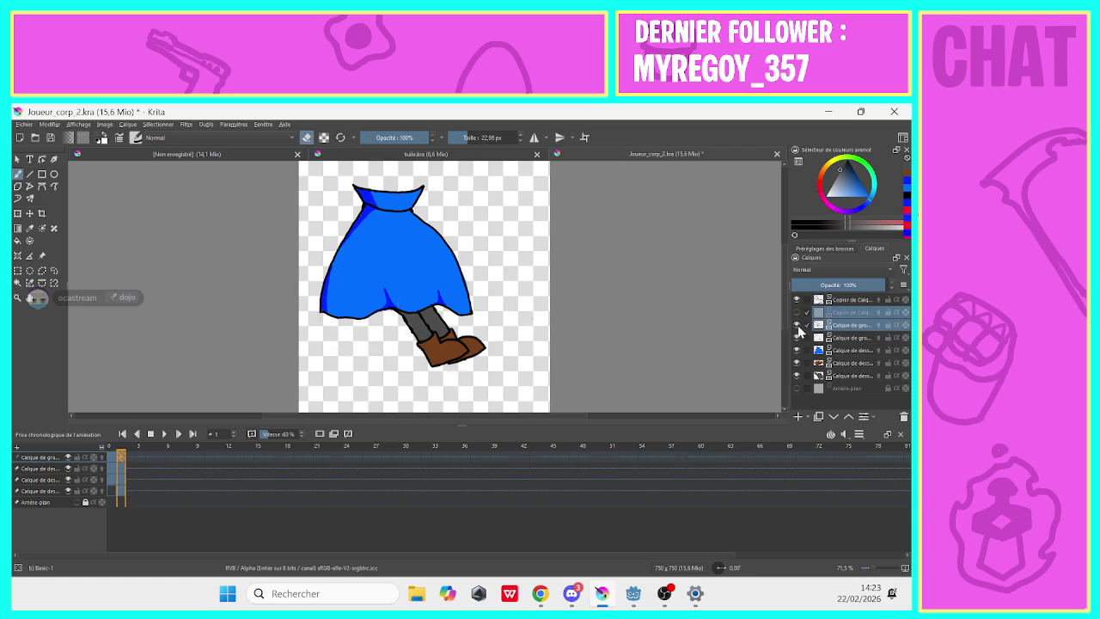
pyautogui.click(795, 314)
pyautogui.click(796, 312)
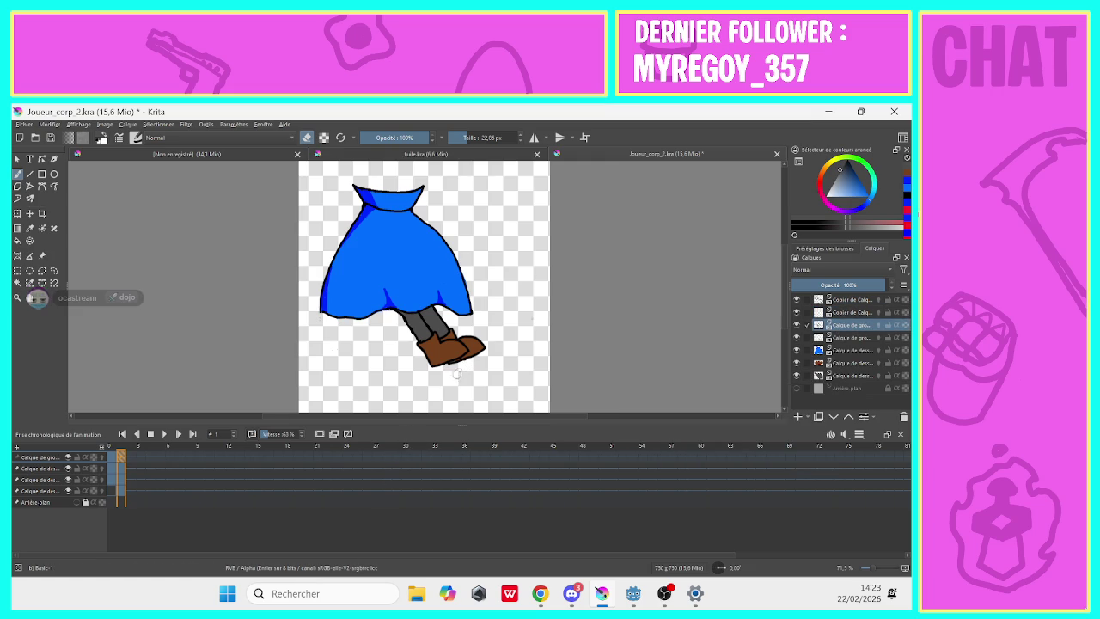
pyautogui.click(847, 299)
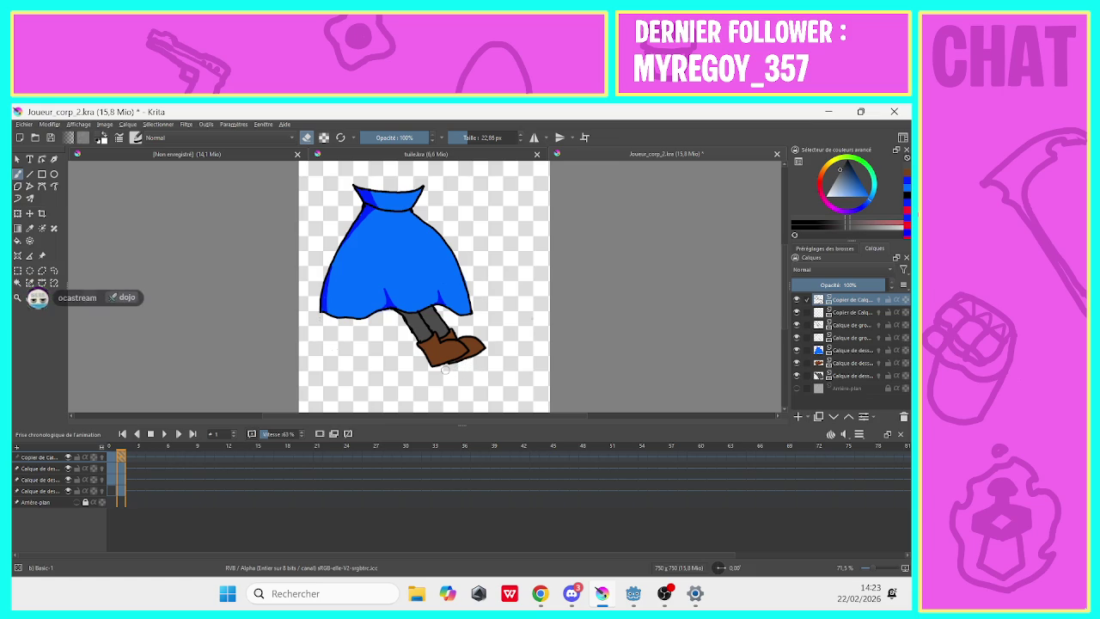
# Return the animation to frame 0 and select a lower drawing layer.
pyautogui.click(112, 460)
pyautogui.click(111, 458)
pyautogui.click(849, 351)
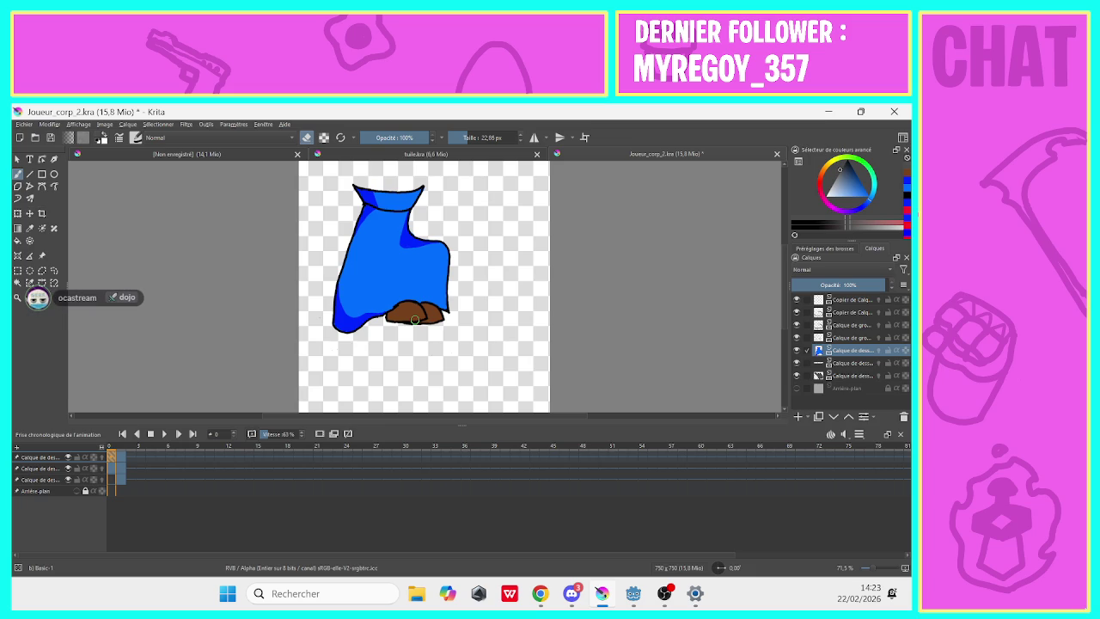
pyautogui.click(23, 124)
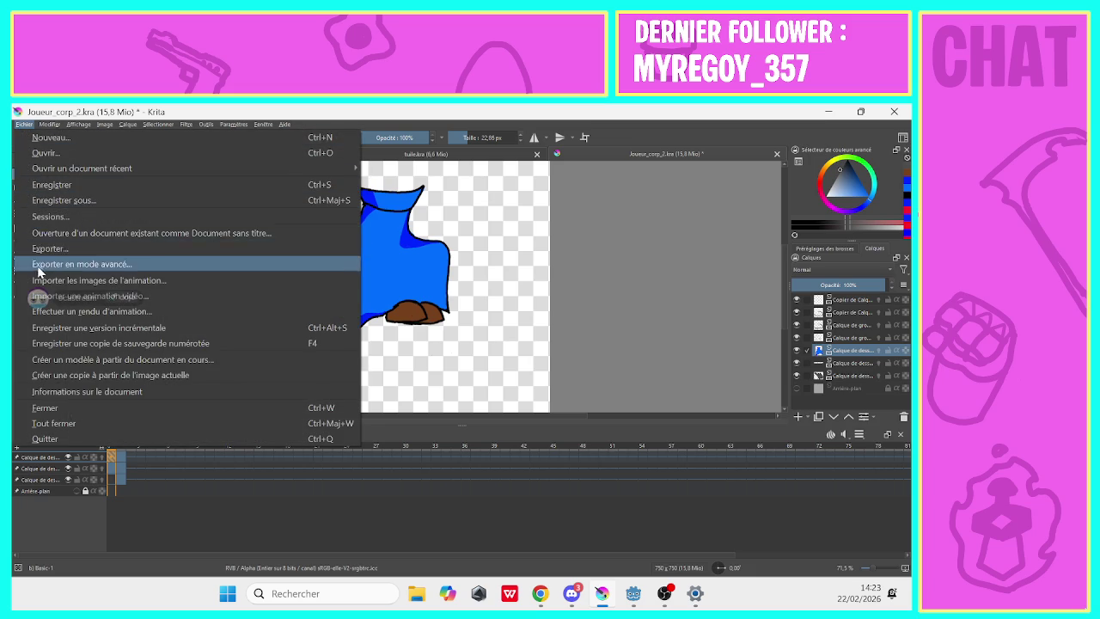
# Create a new 'jump' folder beside course and idle in the export dialog.
pyautogui.click(39, 267)
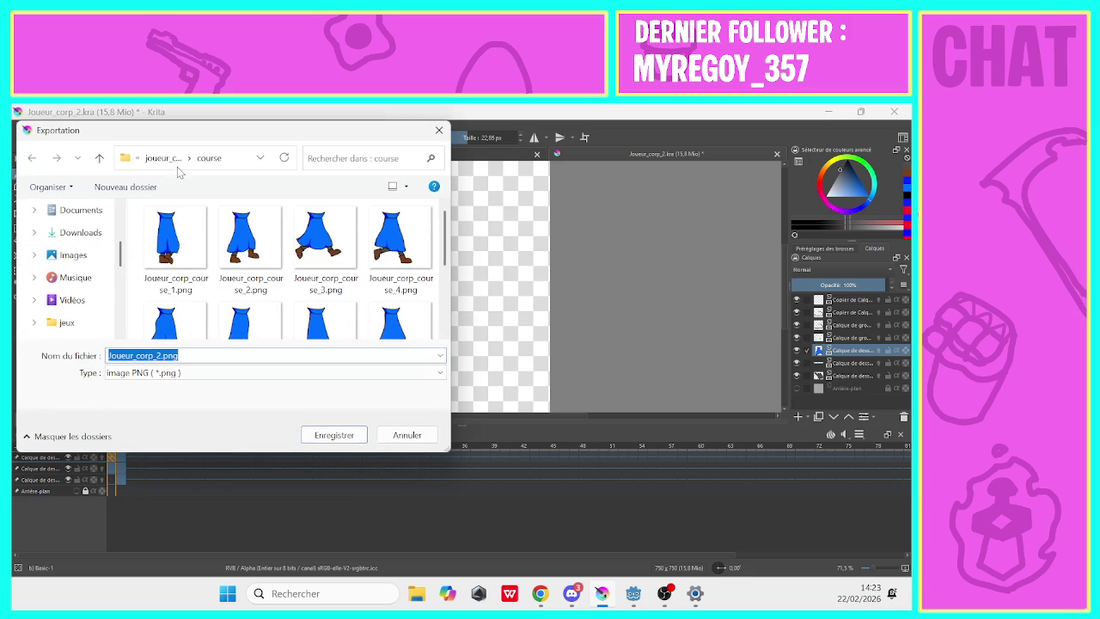
pyautogui.click(164, 157)
pyautogui.rightClick(243, 306)
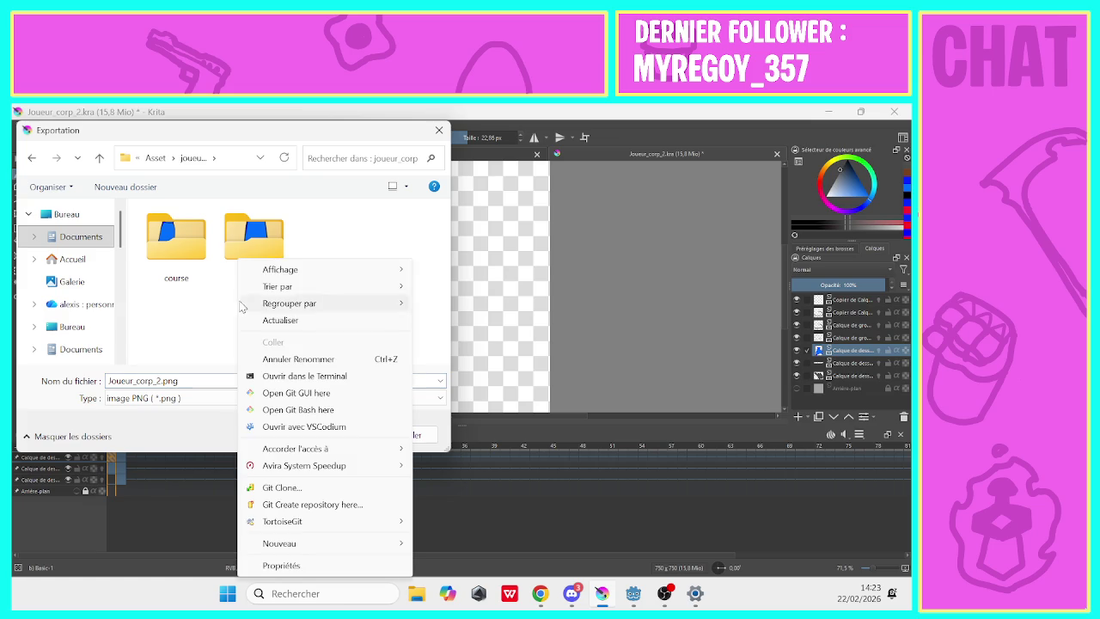
pyautogui.moveTo(279, 543)
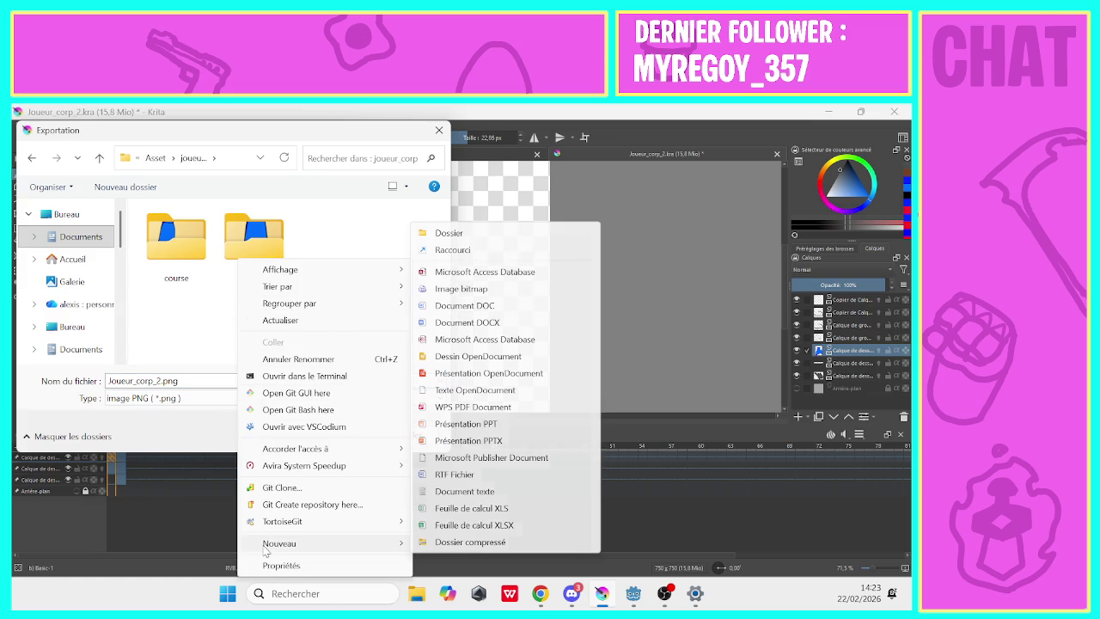
pyautogui.click(424, 233)
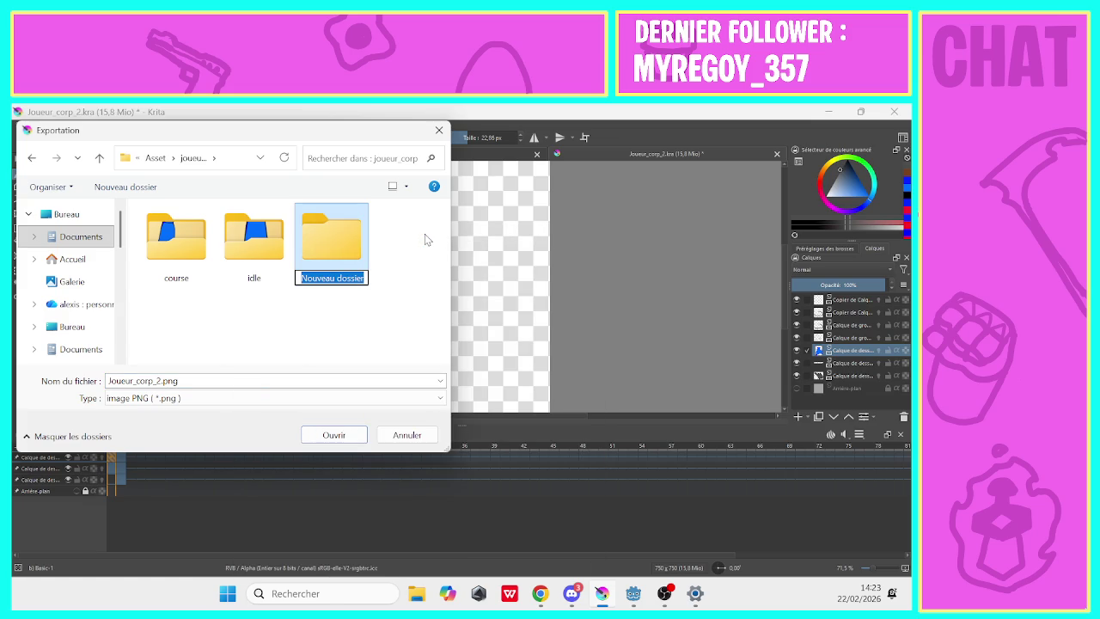
pyautogui.write('jump')
pyautogui.press('Return')
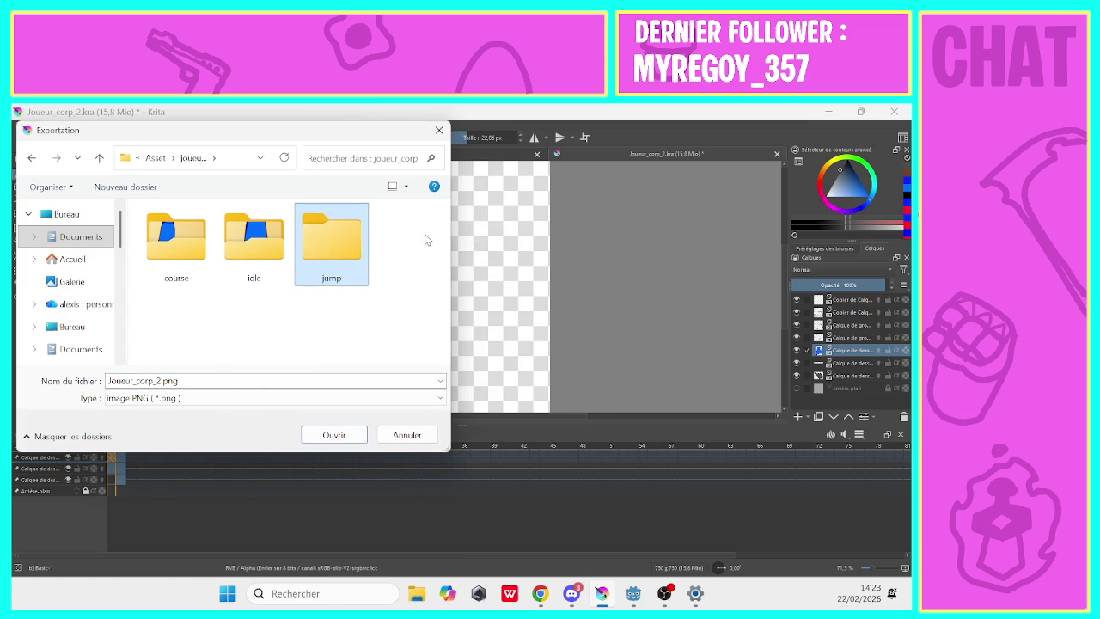
pyautogui.doubleClick(328, 254)
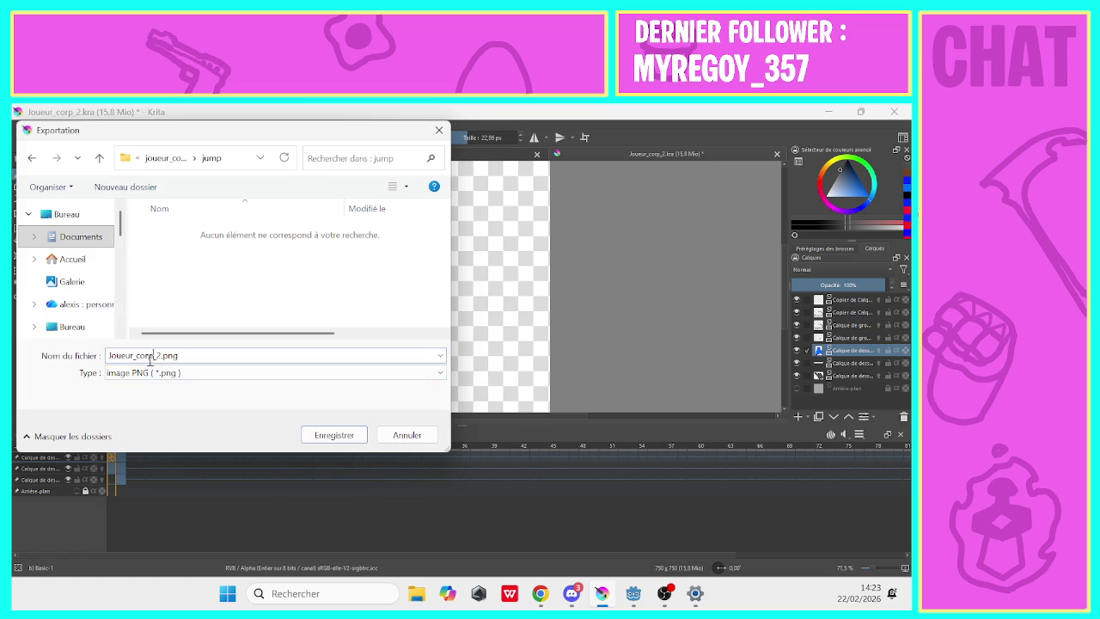
# Export frame 0 as Joueur_corp_jump_1.png into the jump folder.
pyautogui.click(152, 372)
pyautogui.click(157, 355)
pyautogui.write('jump_')
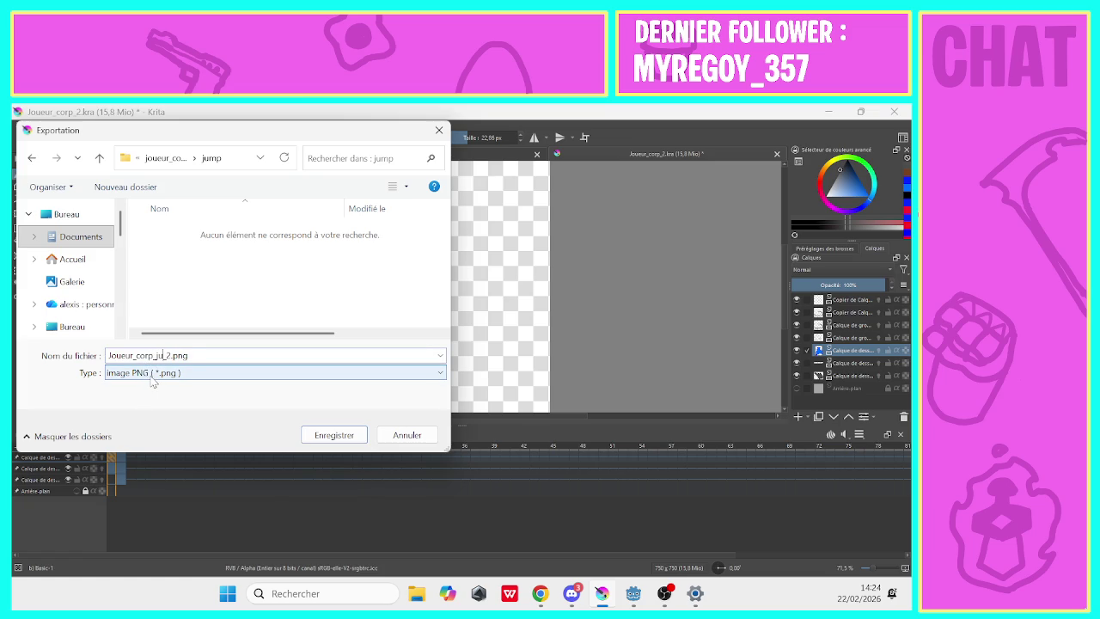
pyautogui.click(182, 355)
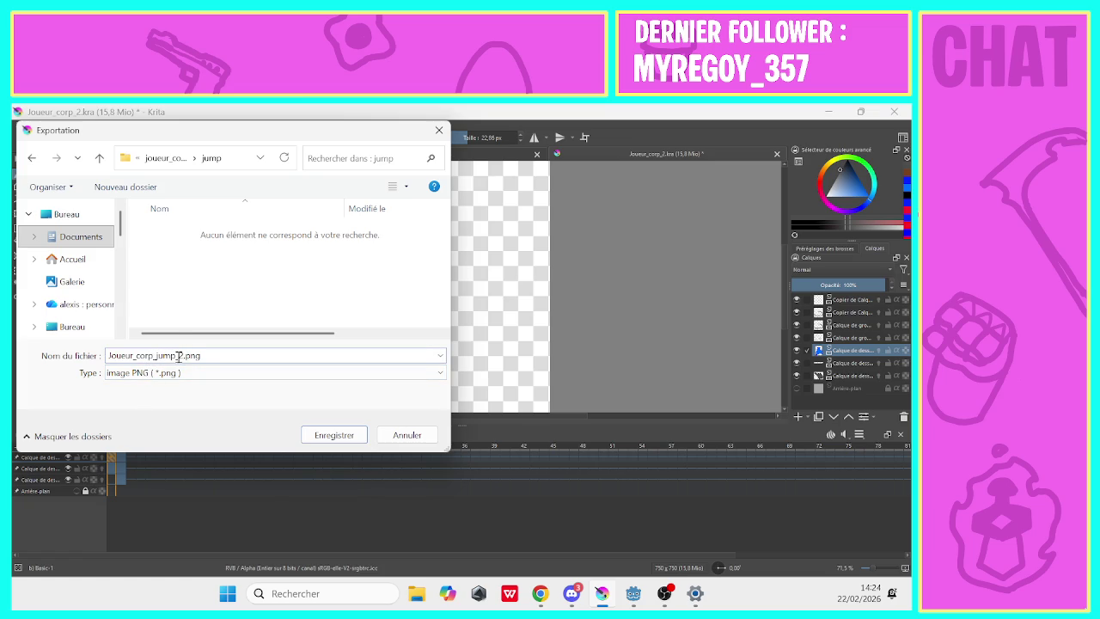
pyautogui.press('BackSpace')
pyautogui.write('1')
pyautogui.click(307, 436)
pyautogui.click(606, 553)
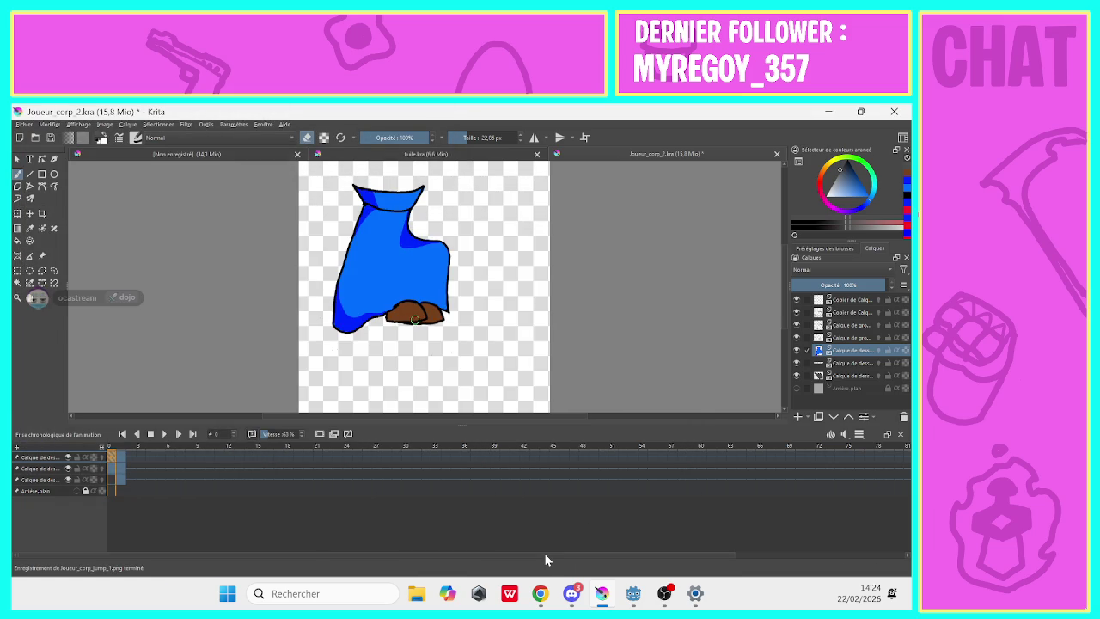
# Export frame 1 as Joueur_corp_jump_2.png into the same folder.
pyautogui.press('Right')
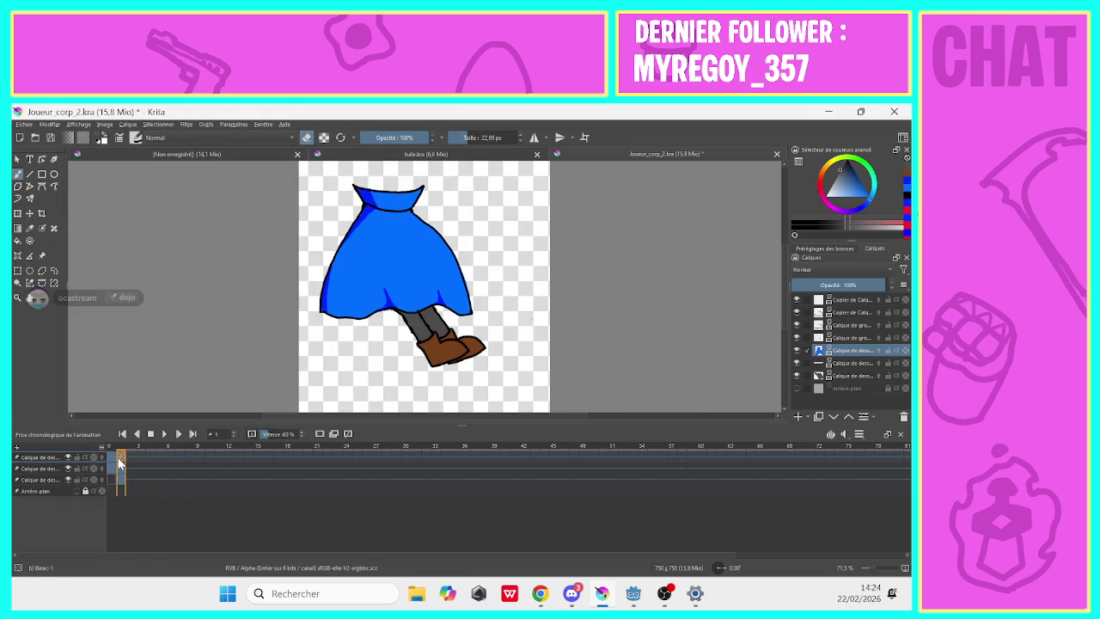
pyautogui.click(23, 125)
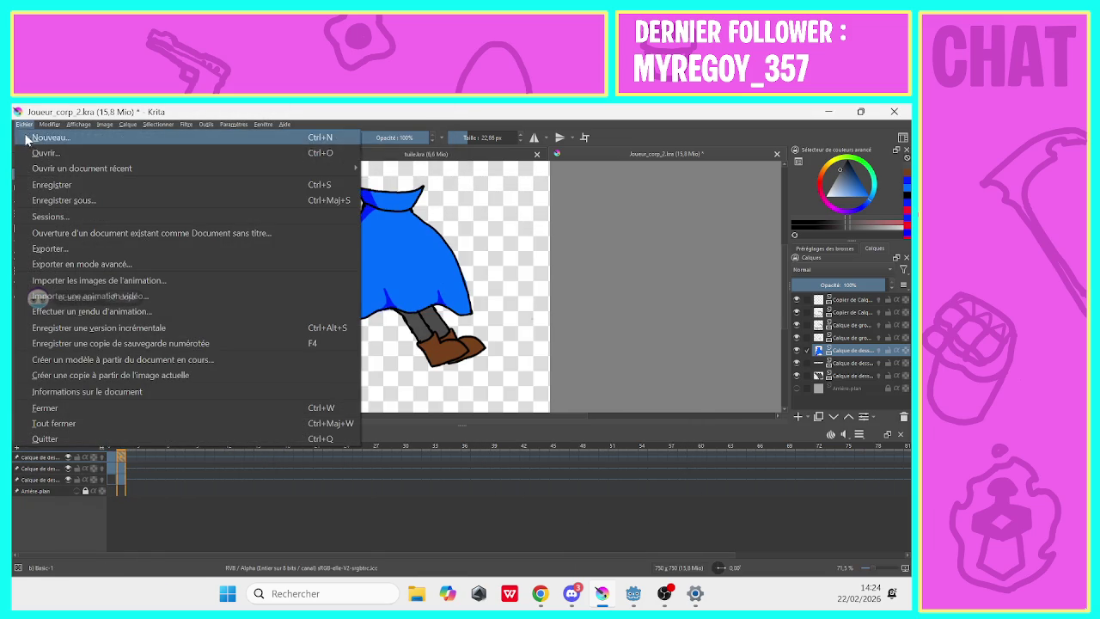
pyautogui.click(34, 248)
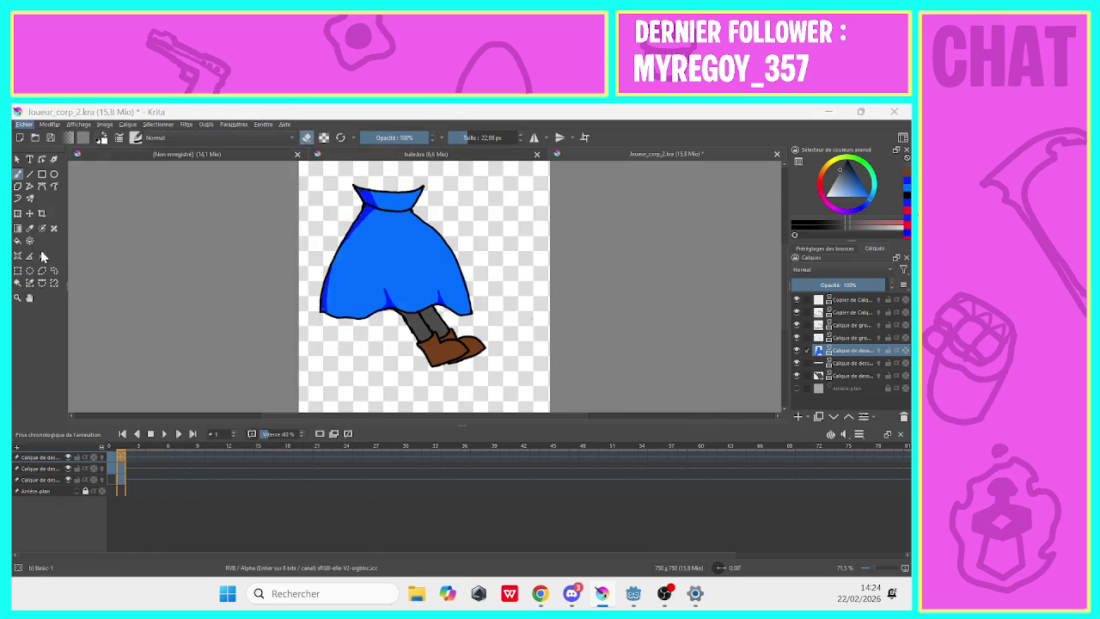
pyautogui.click(167, 284)
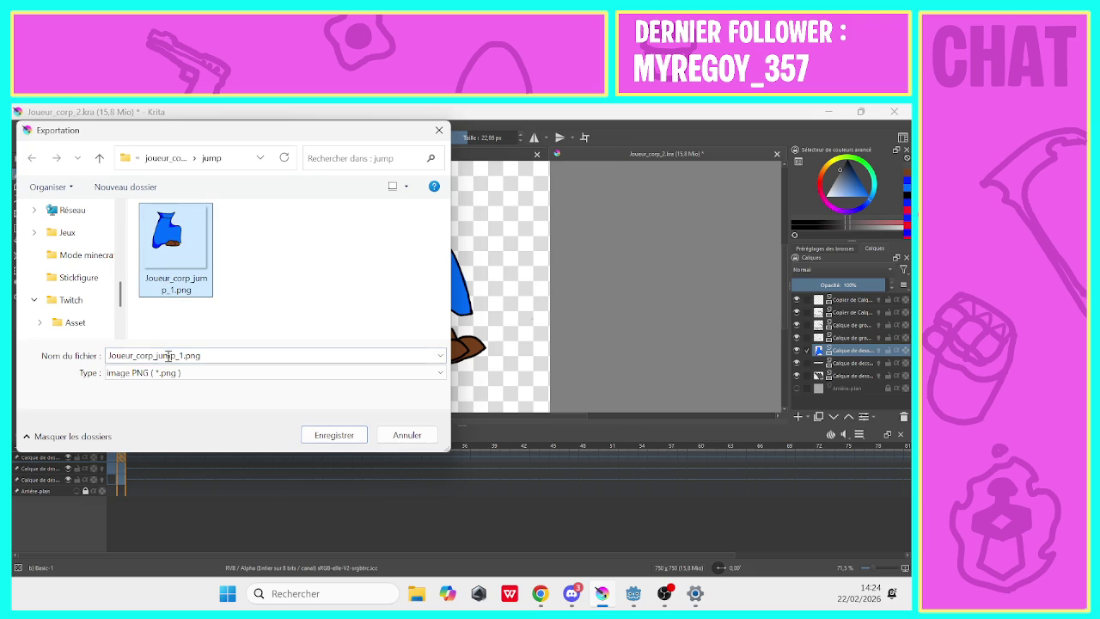
pyautogui.click(181, 355)
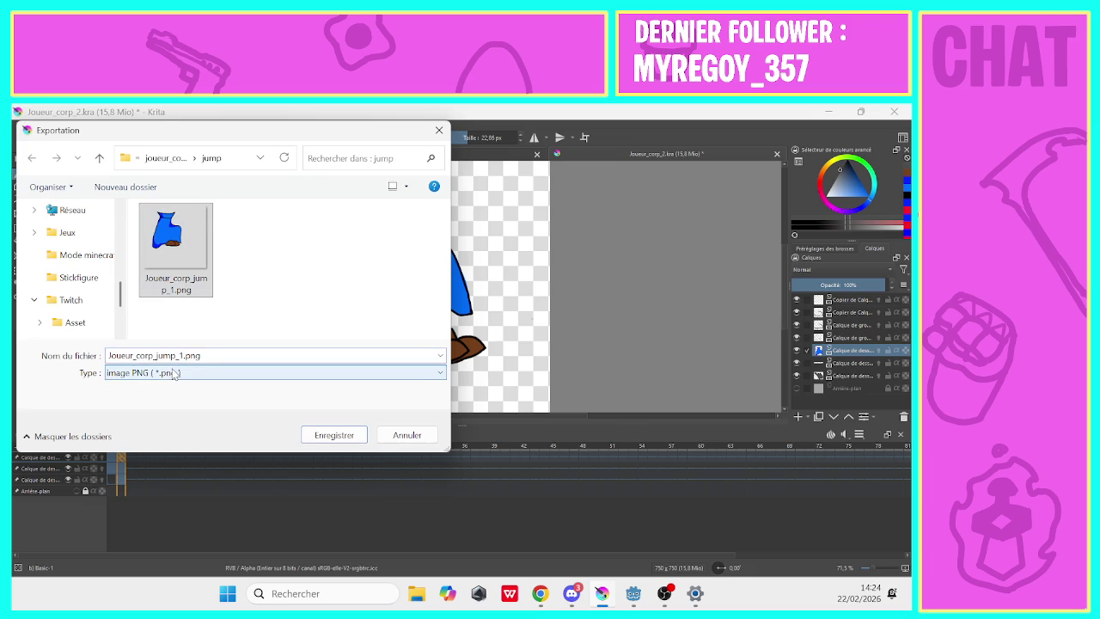
pyautogui.press('BackSpace')
pyautogui.write('2')
pyautogui.click(315, 435)
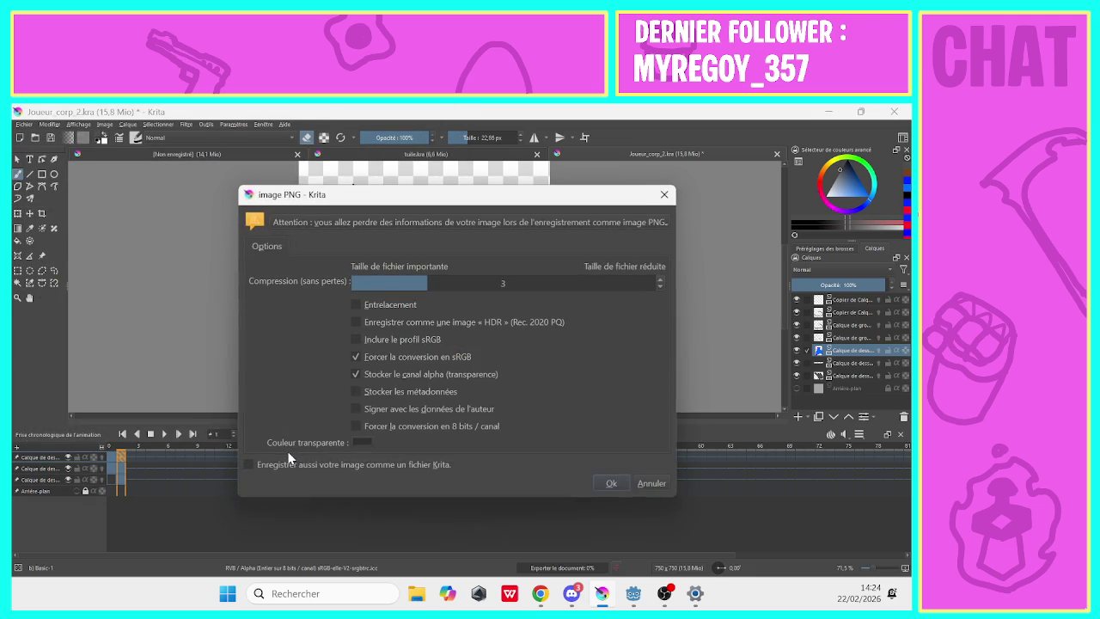
pyautogui.click(606, 481)
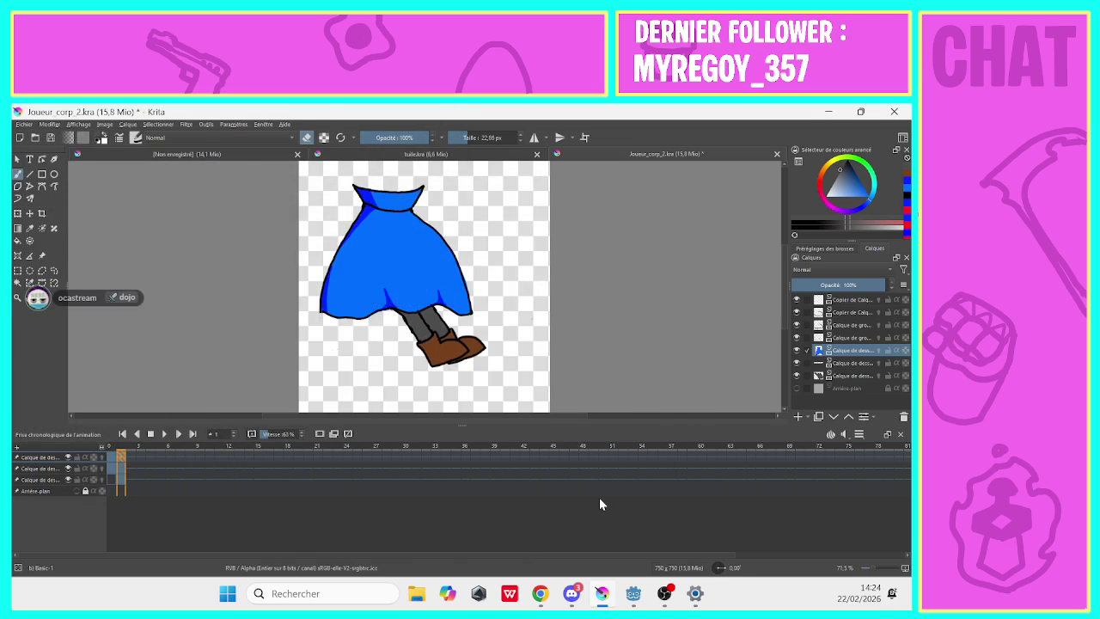
# Close Krita, nudge the OBS screen capture down-right, and minimize OBS to reach Godot.
pyautogui.click(893, 112)
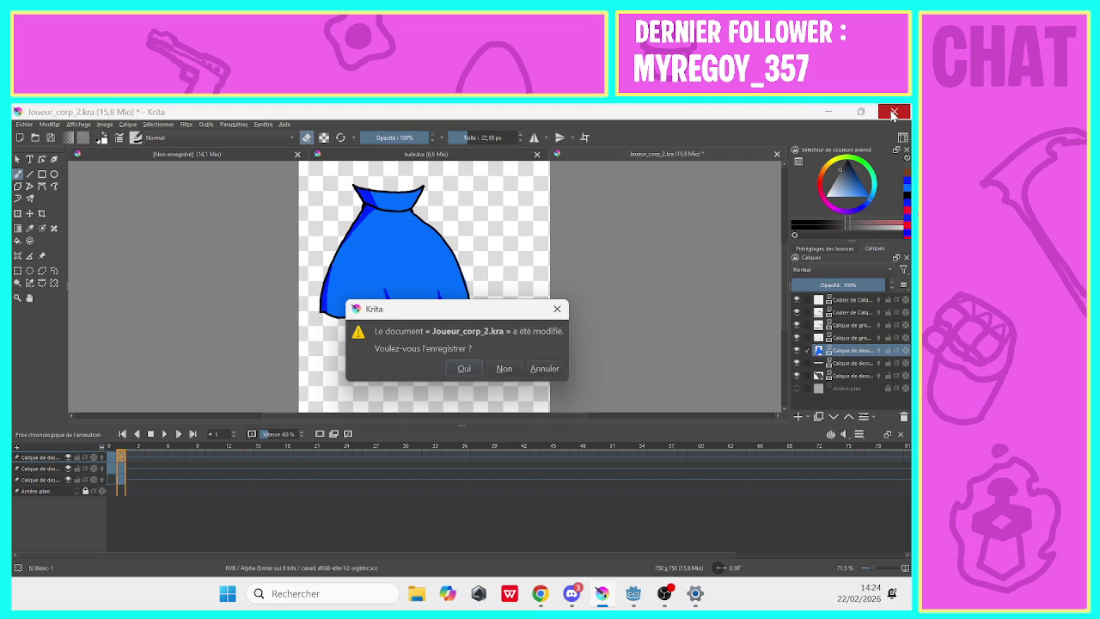
pyautogui.click(458, 371)
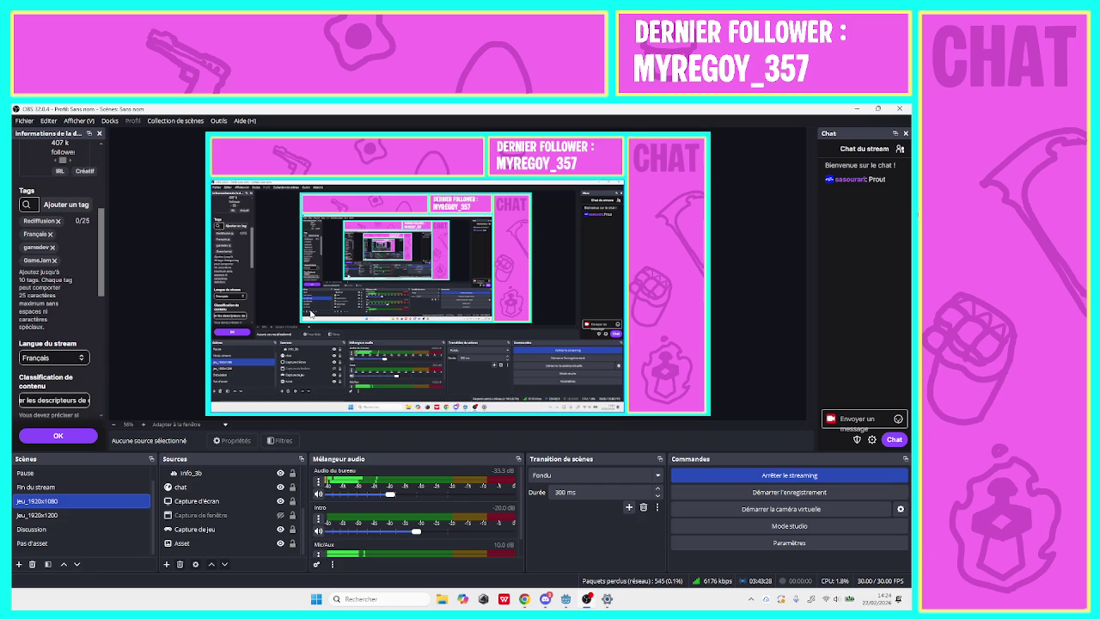
pyautogui.moveTo(311, 314)
pyautogui.mouseDown()
pyautogui.moveTo(363, 429)
pyautogui.moveTo(312, 304)
pyautogui.mouseUp()
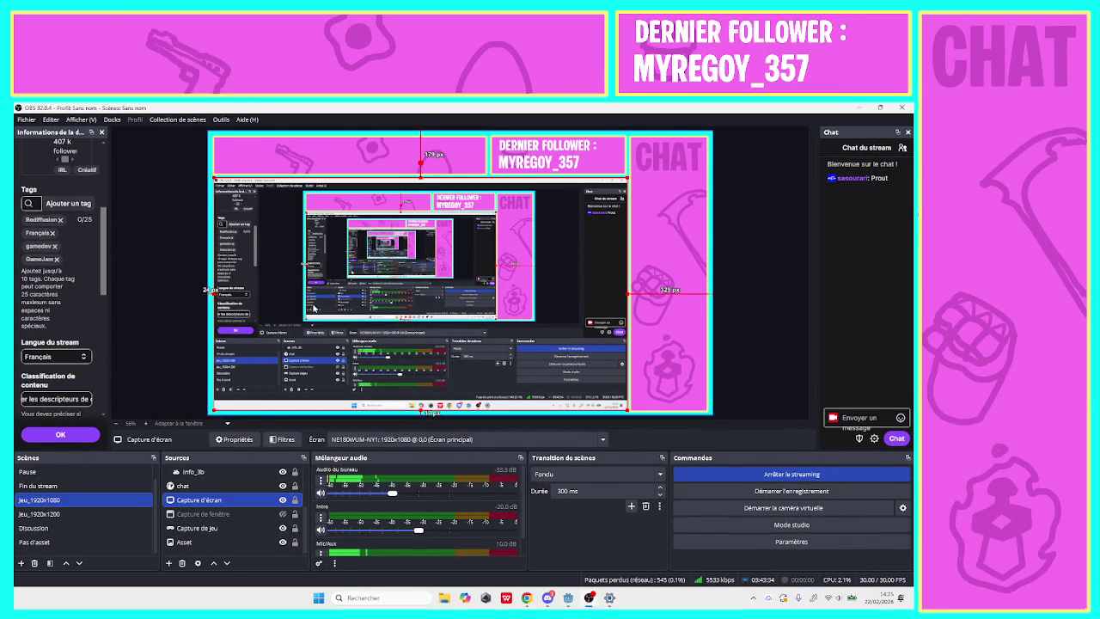
pyautogui.click(856, 109)
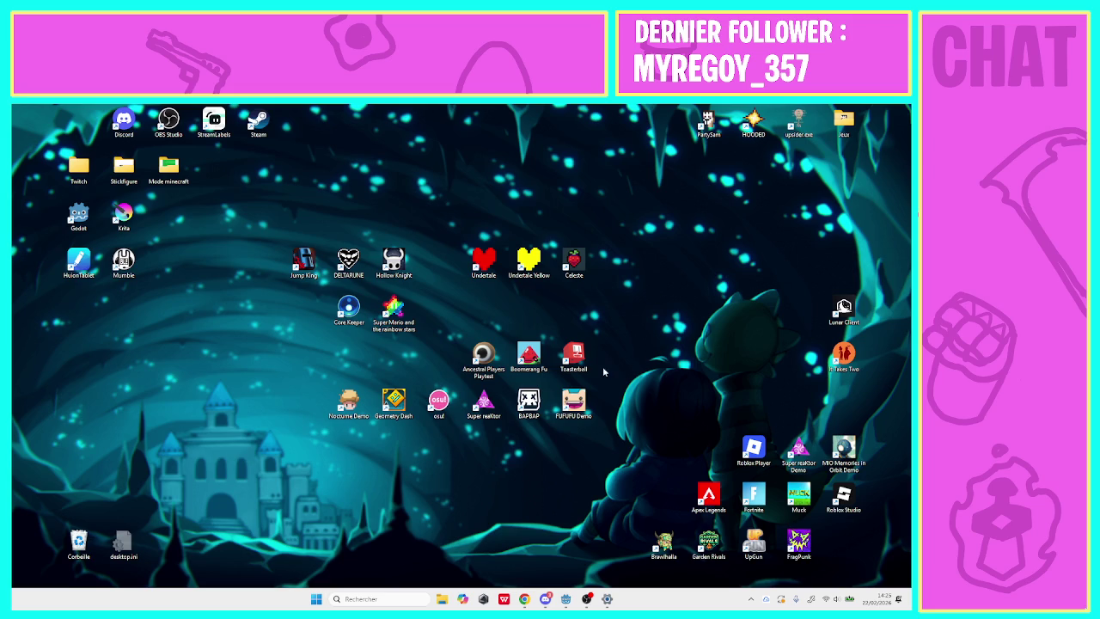
pyautogui.click(565, 598)
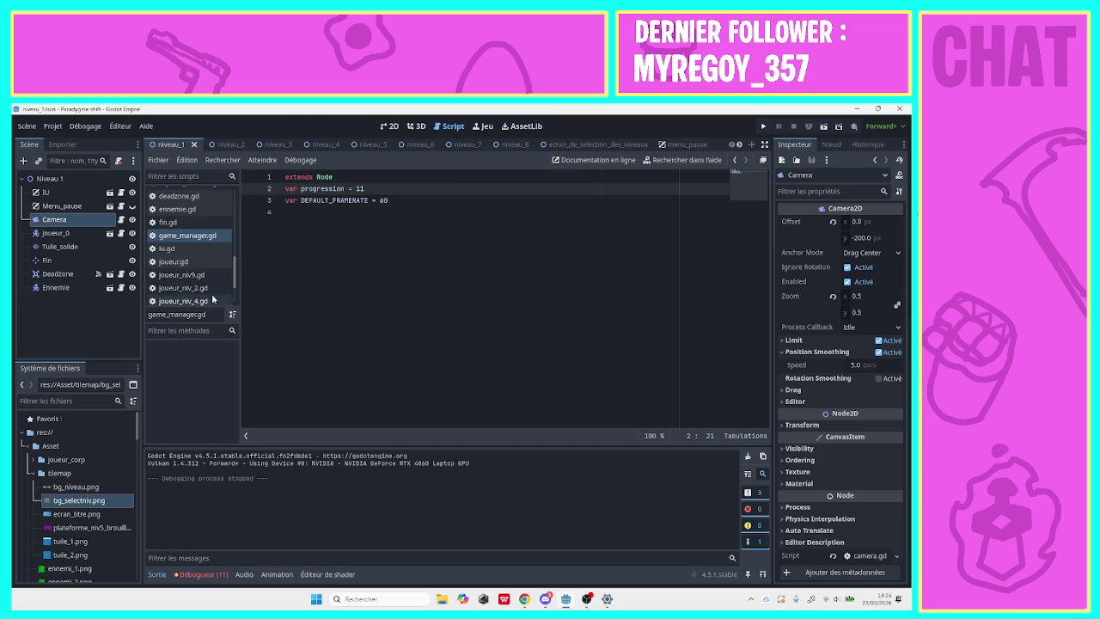
# Open the joueur_0 scene in 2D and select Animation_corp to show its six-frame immobile animation.
pyautogui.moveTo(234, 262); pyautogui.dragTo(247, 209)
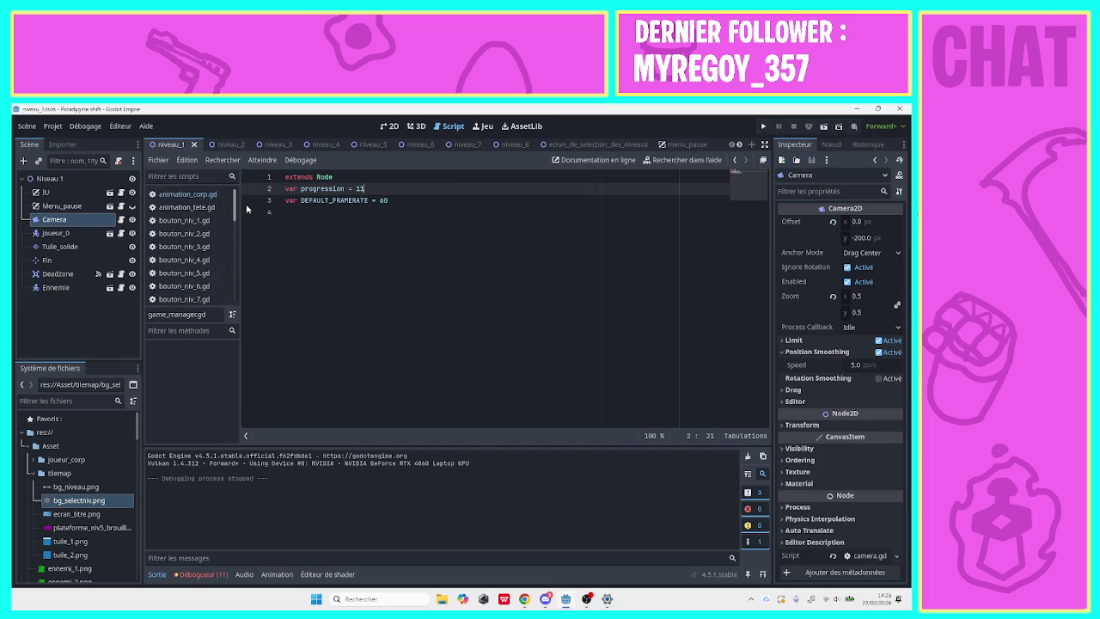
pyautogui.click(739, 144)
pyautogui.click(738, 144)
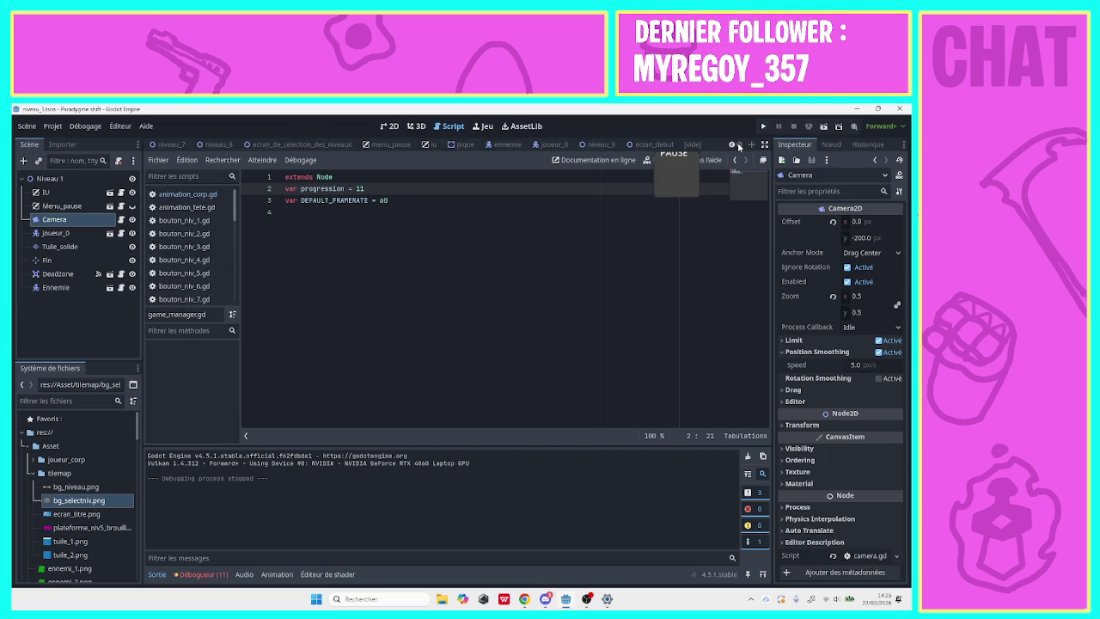
pyautogui.click(554, 145)
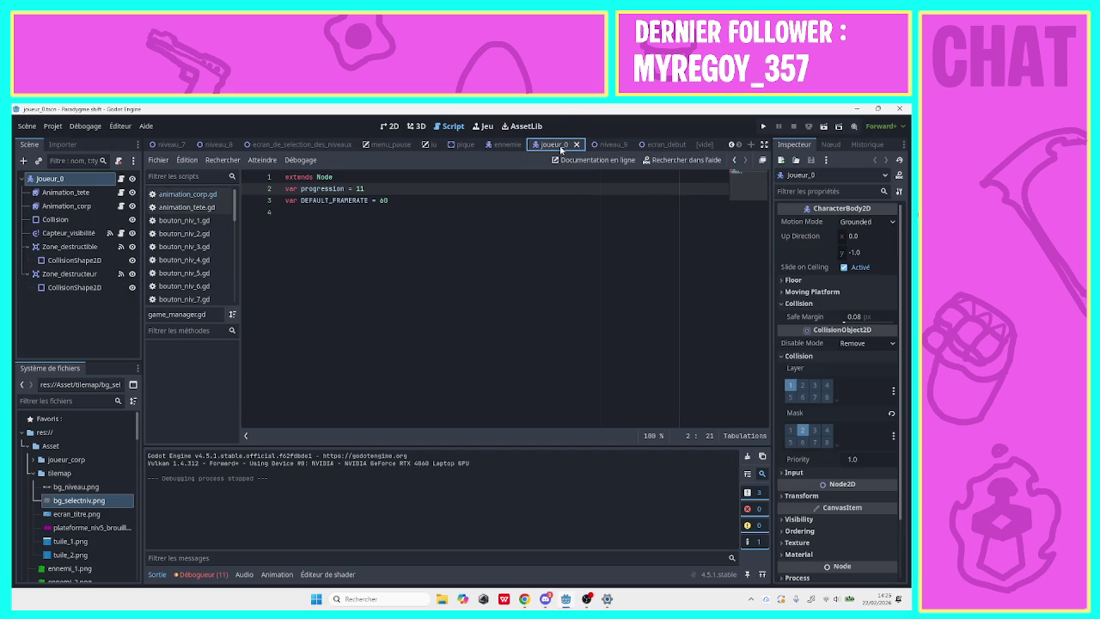
pyautogui.click(390, 126)
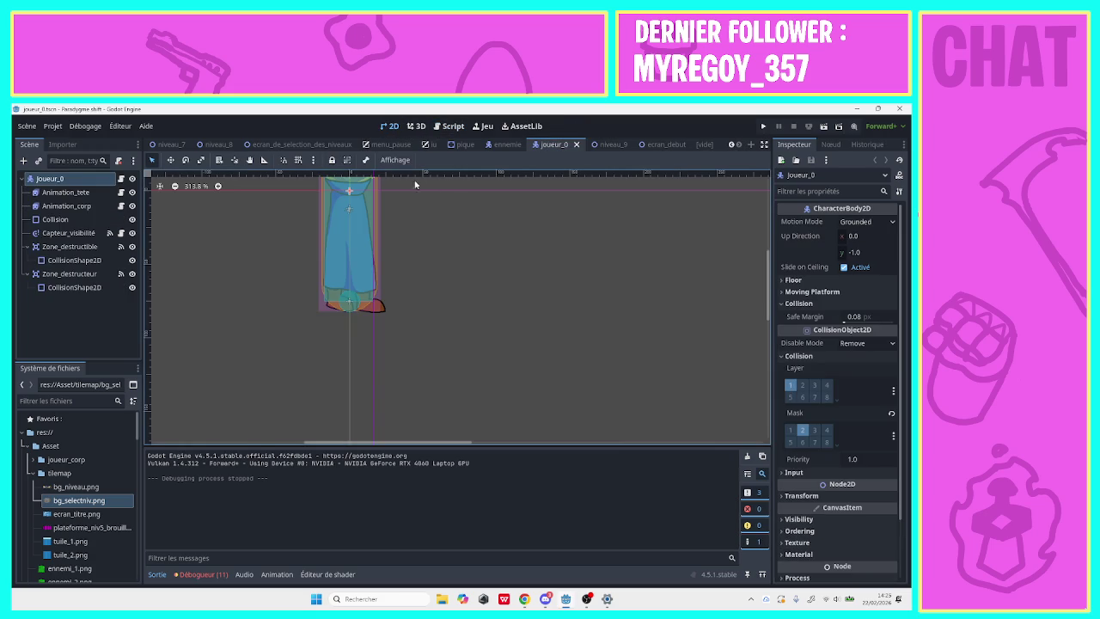
pyautogui.click(66, 206)
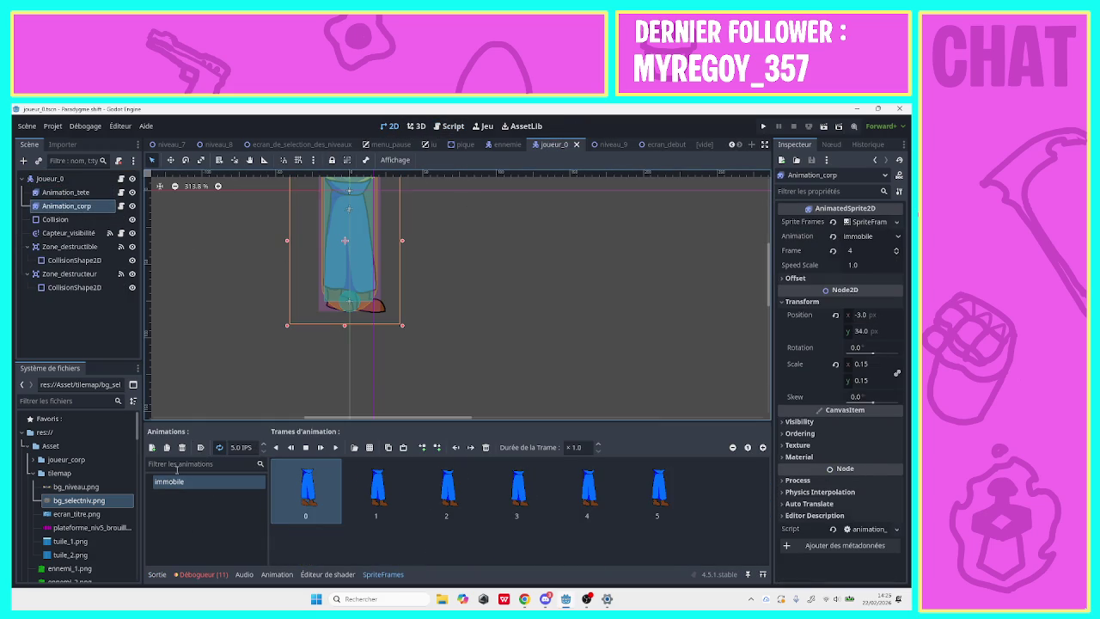
# Add three new body-sprite animations named course, saut and chute.
pyautogui.click(153, 447)
pyautogui.doubleClick(188, 496)
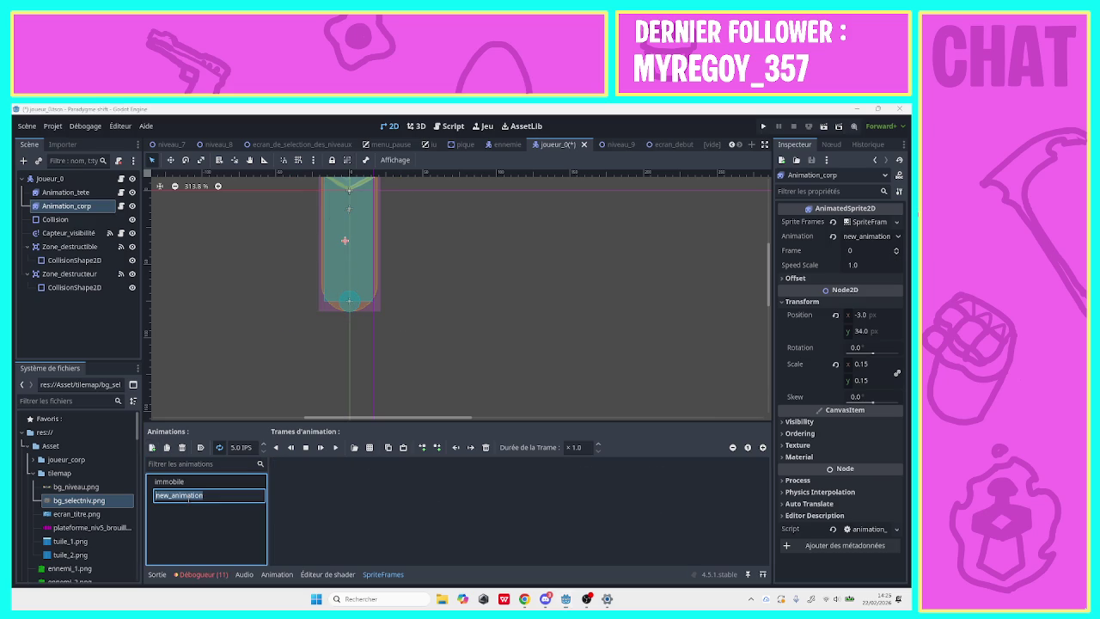
pyautogui.write('course')
pyautogui.press('Return')
pyautogui.click(153, 448)
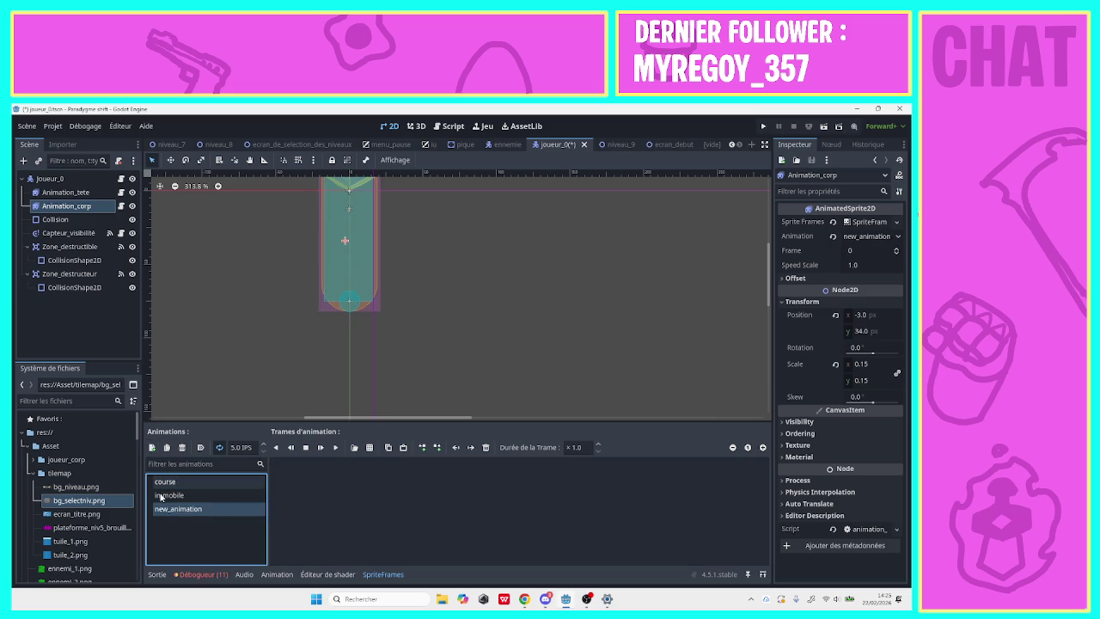
pyautogui.doubleClick(172, 509)
pyautogui.write('saut')
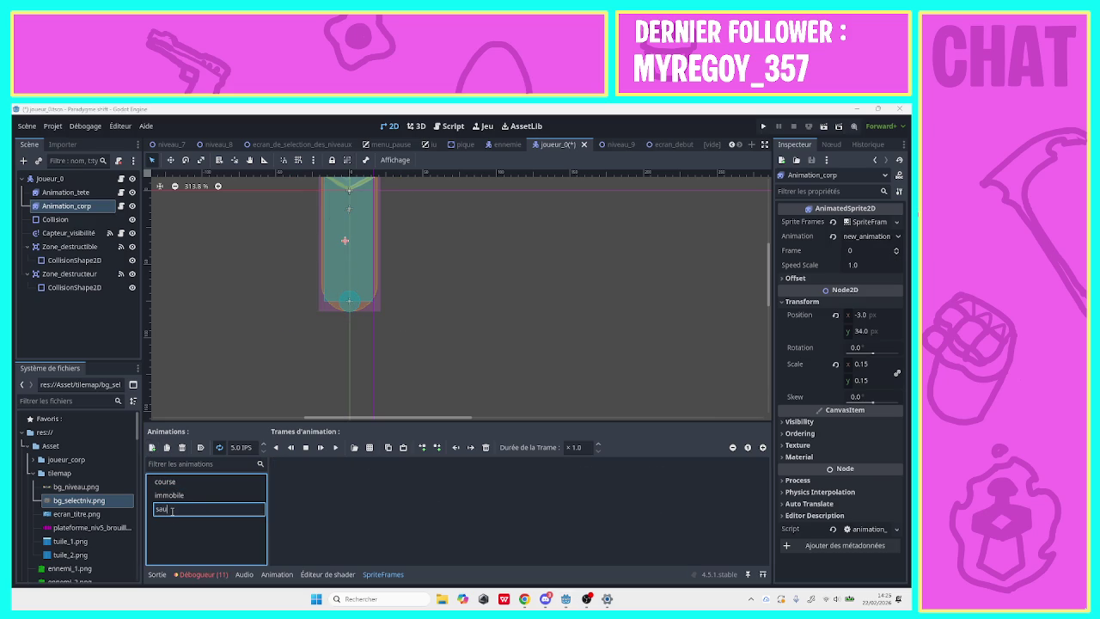
pyautogui.press('Return')
pyautogui.click(153, 447)
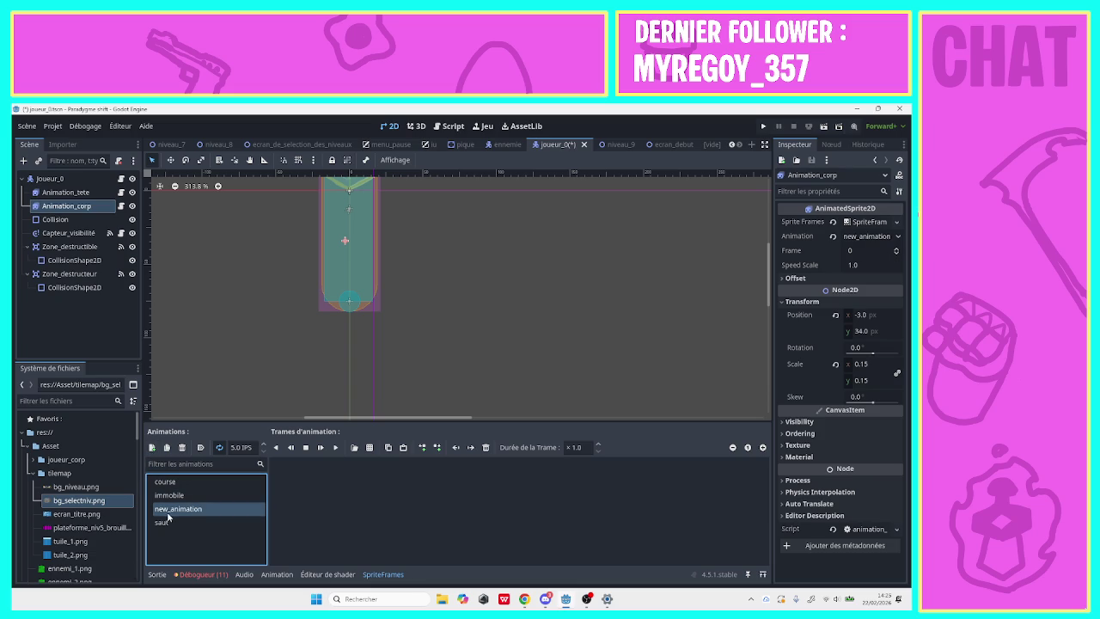
pyautogui.doubleClick(172, 508)
pyautogui.write('chute')
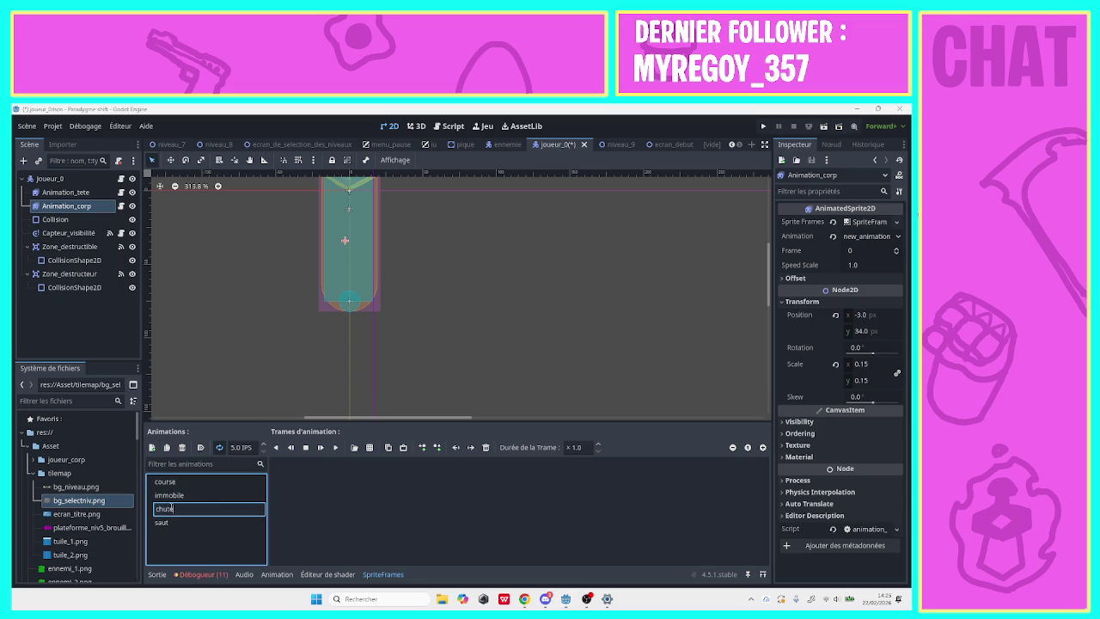
pyautogui.press('Return')
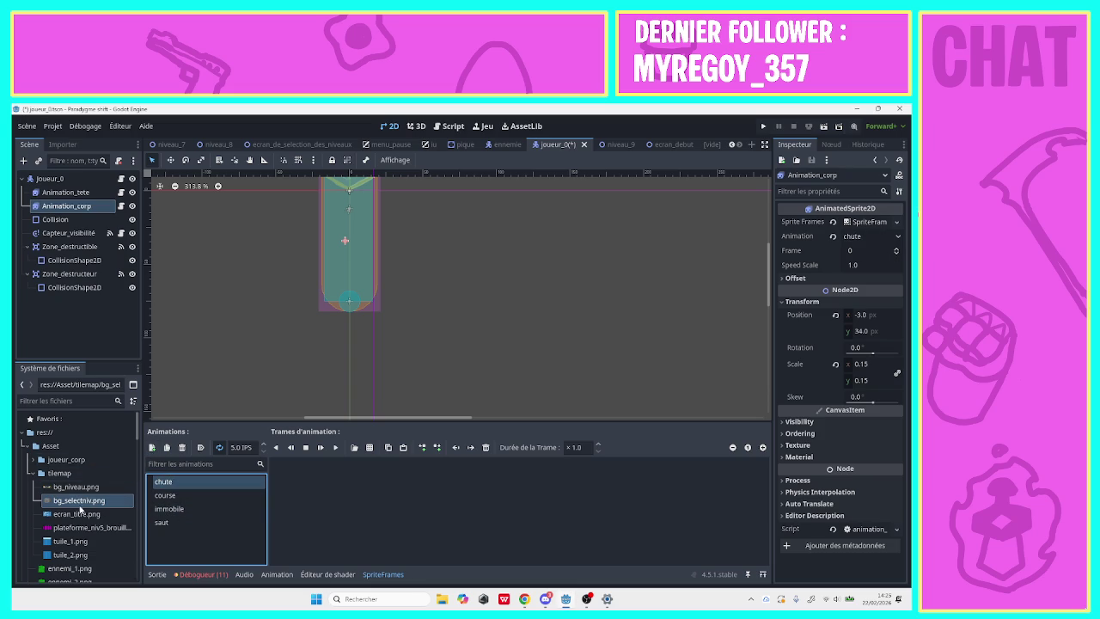
# Collapse the tilemap and Niveau folders, then expand joueur_corp and its jump image folder.
pyautogui.click(32, 475)
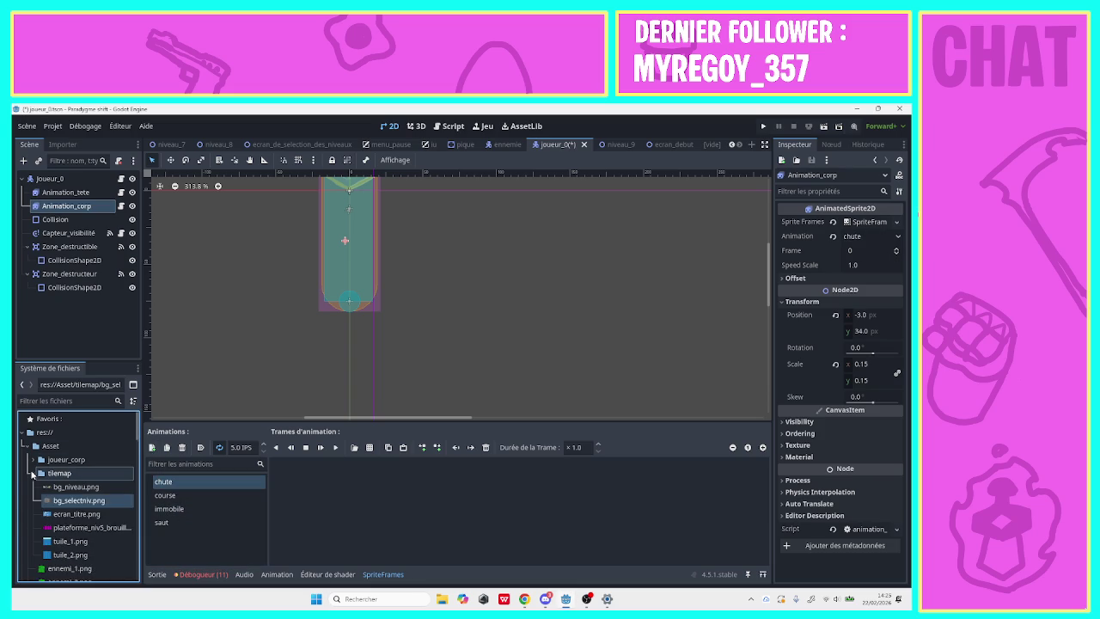
pyautogui.click(32, 473)
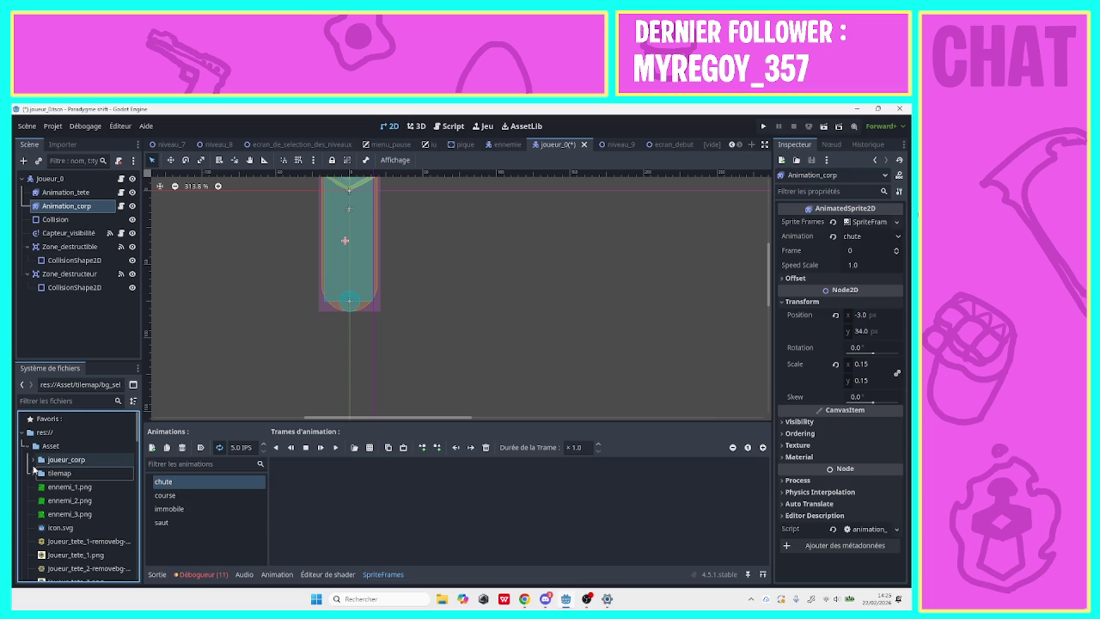
pyautogui.scroll(-4, 112, 444)
pyautogui.scroll(-6, 86, 481)
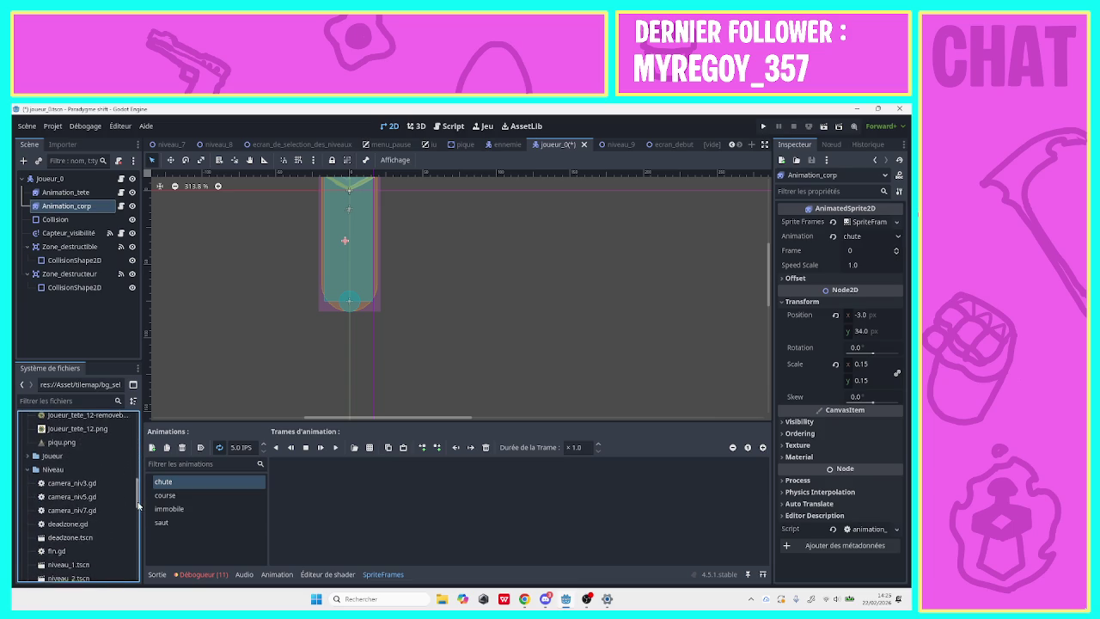
pyautogui.click(27, 465)
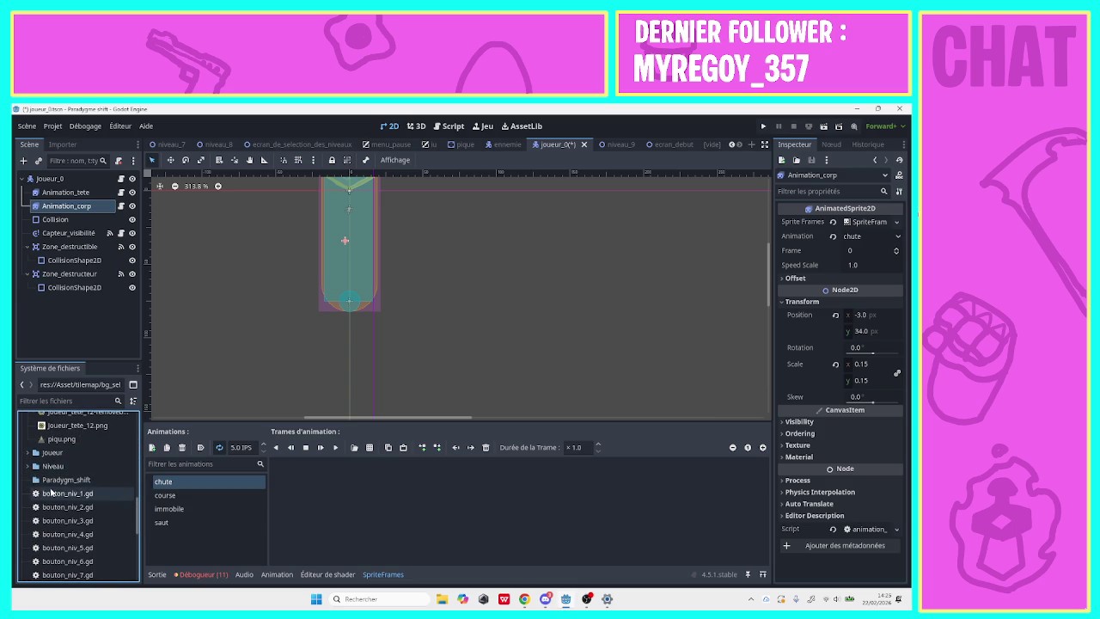
pyautogui.scroll(2, 126, 496)
pyautogui.scroll(2, 125, 486)
pyautogui.scroll(2, 125, 472)
pyautogui.scroll(2, 112, 470)
pyautogui.scroll(2, 86, 468)
pyautogui.scroll(2, 61, 466)
pyautogui.scroll(1, 39, 465)
pyautogui.click(33, 461)
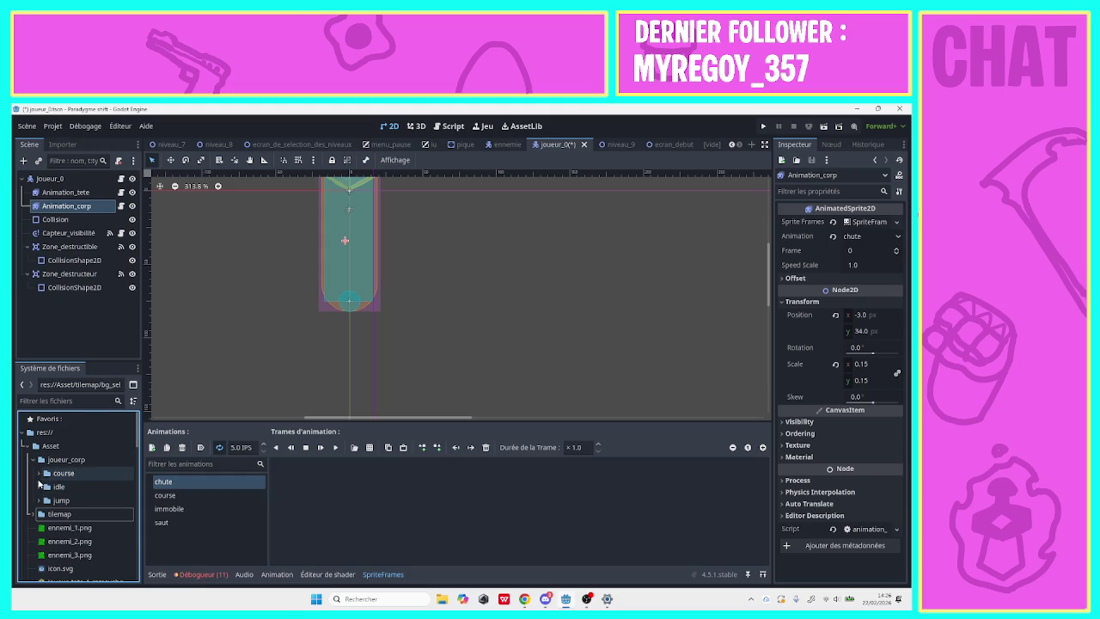
pyautogui.click(39, 500)
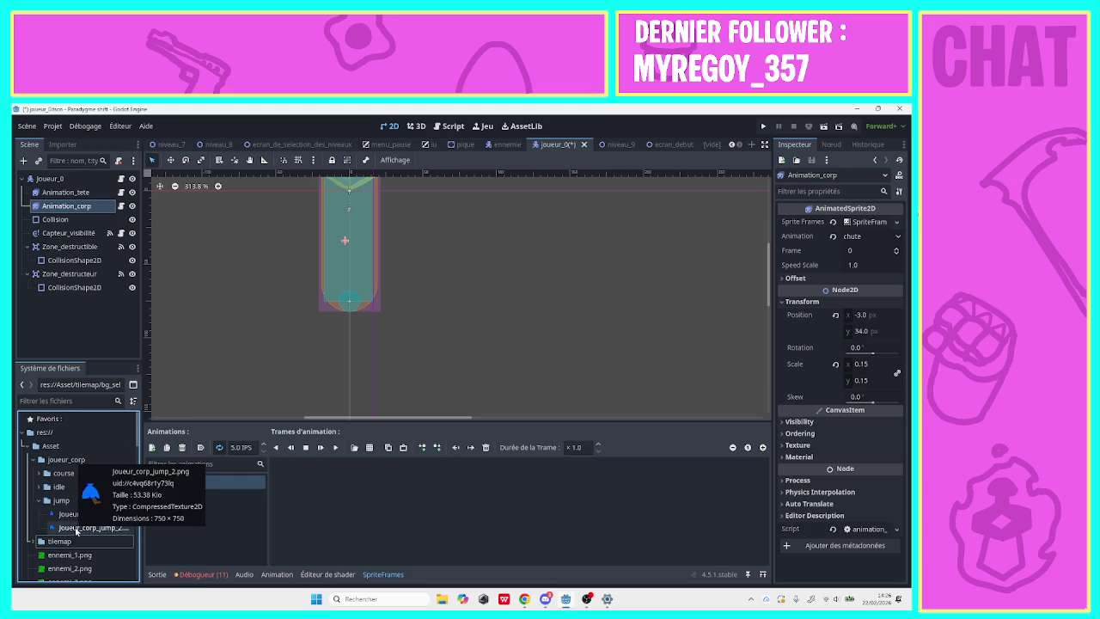
# Make Joueur_corp_jump_2.png the chute frame and move the body sprite to about (1, 35).
pyautogui.moveTo(74, 528); pyautogui.dragTo(326, 494)
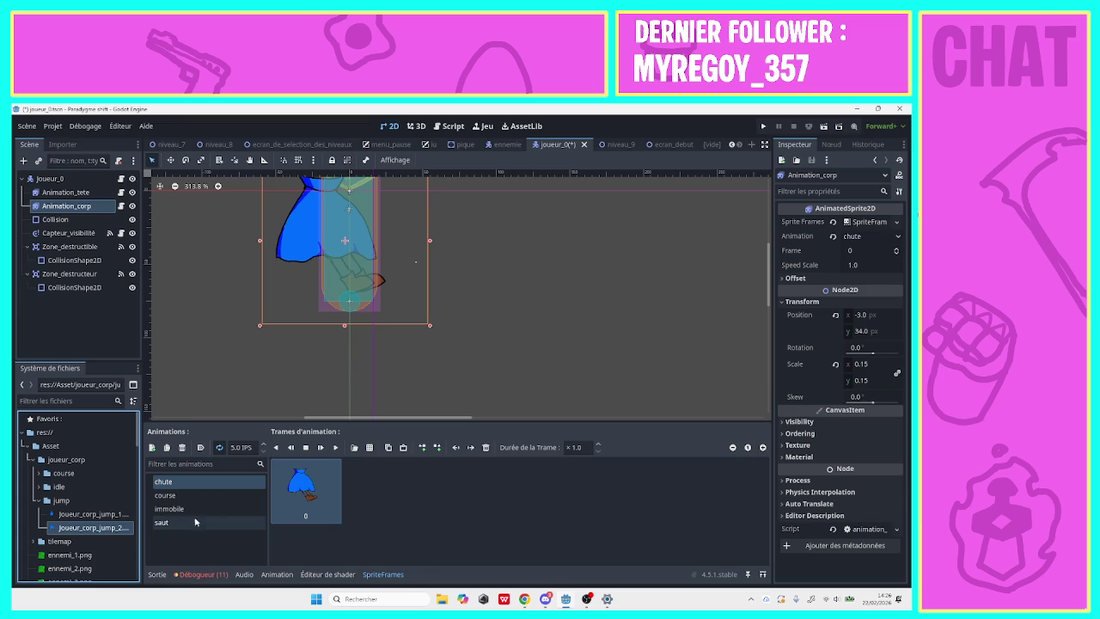
pyautogui.moveTo(770, 292); pyautogui.dragTo(771, 294)
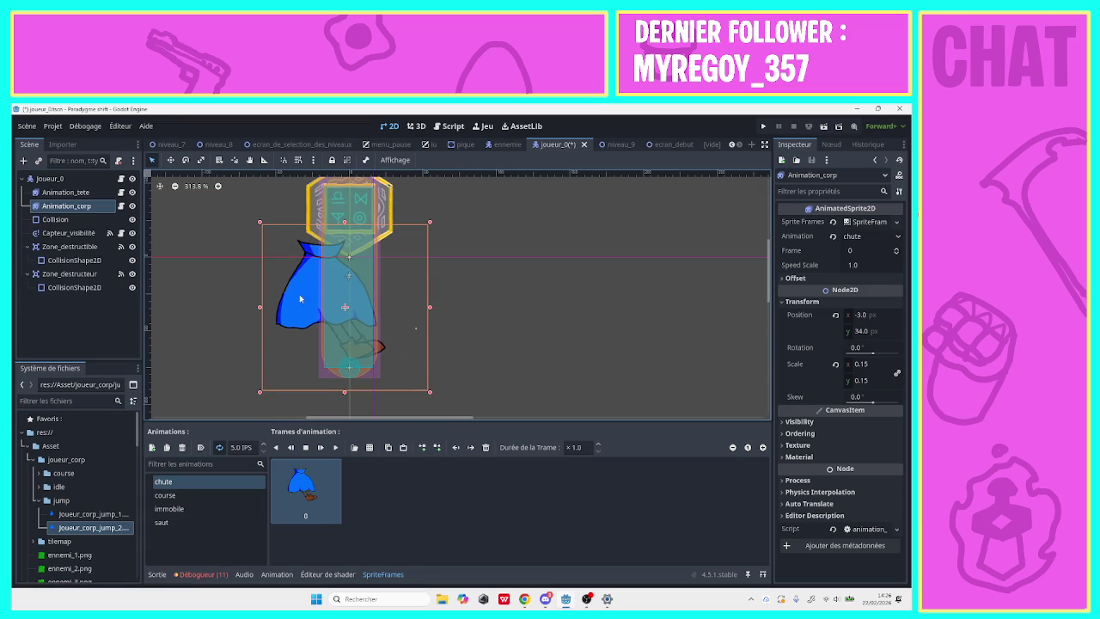
pyautogui.moveTo(292, 302); pyautogui.dragTo(319, 299)
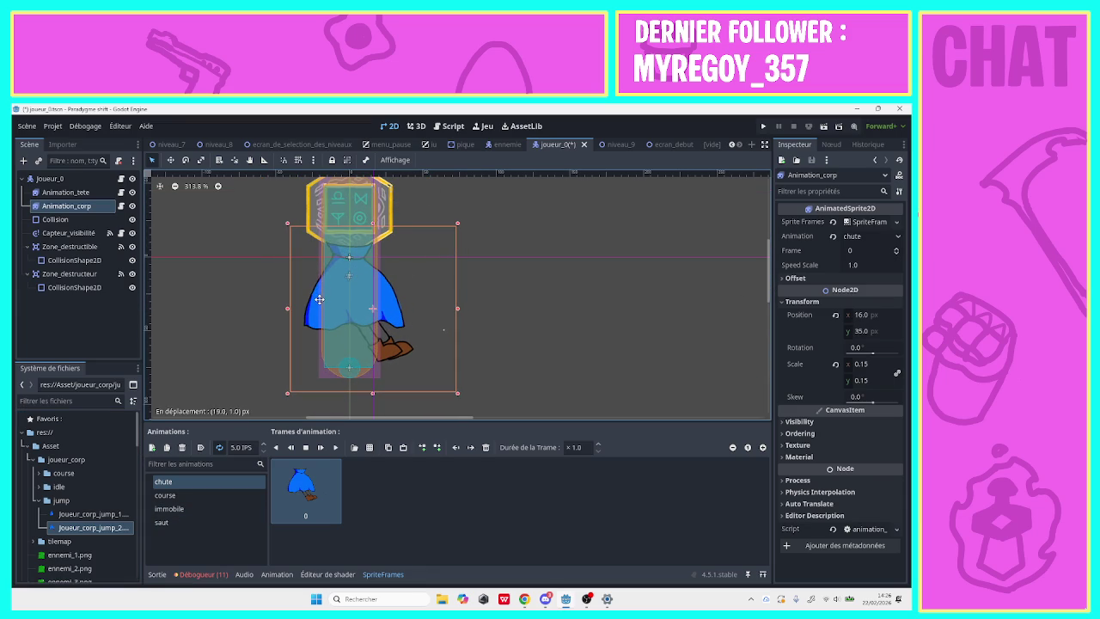
pyautogui.click(190, 508)
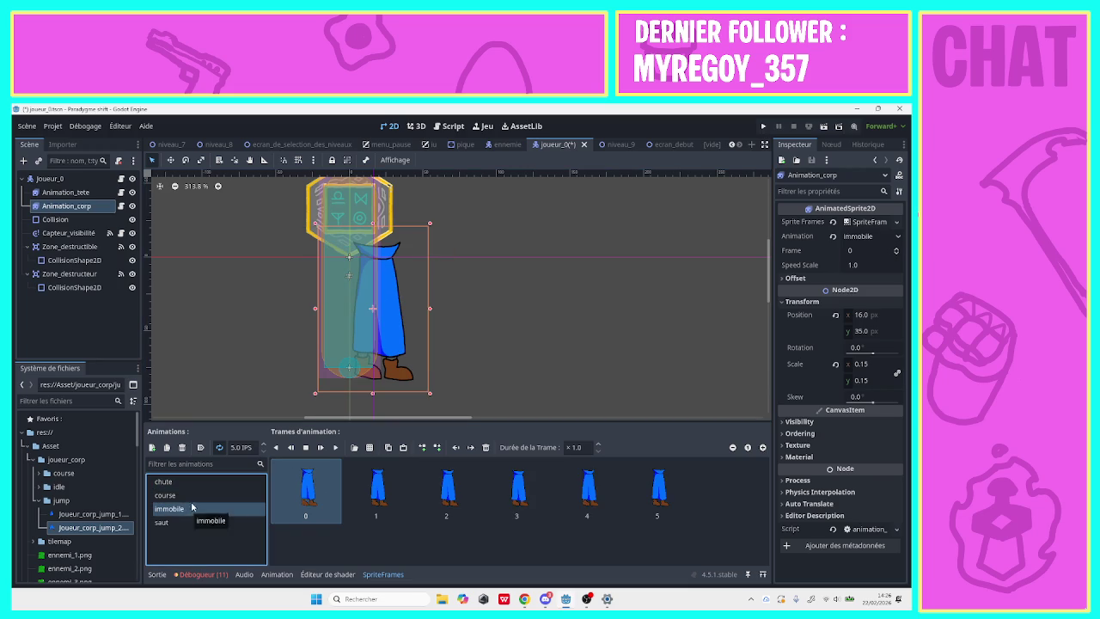
pyautogui.click(198, 487)
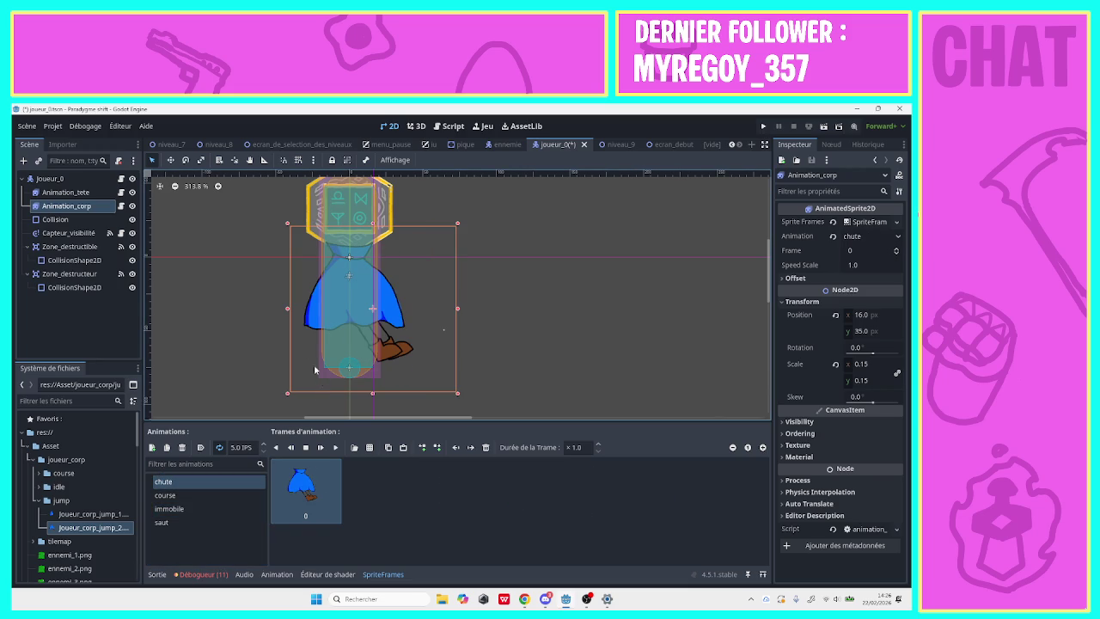
pyautogui.moveTo(311, 318); pyautogui.dragTo(292, 320)
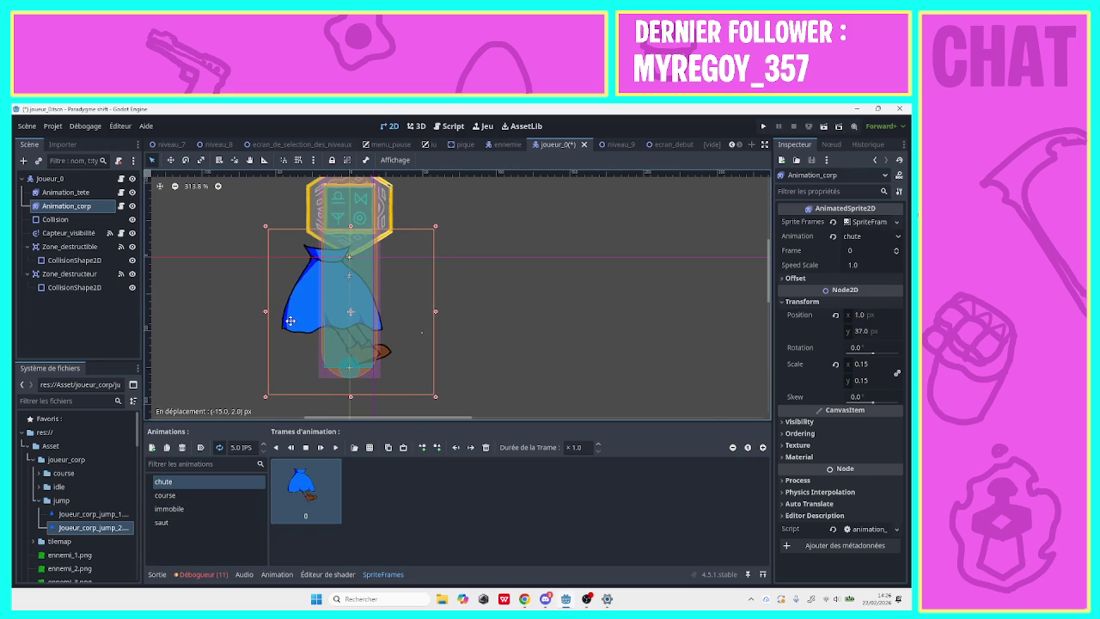
pyautogui.moveTo(292, 319); pyautogui.dragTo(290, 318)
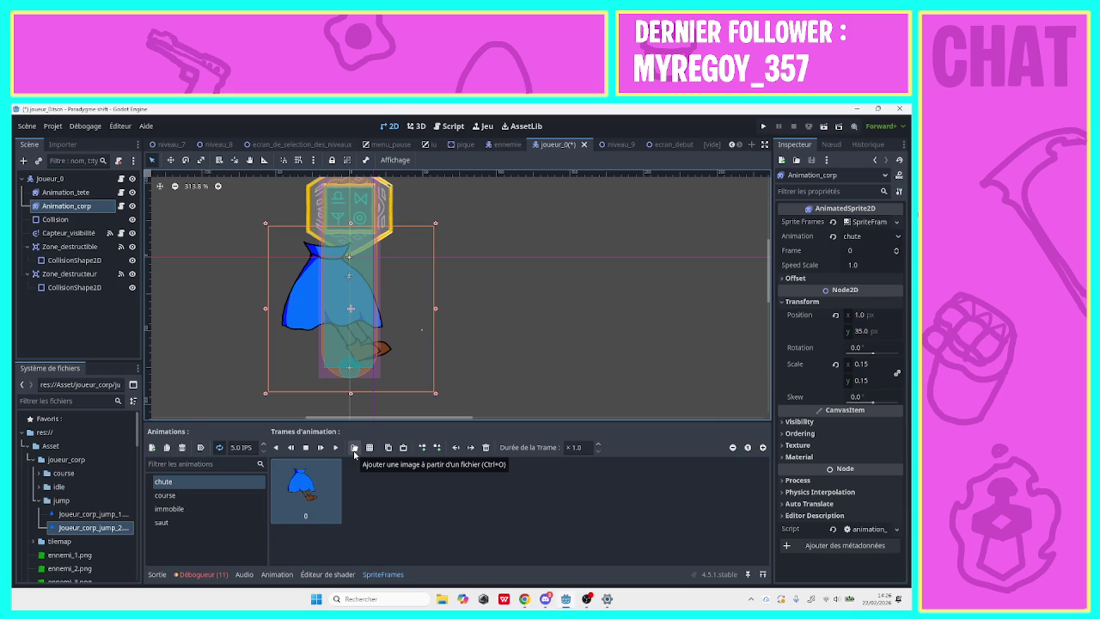
# Nudge the body sprite left on the immobile animation, keeping the course name unchanged.
pyautogui.click(169, 508)
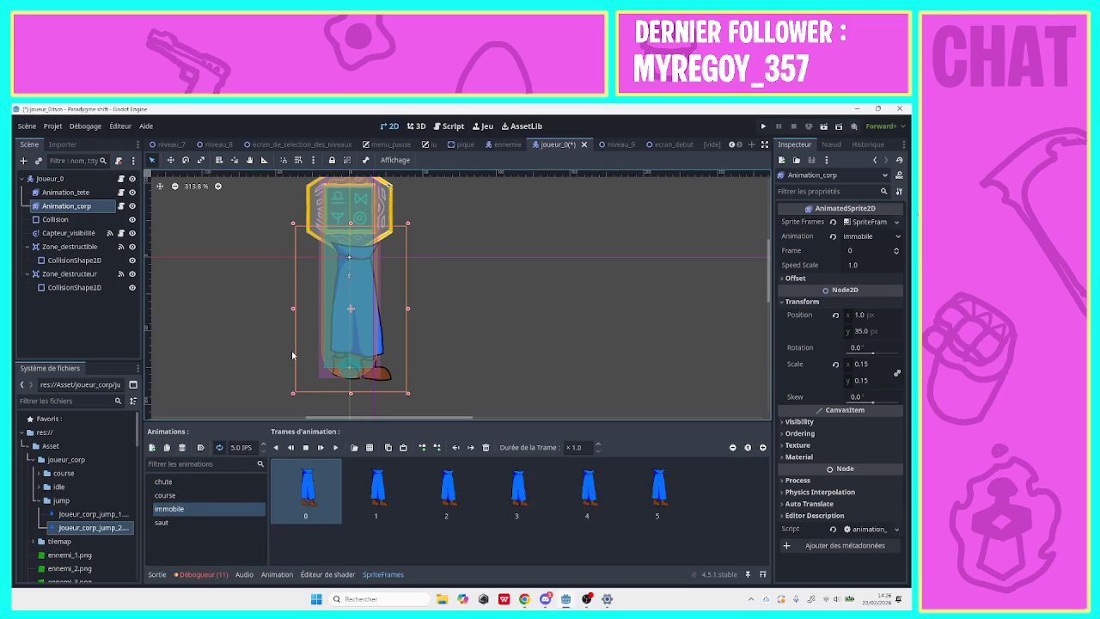
pyautogui.press('Left')
pyautogui.press('Left')
pyautogui.press('Left')
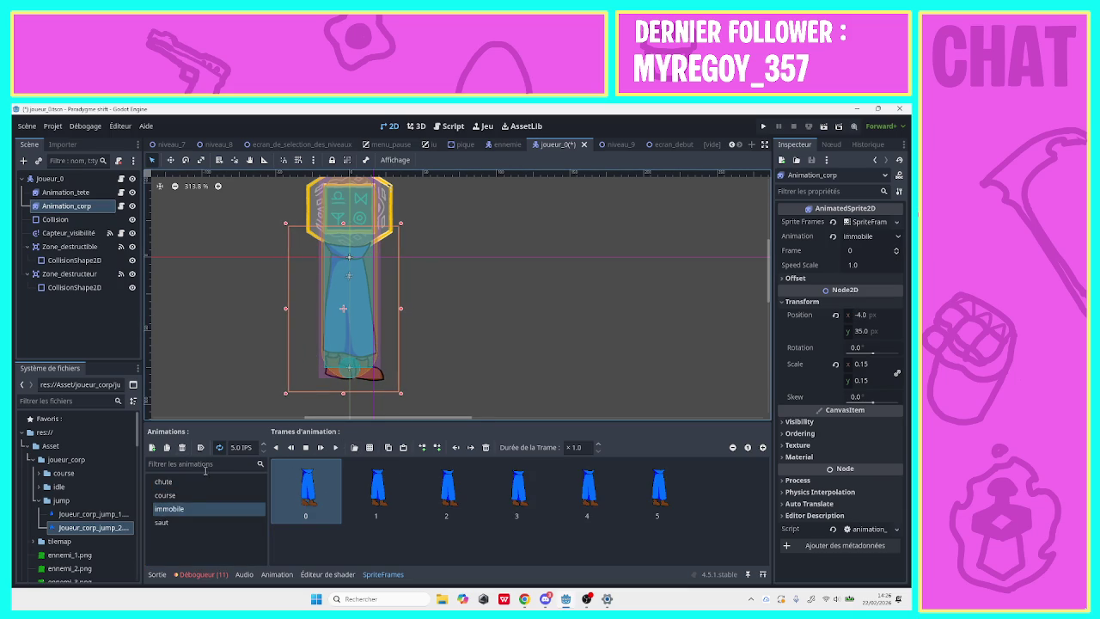
pyautogui.click(196, 493)
pyautogui.click(195, 498)
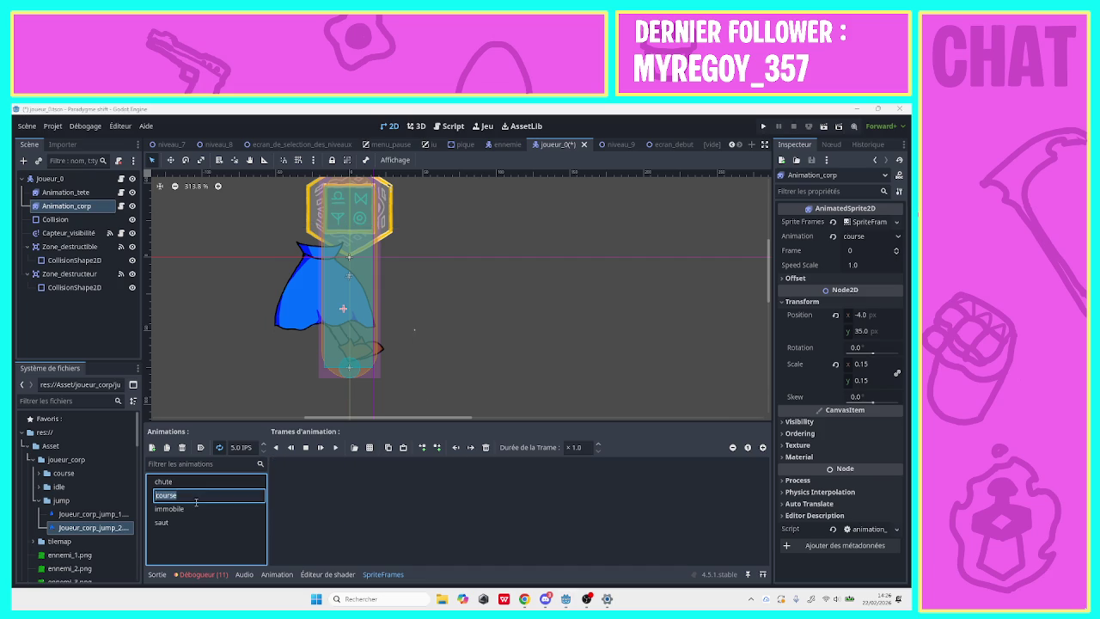
pyautogui.press('Escape')
pyautogui.click(194, 495)
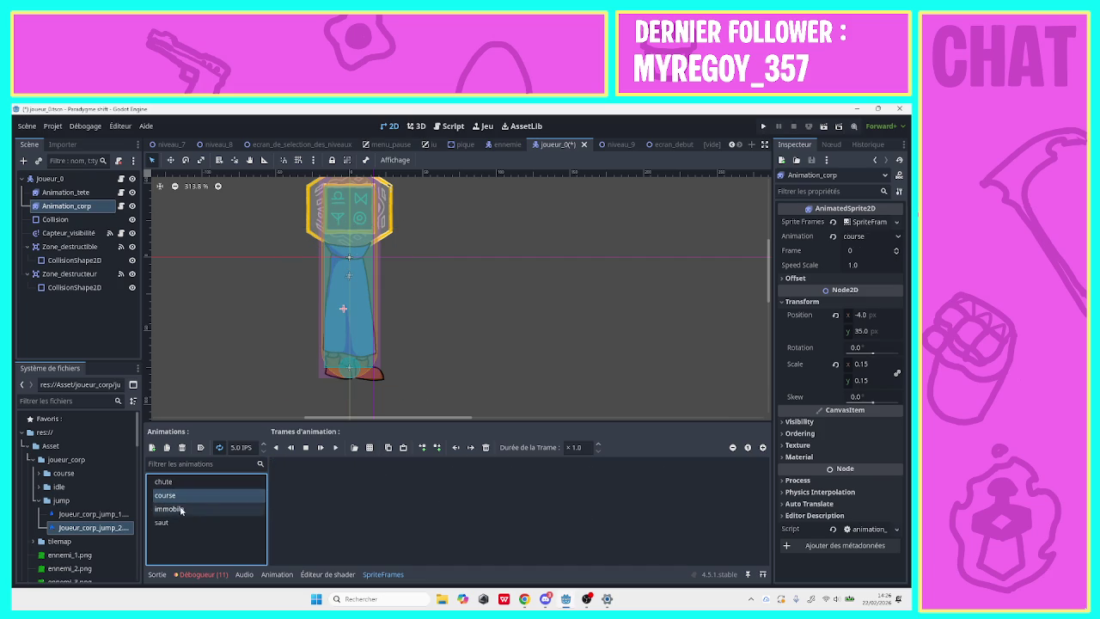
# Make joueur_corp_jump_1 the saut frame and shift the sprite right to 16, 36.
pyautogui.click(180, 521)
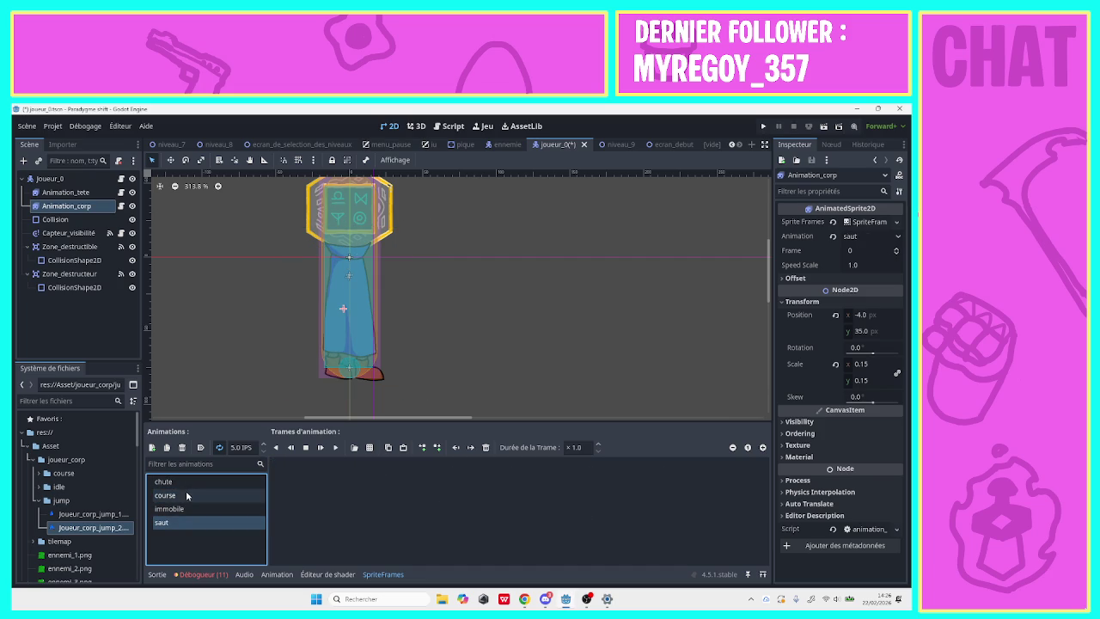
pyautogui.click(175, 520)
pyautogui.press('Escape')
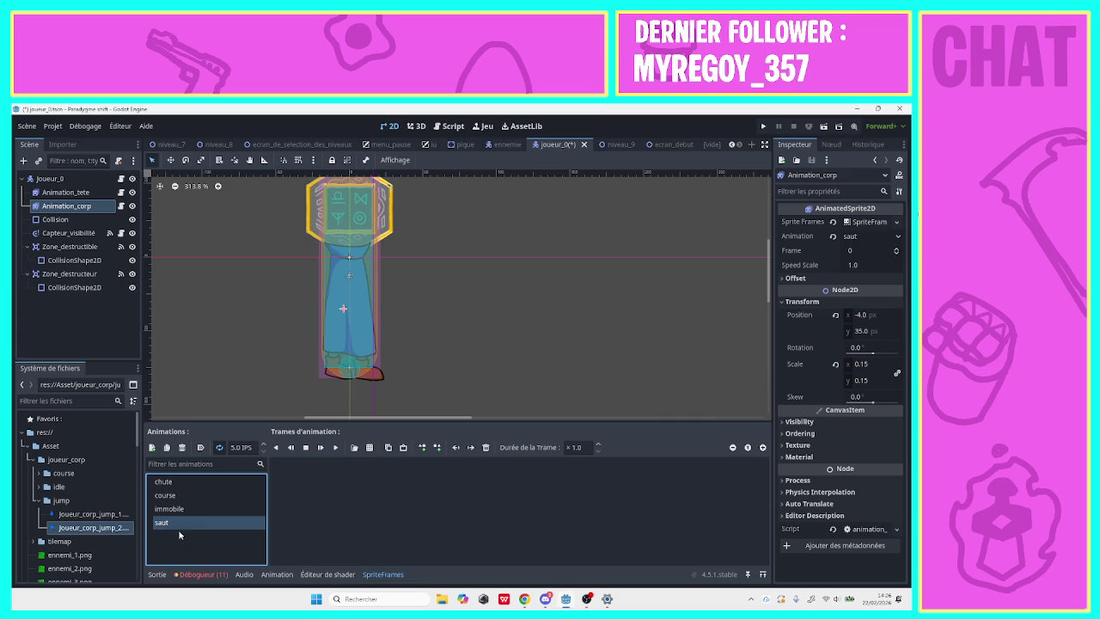
pyautogui.moveTo(93, 514); pyautogui.dragTo(305, 490)
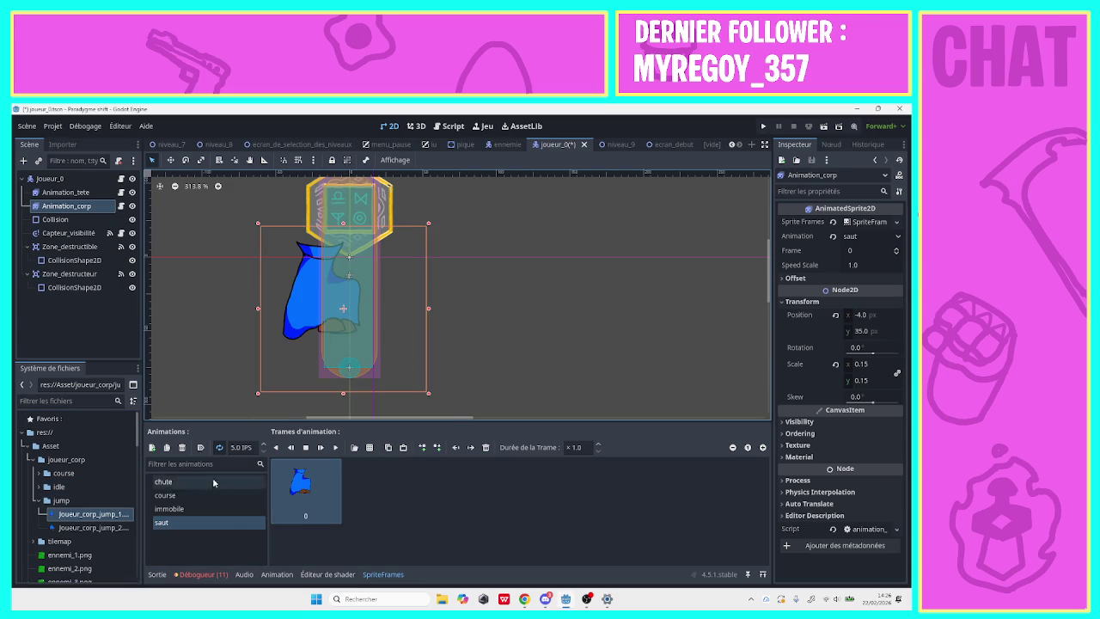
pyautogui.moveTo(309, 327); pyautogui.dragTo(337, 326)
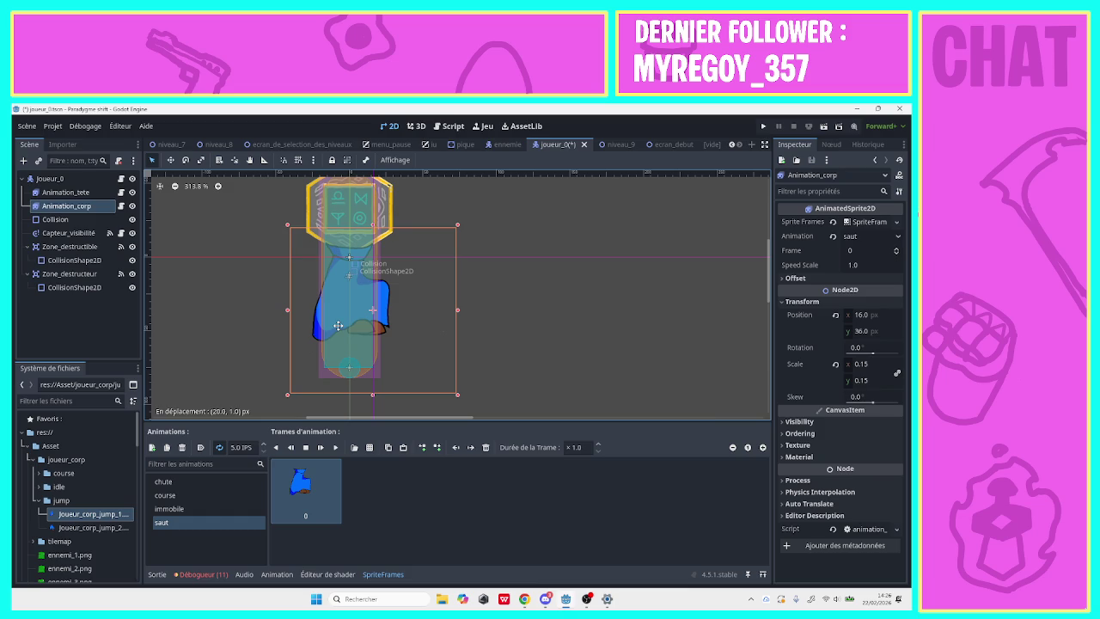
pyautogui.click(209, 496)
pyautogui.click(196, 522)
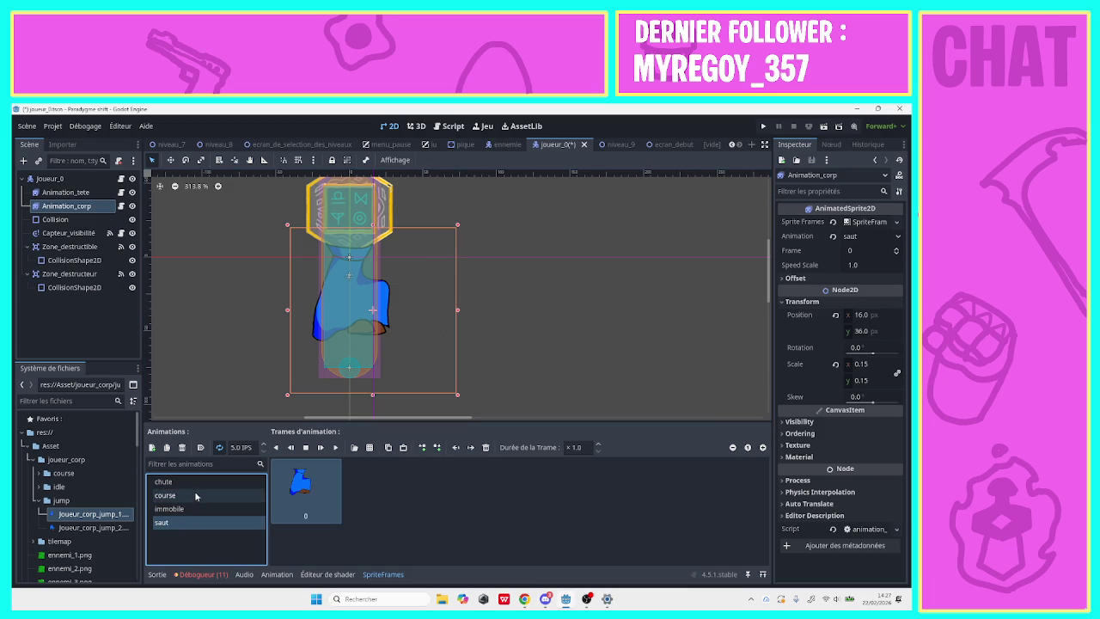
pyautogui.click(192, 483)
pyautogui.click(191, 522)
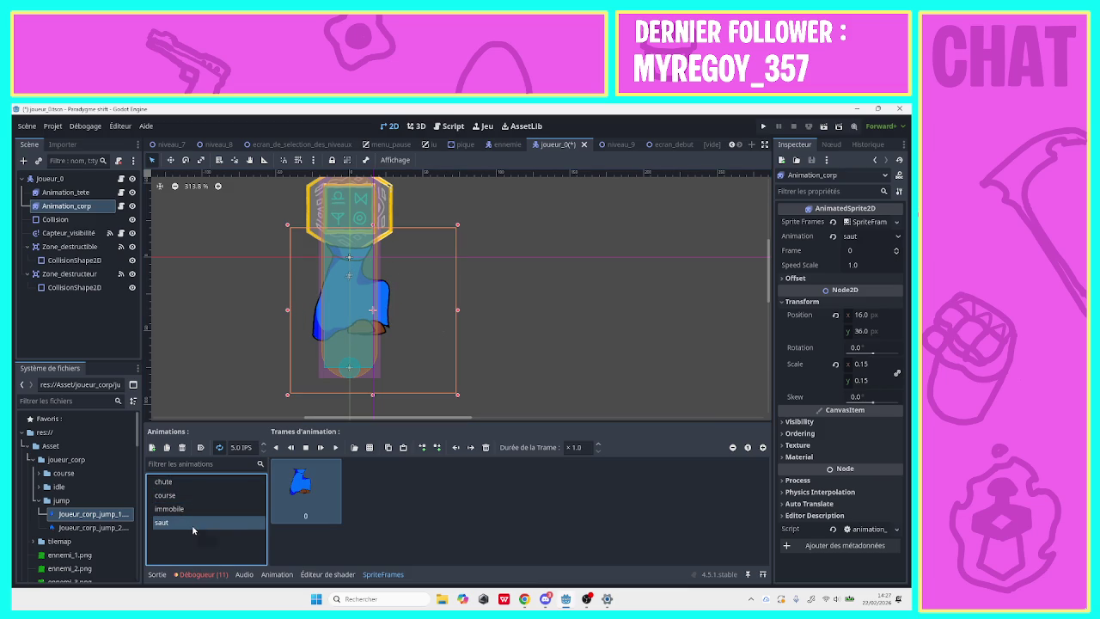
pyautogui.click(182, 495)
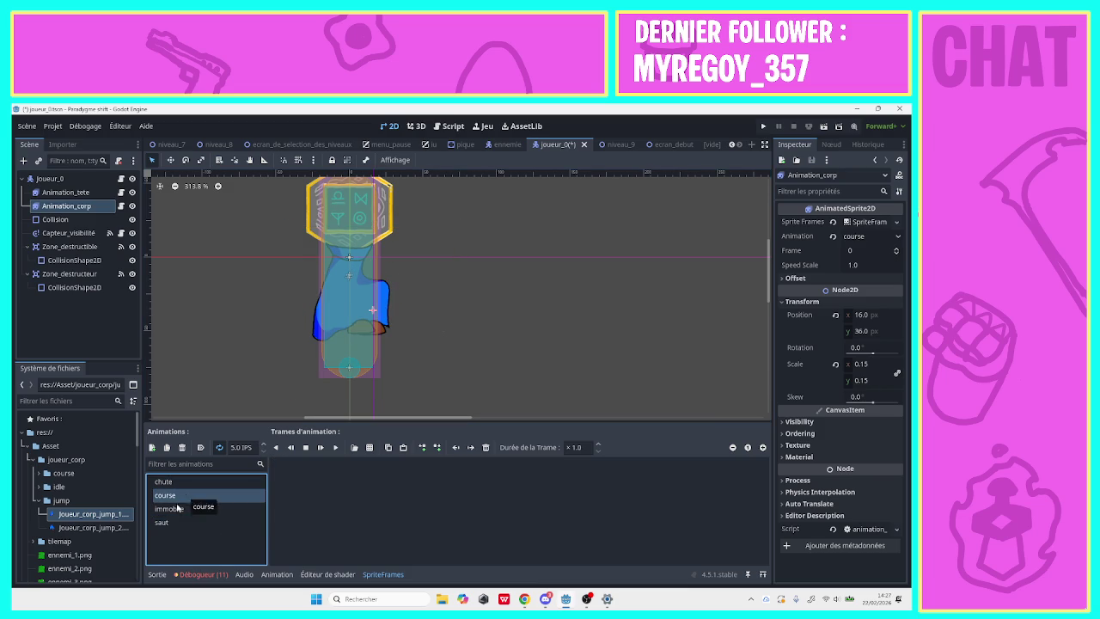
# Expand the course image folder and add the first, third and fourth course images as frames.
pyautogui.click(36, 500)
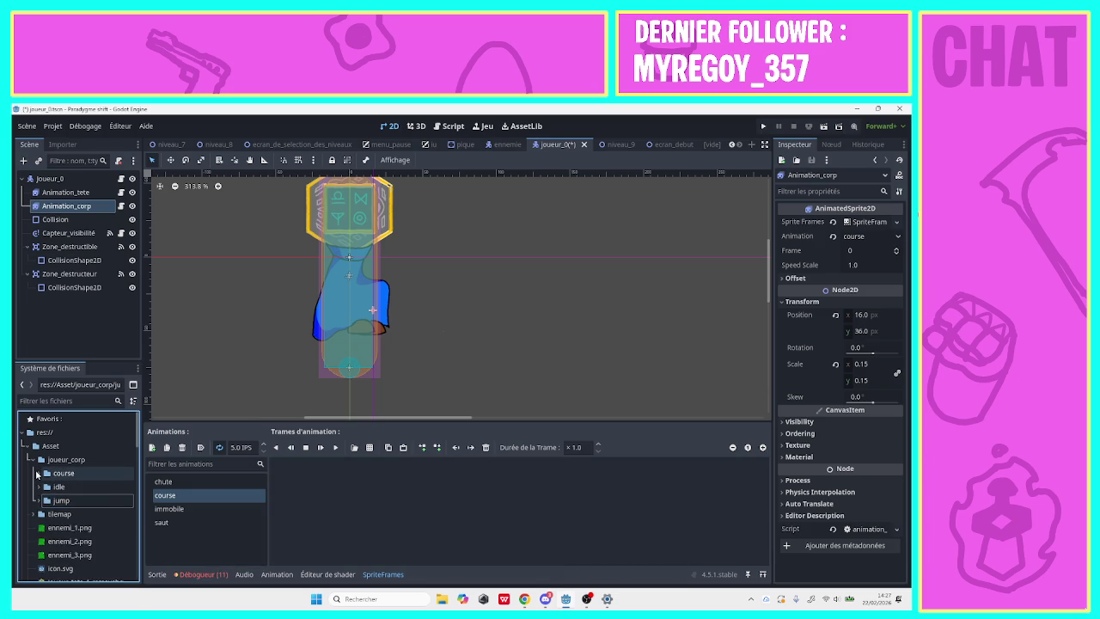
pyautogui.click(36, 472)
pyautogui.moveTo(82, 486)
pyautogui.mouseDown()
pyautogui.moveTo(355, 486)
pyautogui.moveTo(344, 490)
pyautogui.moveTo(370, 515)
pyautogui.mouseUp()
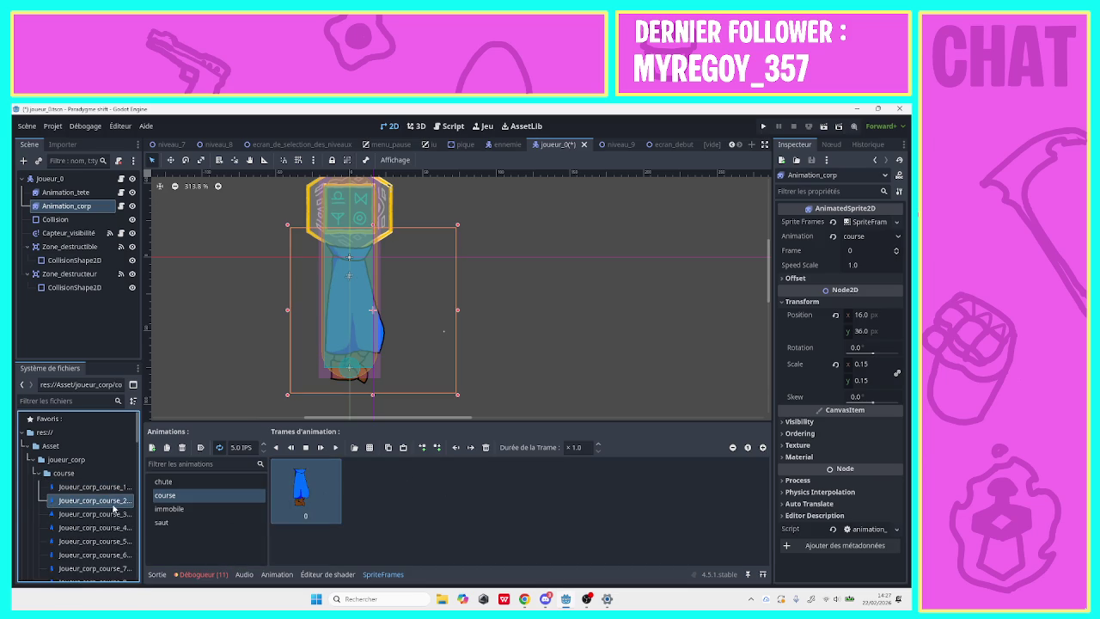
pyautogui.moveTo(95, 519); pyautogui.dragTo(348, 494)
pyautogui.click(348, 495)
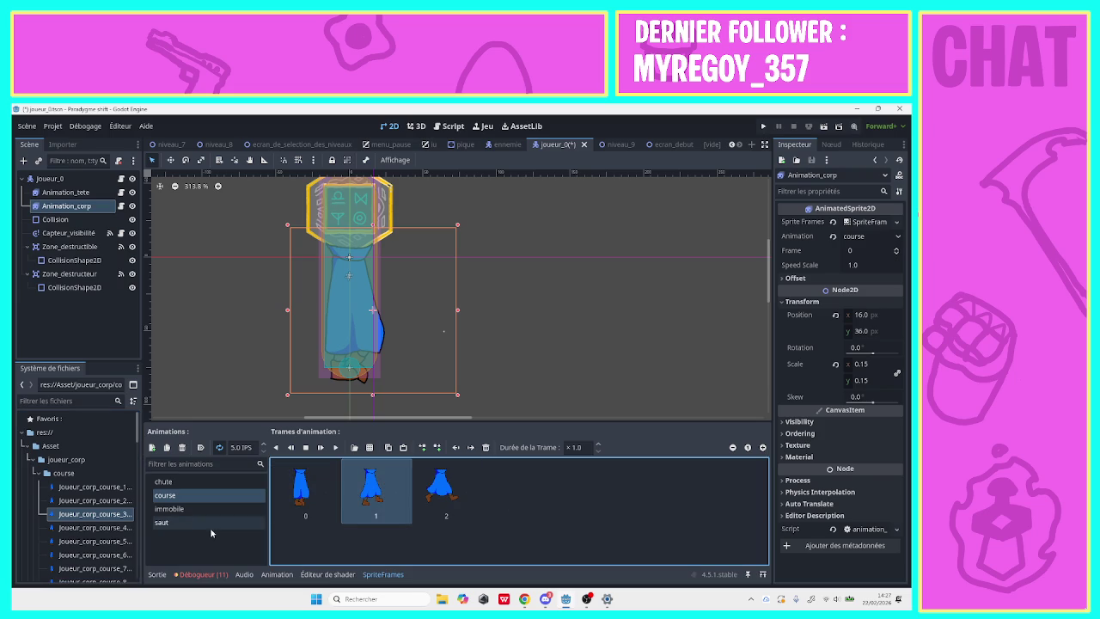
pyautogui.click(109, 530)
pyautogui.moveTo(109, 531); pyautogui.dragTo(593, 496)
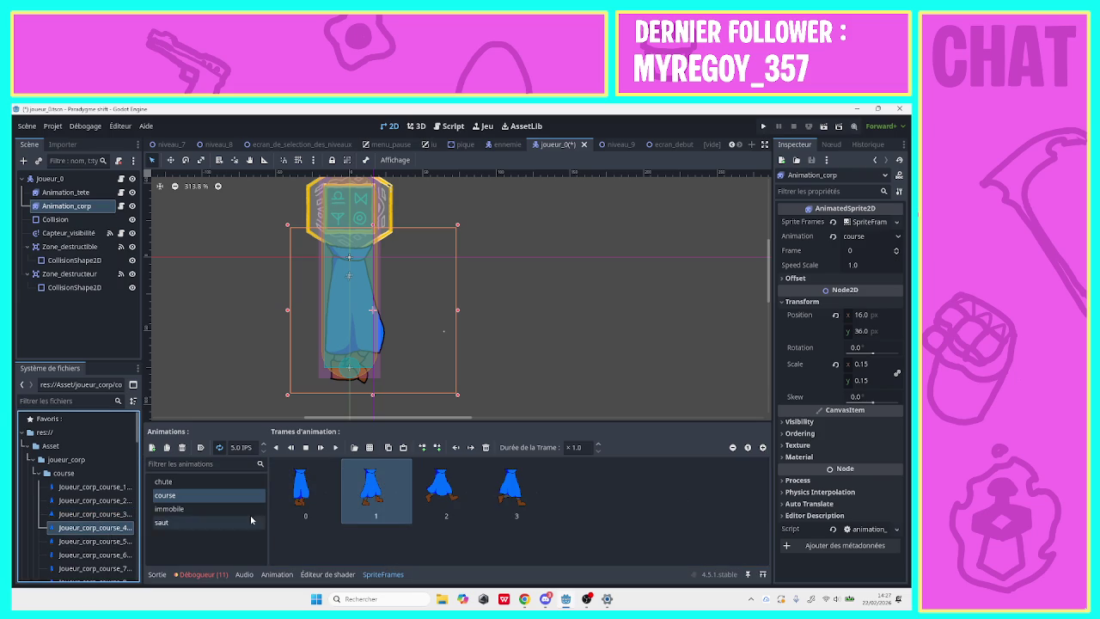
pyautogui.moveTo(138, 443); pyautogui.dragTo(143, 461)
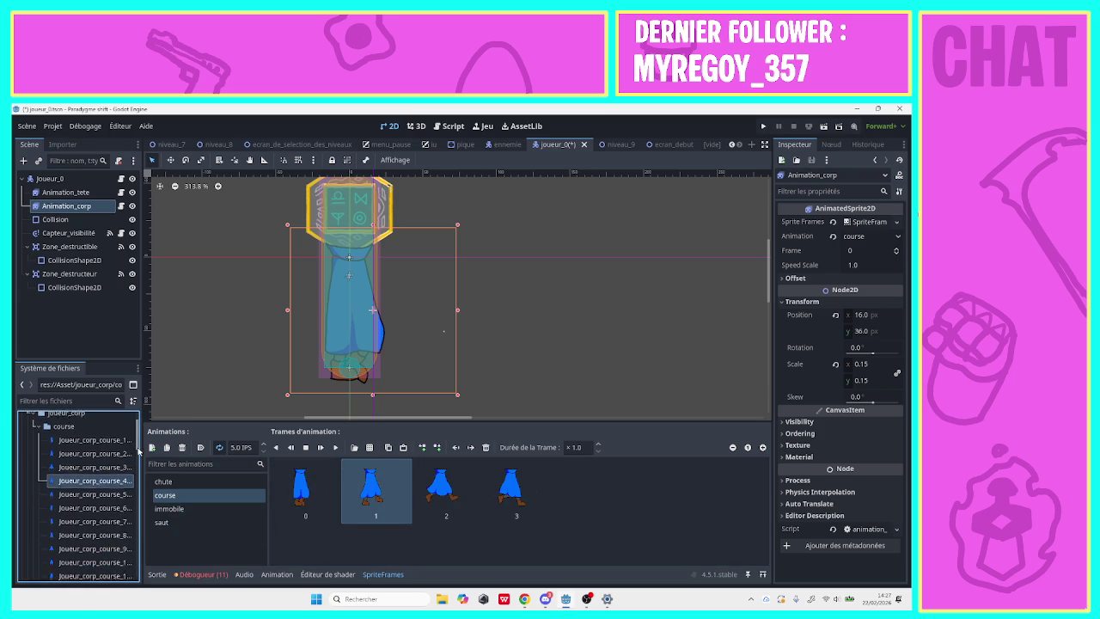
# Shift-select the remaining joueur_corp_course images, add them for twelve frames, and preview playback.
pyautogui.moveTo(82, 435); pyautogui.dragTo(52, 440)
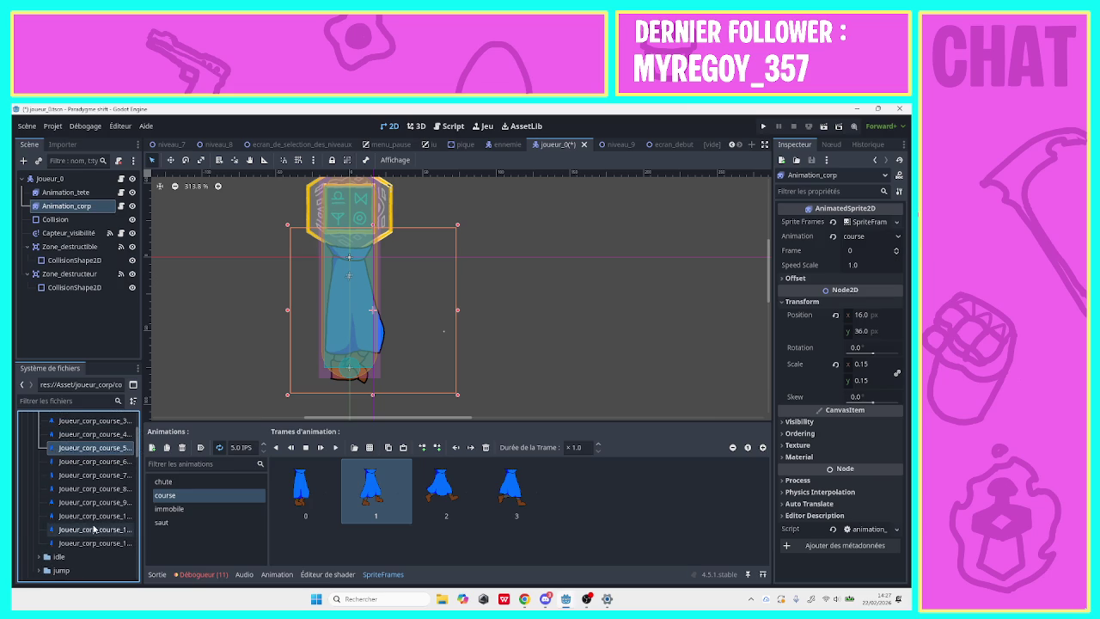
pyautogui.keyDown('shift'); pyautogui.click(95, 474); pyautogui.keyUp('shift')
pyautogui.moveTo(94, 474); pyautogui.dragTo(98, 491)
pyautogui.keyDown('shift'); pyautogui.click(96, 488); pyautogui.keyUp('shift')
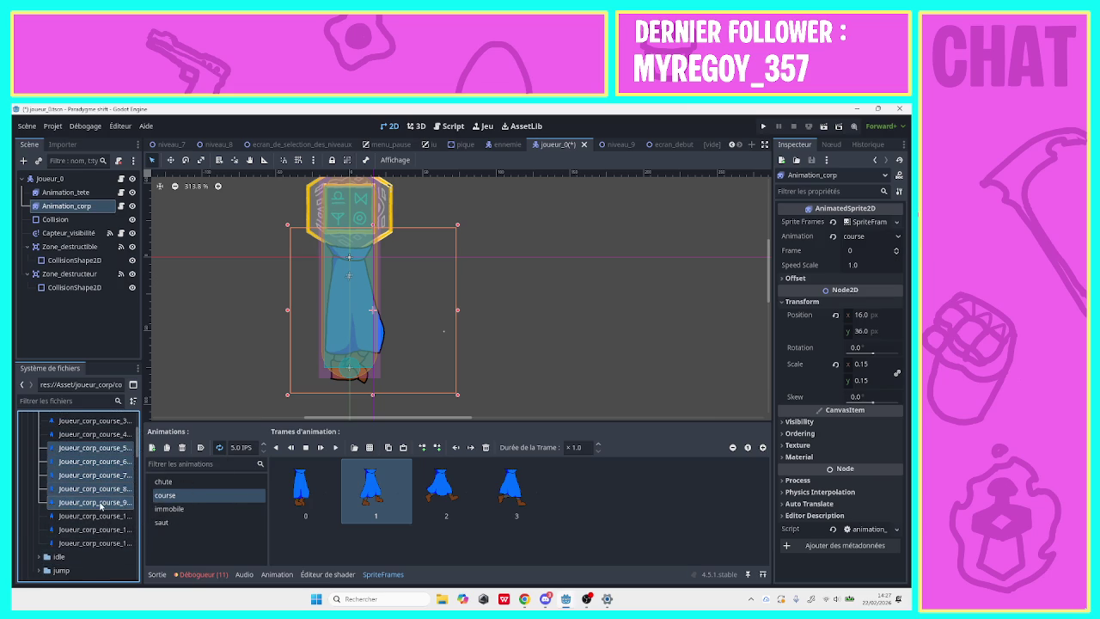
pyautogui.keyDown('shift'); pyautogui.click(100, 506); pyautogui.keyUp('shift')
pyautogui.keyDown('shift'); pyautogui.click(97, 530); pyautogui.keyUp('shift')
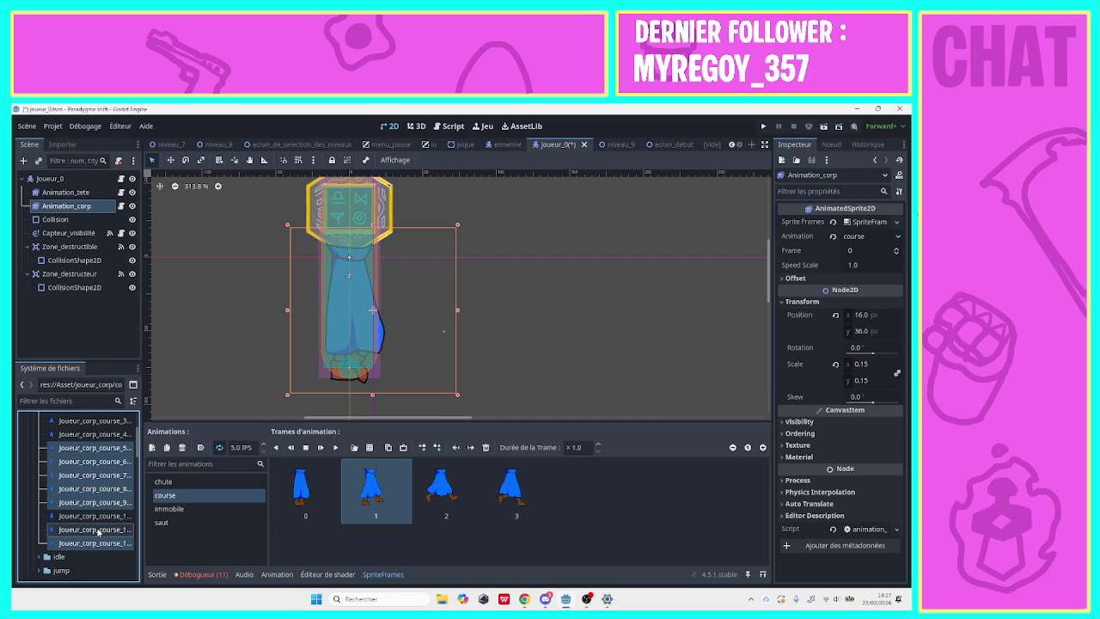
pyautogui.keyDown('shift'); pyautogui.click(99, 518); pyautogui.keyUp('shift')
pyautogui.keyDown('shift'); pyautogui.click(97, 543); pyautogui.keyUp('shift')
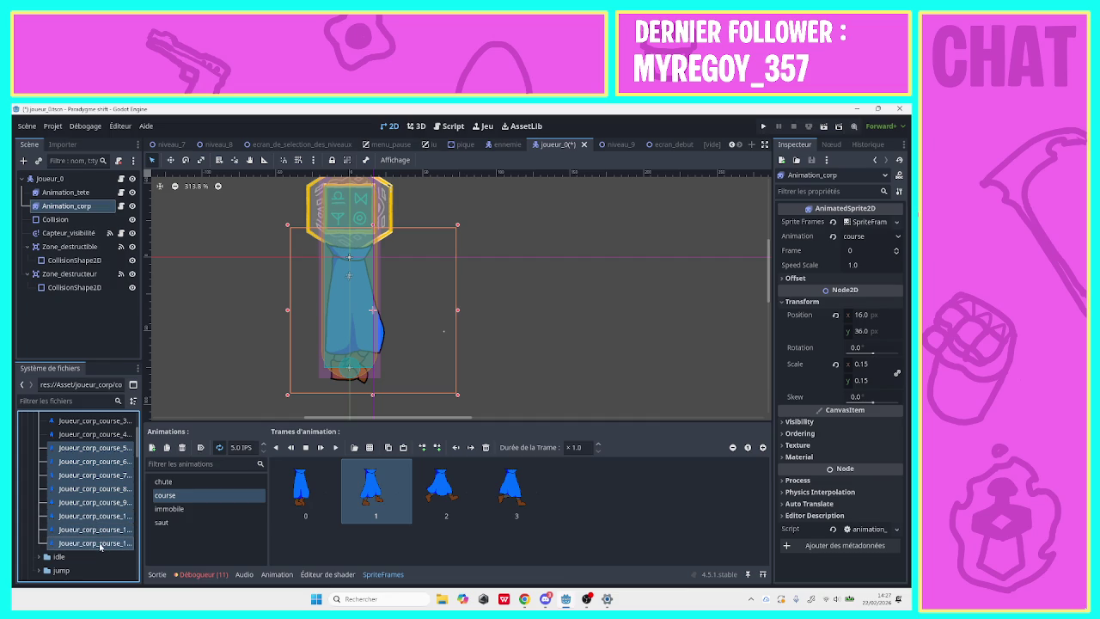
pyautogui.moveTo(100, 514)
pyautogui.mouseDown()
pyautogui.moveTo(247, 522)
pyautogui.moveTo(562, 492)
pyautogui.mouseUp()
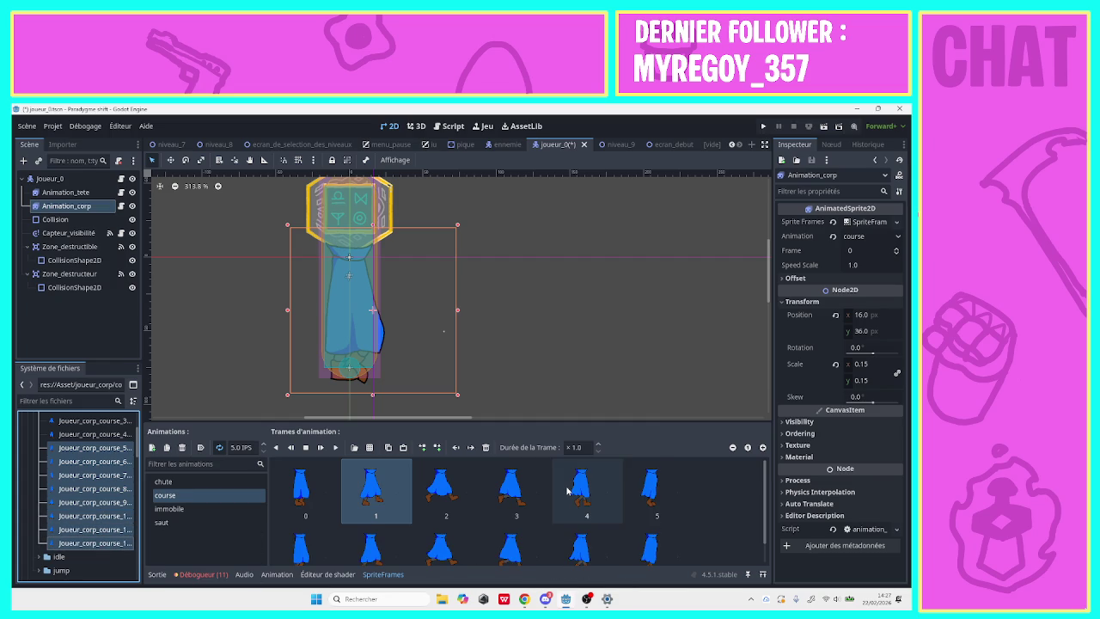
pyautogui.scroll(-1, 763, 496)
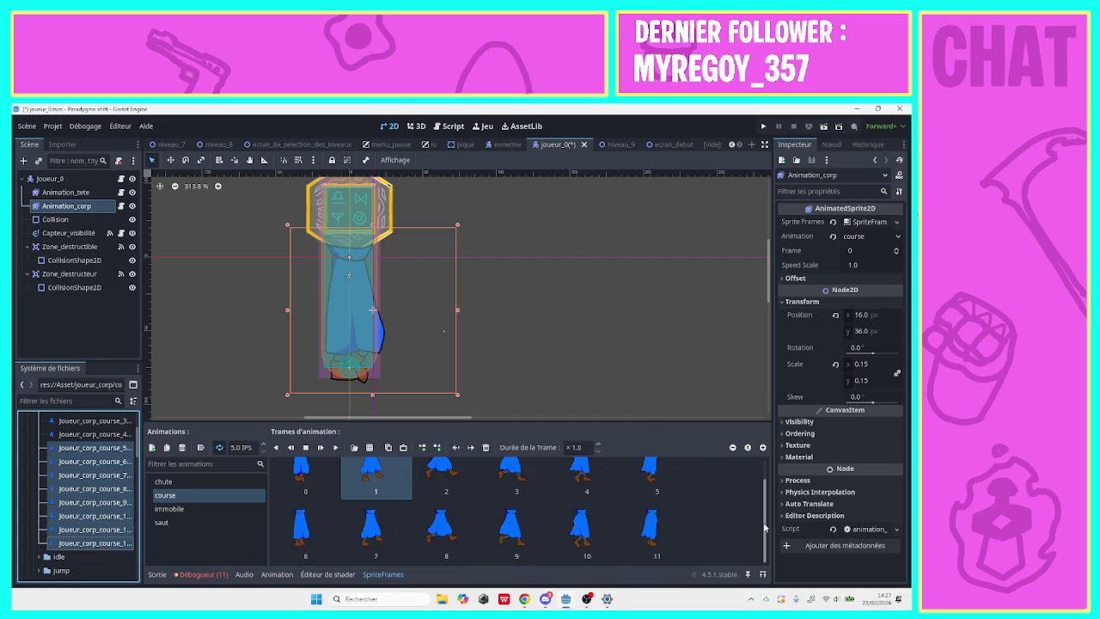
pyautogui.scroll(1, 764, 497)
pyautogui.click(335, 446)
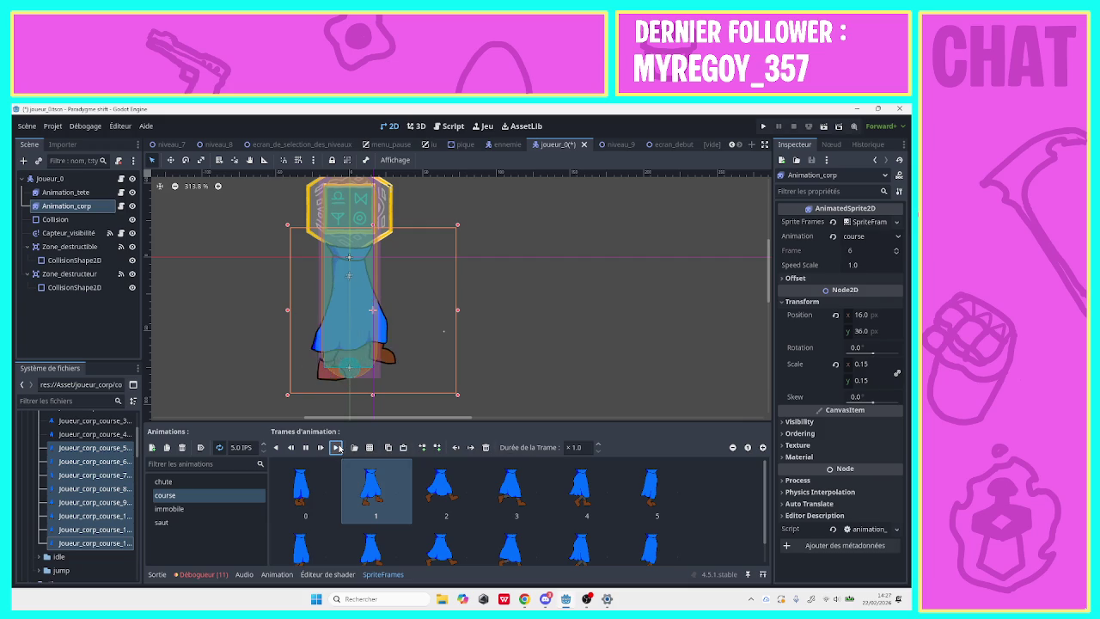
# Set the course animation to 12 FPS, then review the chute, saut and immobile animations.
pyautogui.click(255, 449)
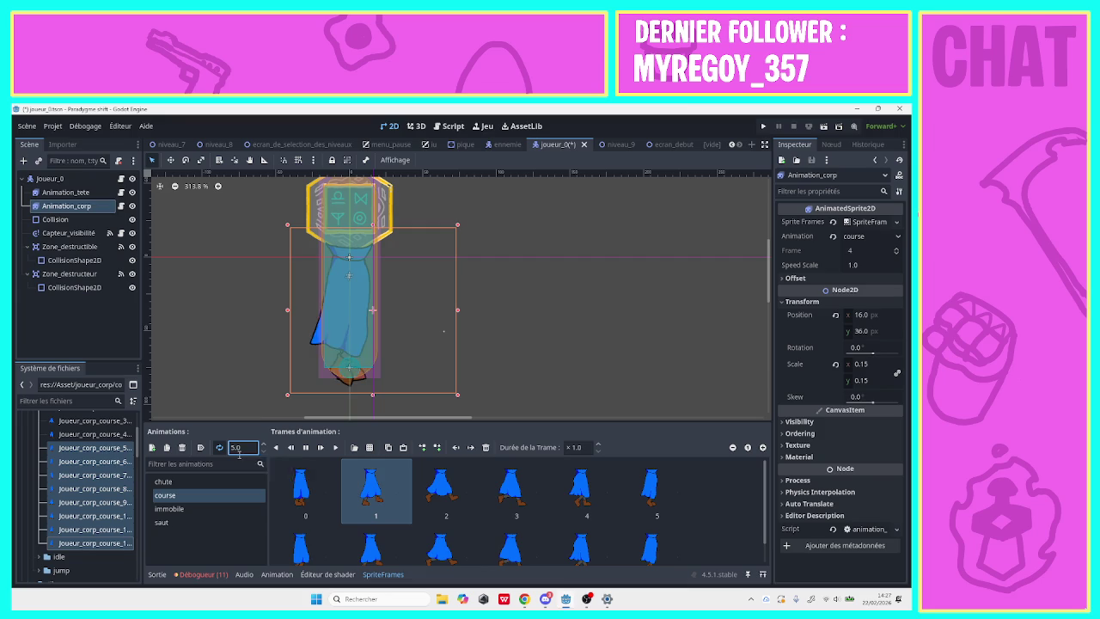
pyautogui.write('12')
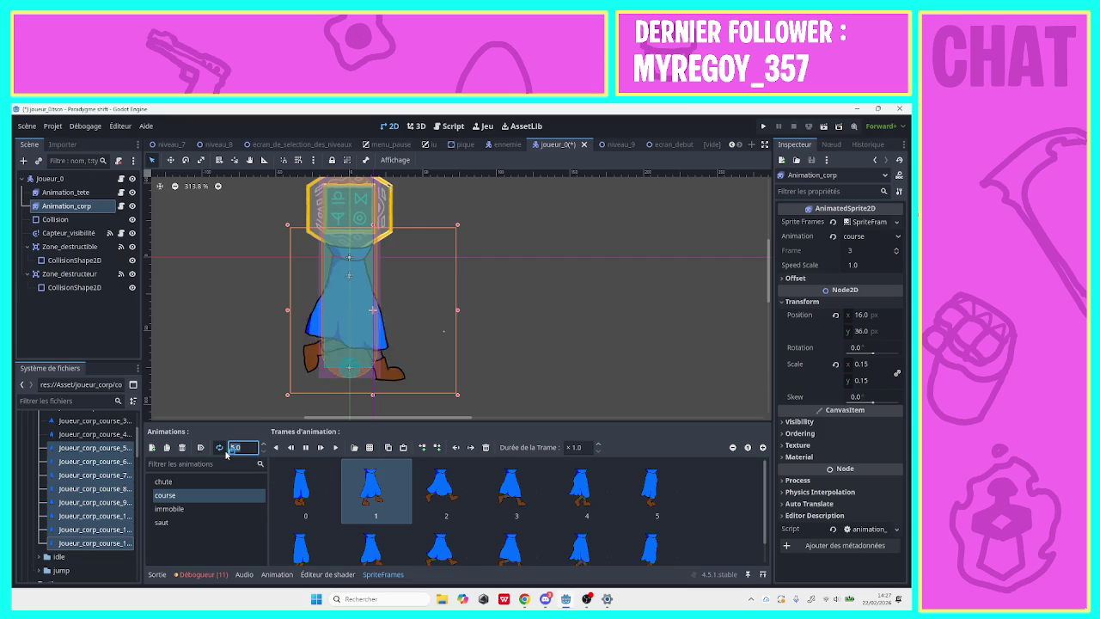
pyautogui.press('Return')
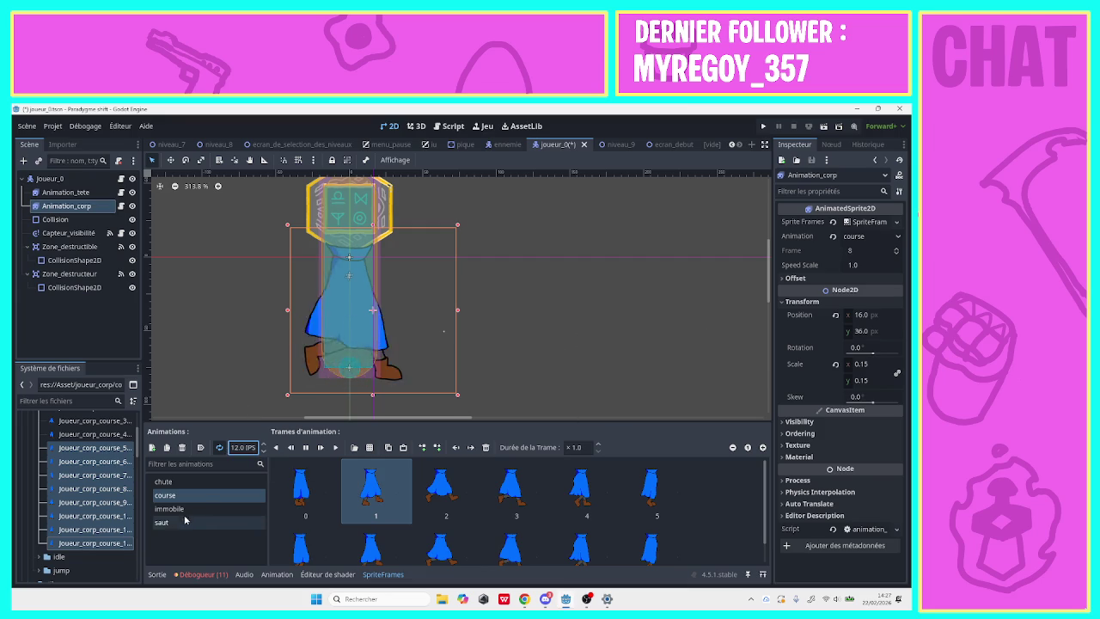
pyautogui.click(180, 484)
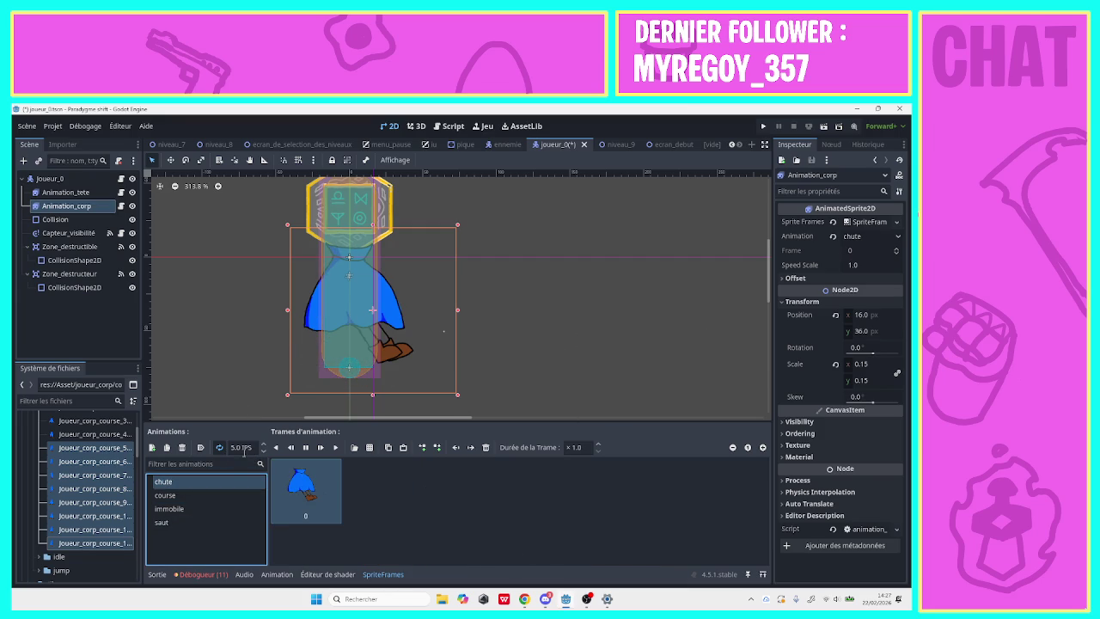
pyautogui.click(185, 522)
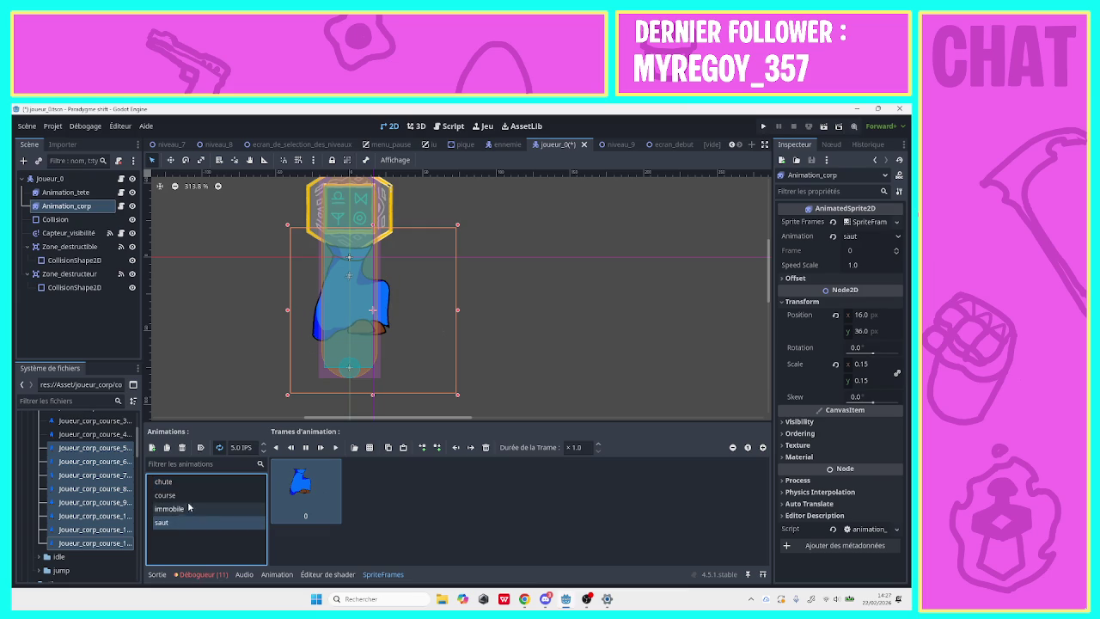
pyautogui.click(196, 495)
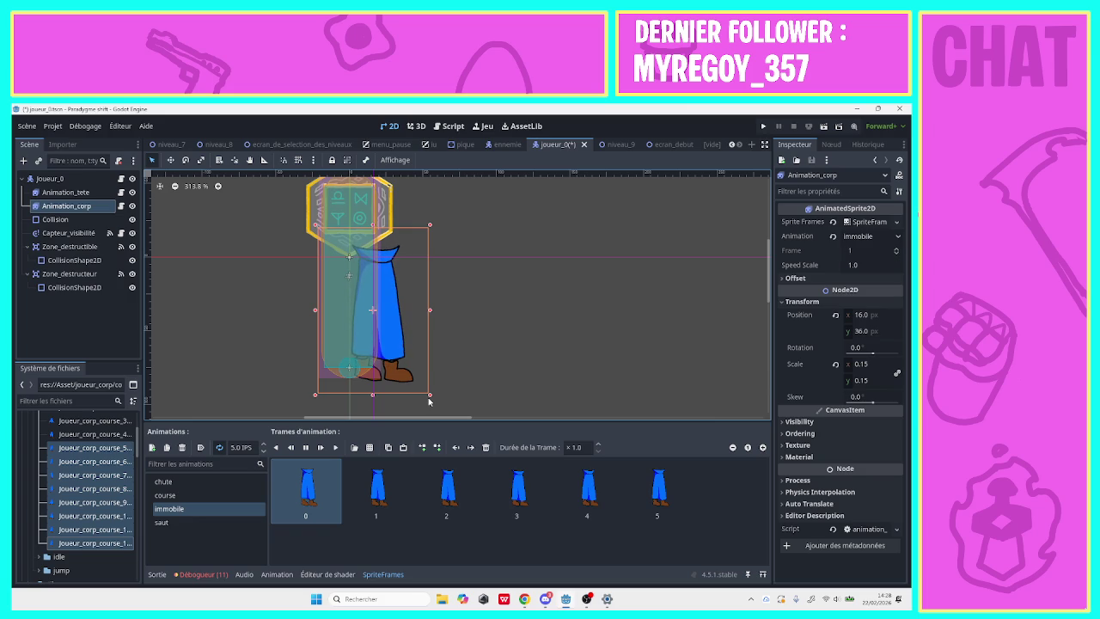
pyautogui.click(18, 476)
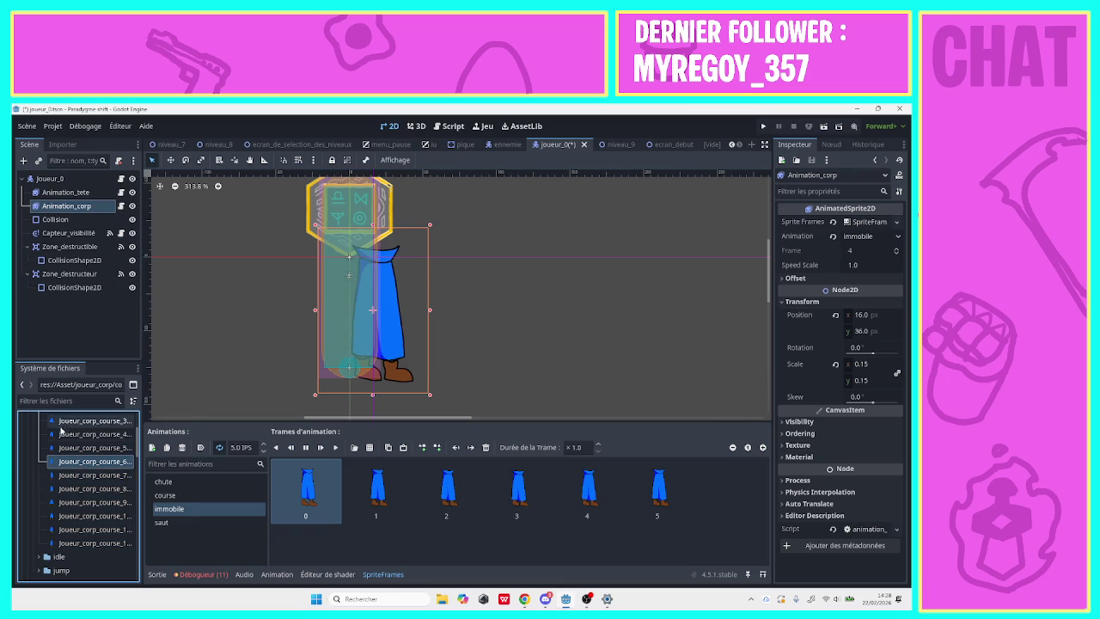
pyautogui.scroll(3, 69, 439)
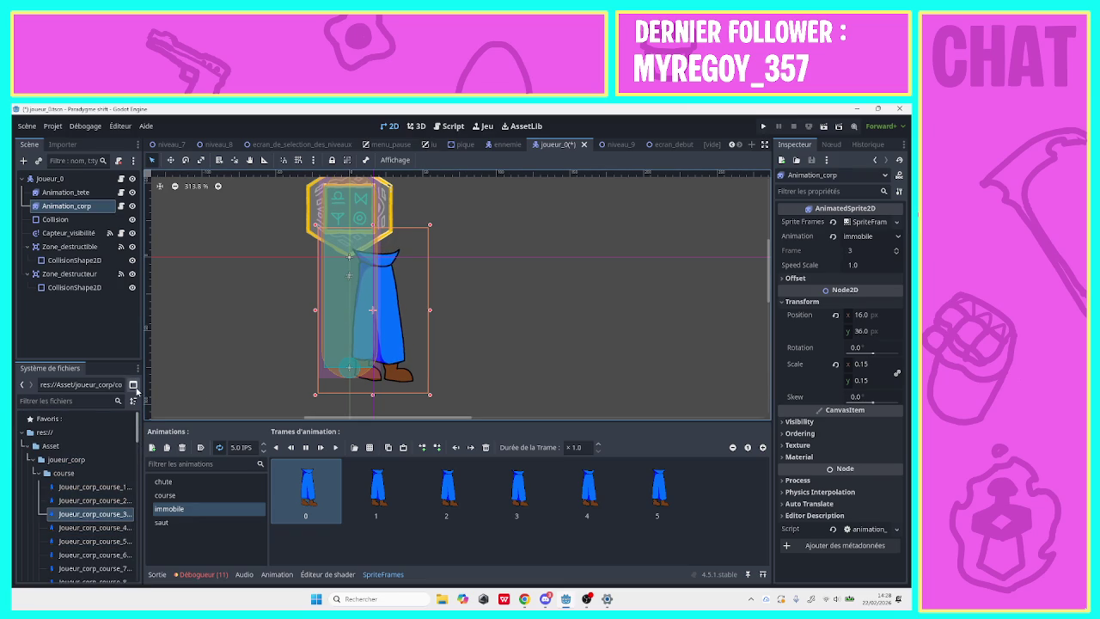
pyautogui.click(453, 125)
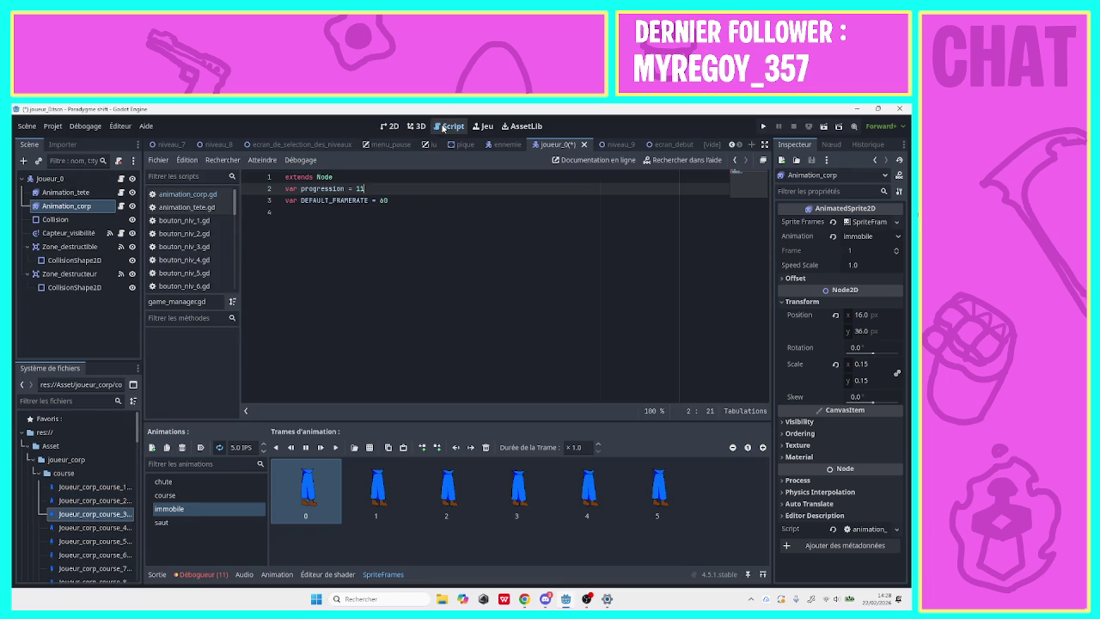
# Select the Animation_corp body sprite and open its animation_corp.gd script.
pyautogui.scroll(-2, 235, 227)
pyautogui.scroll(-2, 234, 240)
pyautogui.scroll(-2, 234, 249)
pyautogui.scroll(2, 233, 249)
pyautogui.scroll(2, 233, 250)
pyautogui.scroll(2, 232, 232)
pyautogui.scroll(-3, 232, 232)
pyautogui.scroll(-3, 232, 232)
pyautogui.scroll(-3, 232, 232)
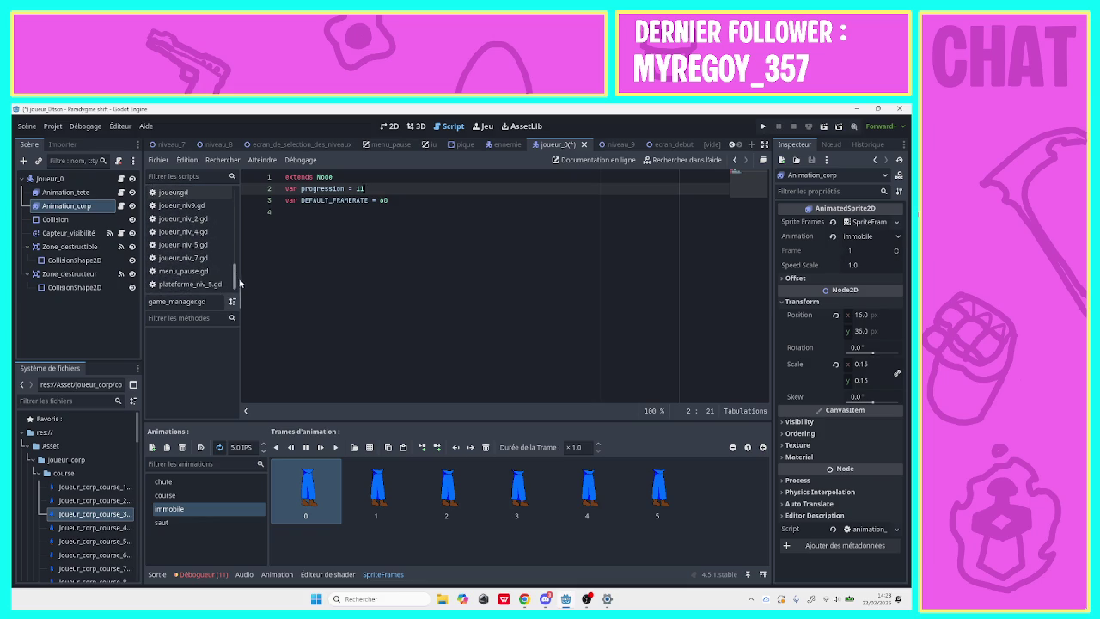
pyautogui.click(77, 192)
pyautogui.click(102, 206)
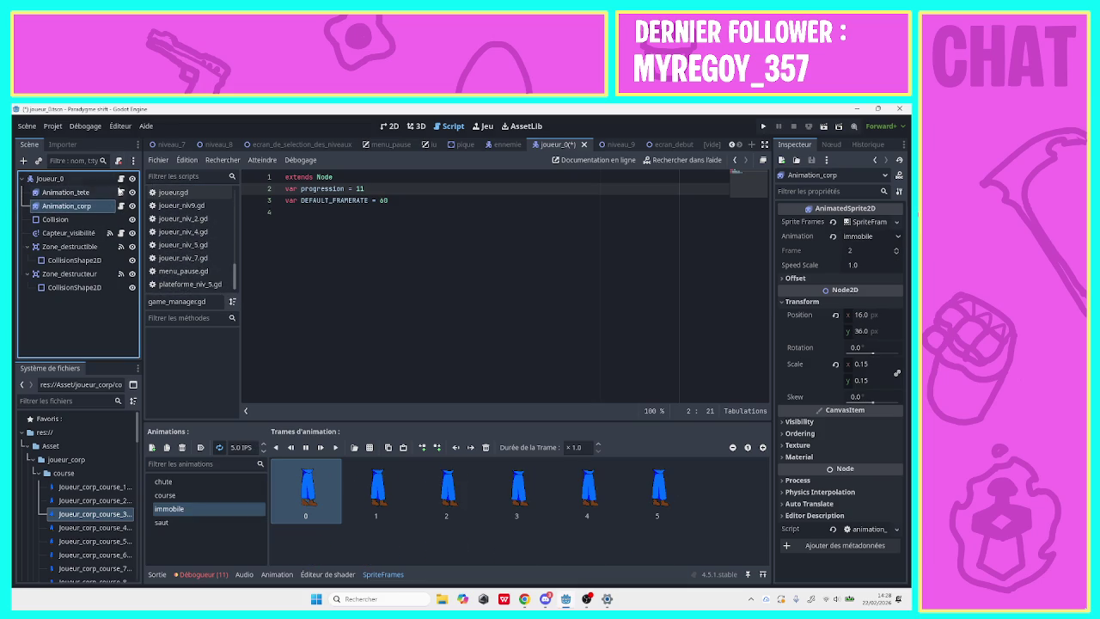
pyautogui.click(121, 206)
pyautogui.click(478, 244)
# Add a _process function beginning with if $"..".is_on_floor() on line 8.
pyautogui.click(423, 221)
pyautogui.click(415, 236)
pyautogui.press('Return')
pyautogui.write('func ')
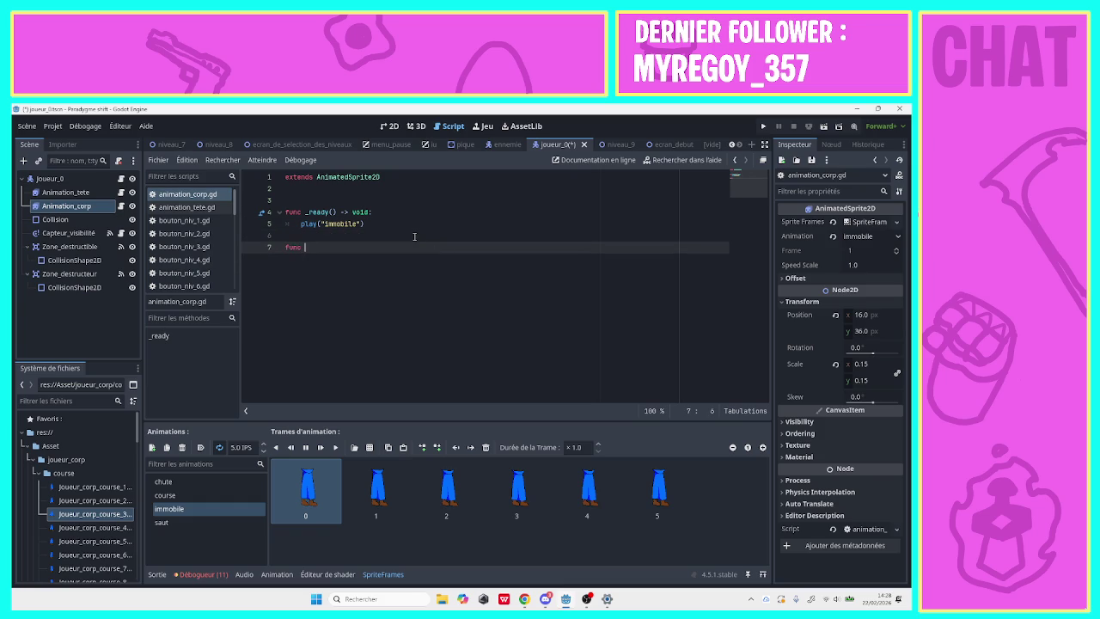
pyautogui.write('_pr')
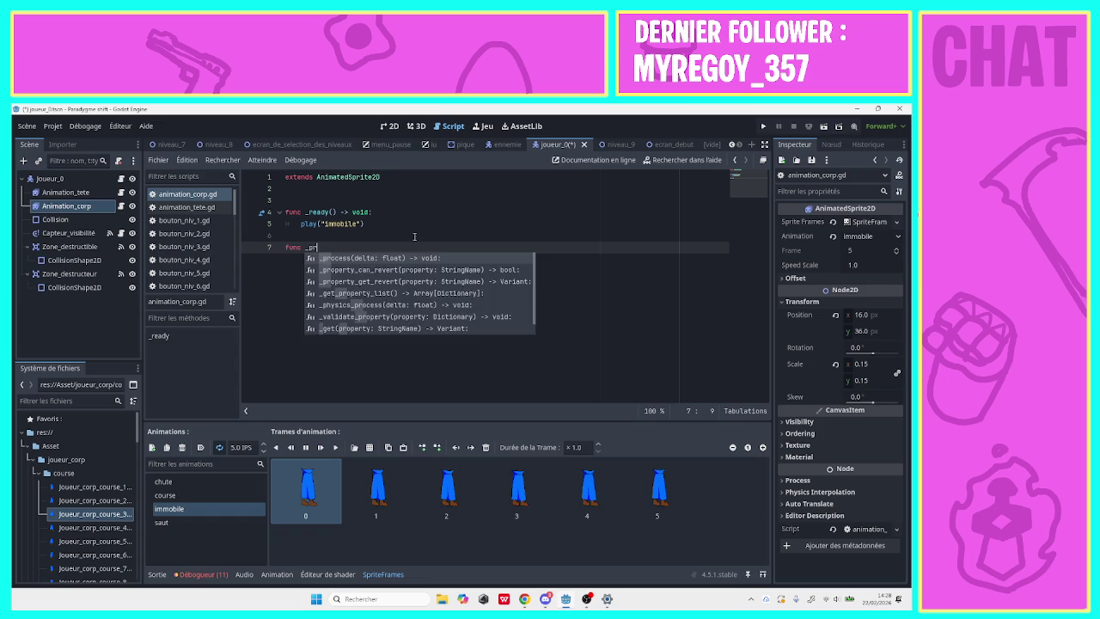
pyautogui.press('Return')
pyautogui.press('Return')
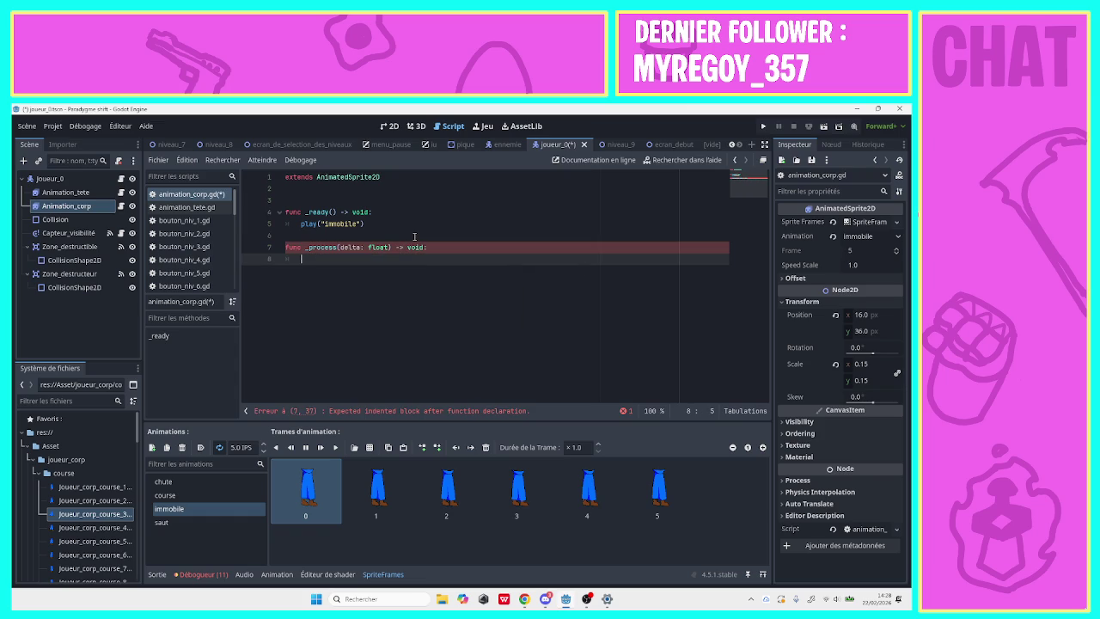
pyautogui.write('if')
pyautogui.moveTo(49, 179); pyautogui.dragTo(369, 268)
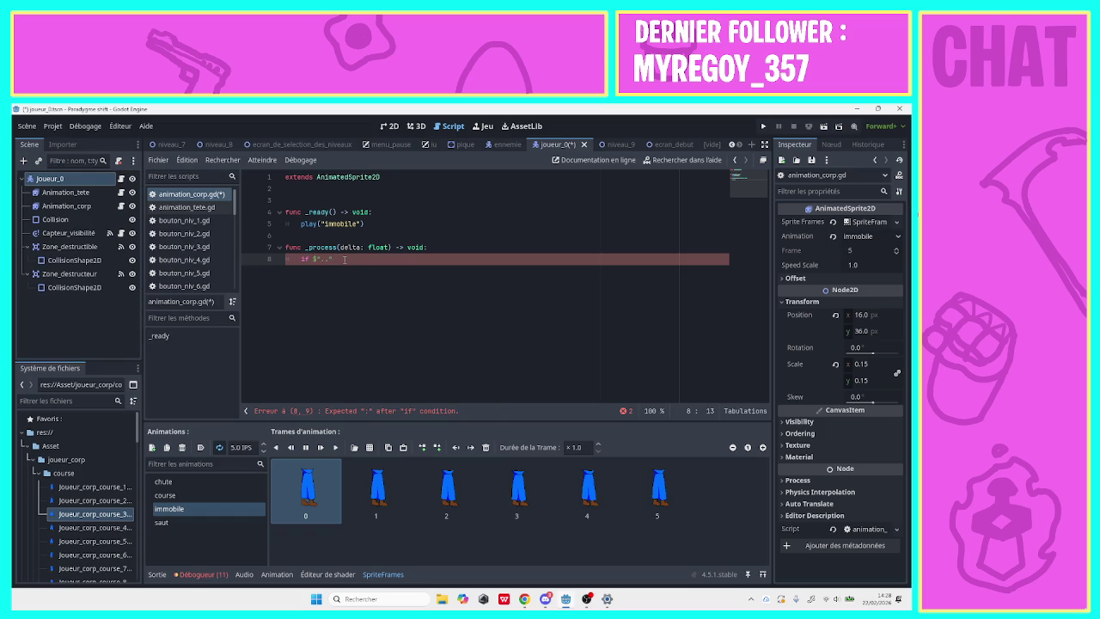
pyautogui.write('.')
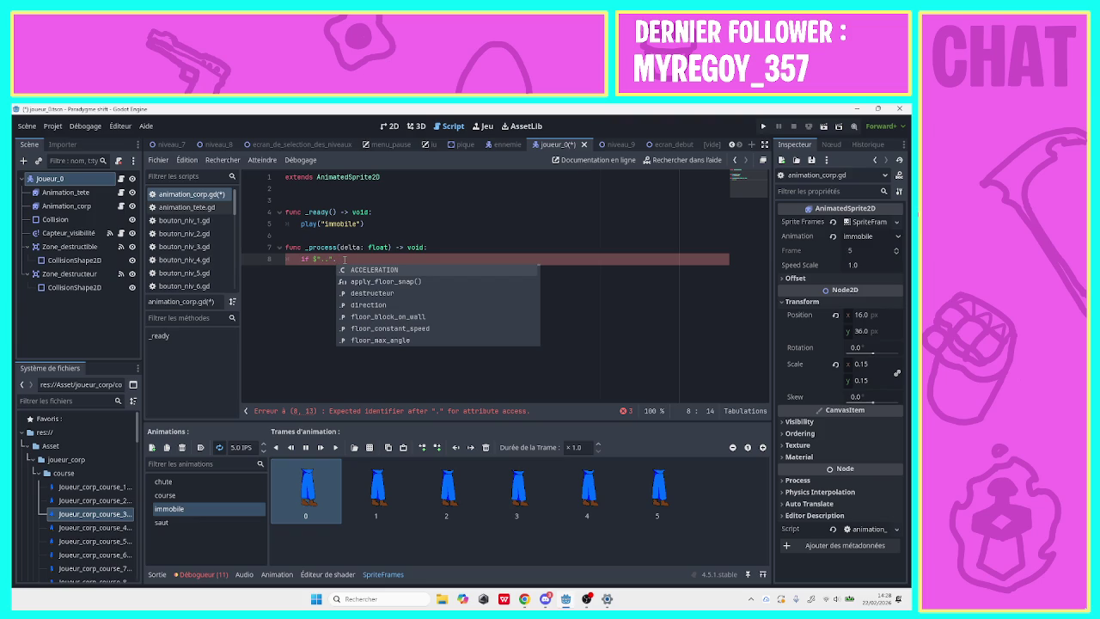
pyautogui.press('BackSpace')
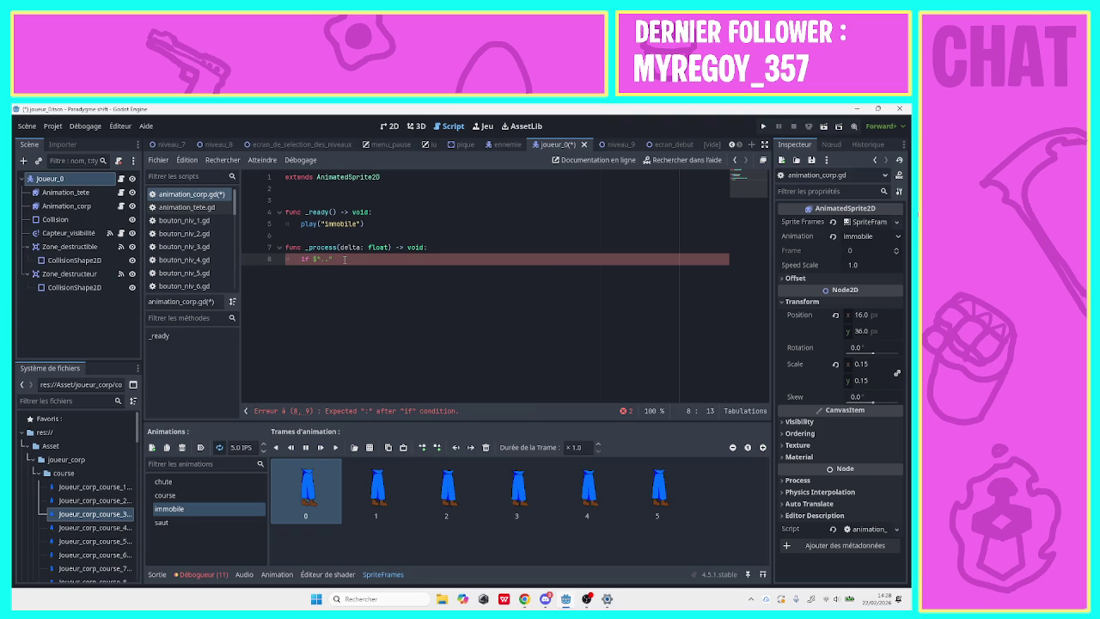
pyautogui.write('.is_o')
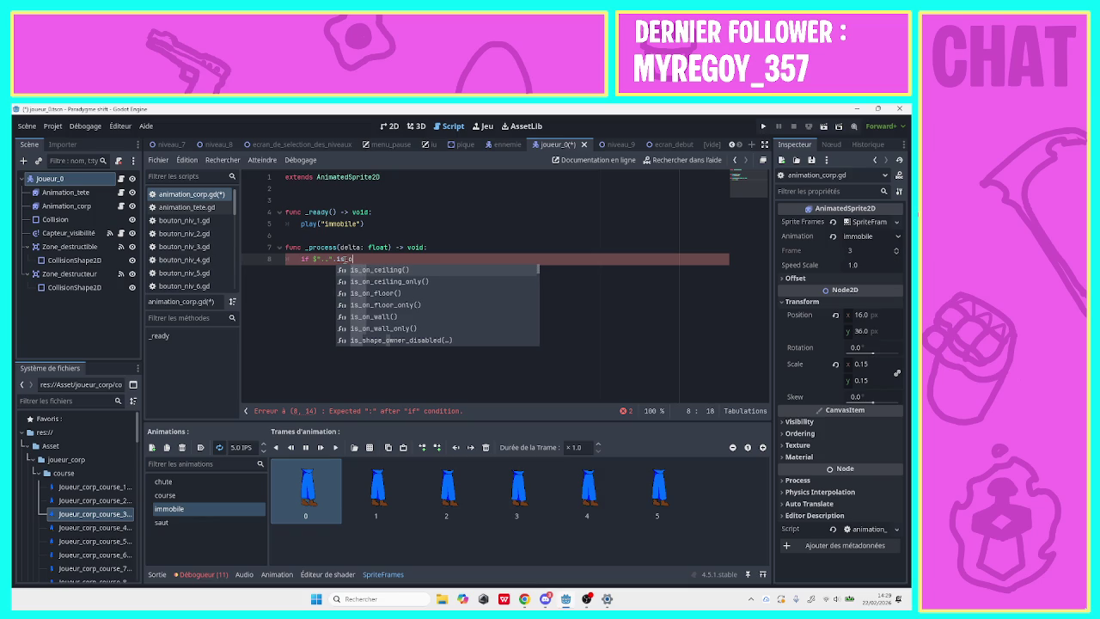
pyautogui.write('n_floor(')
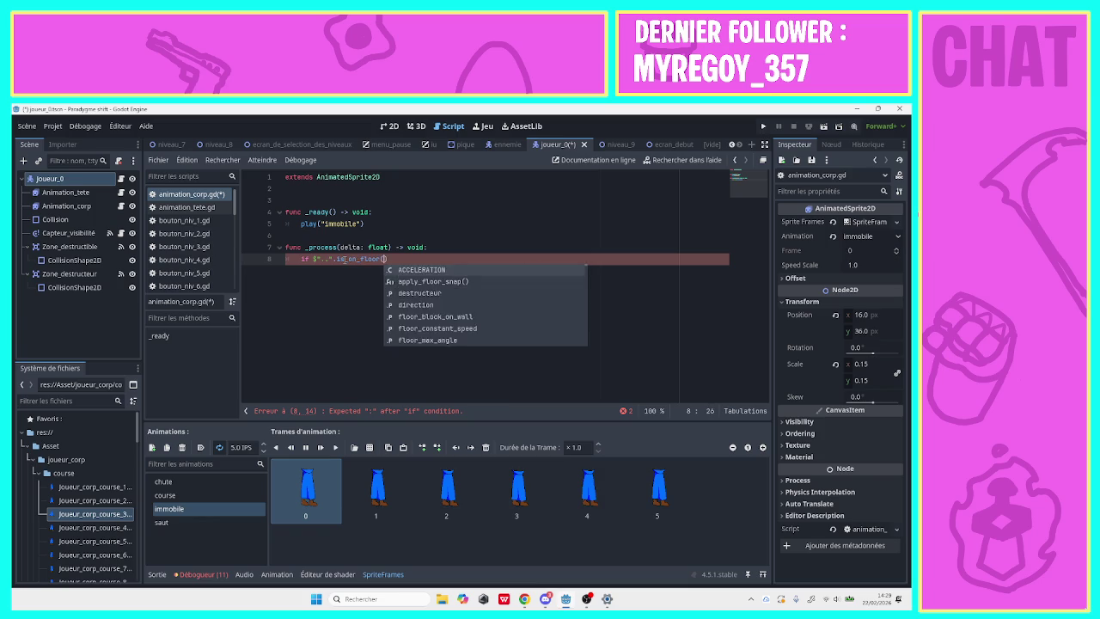
pyautogui.press('Return')
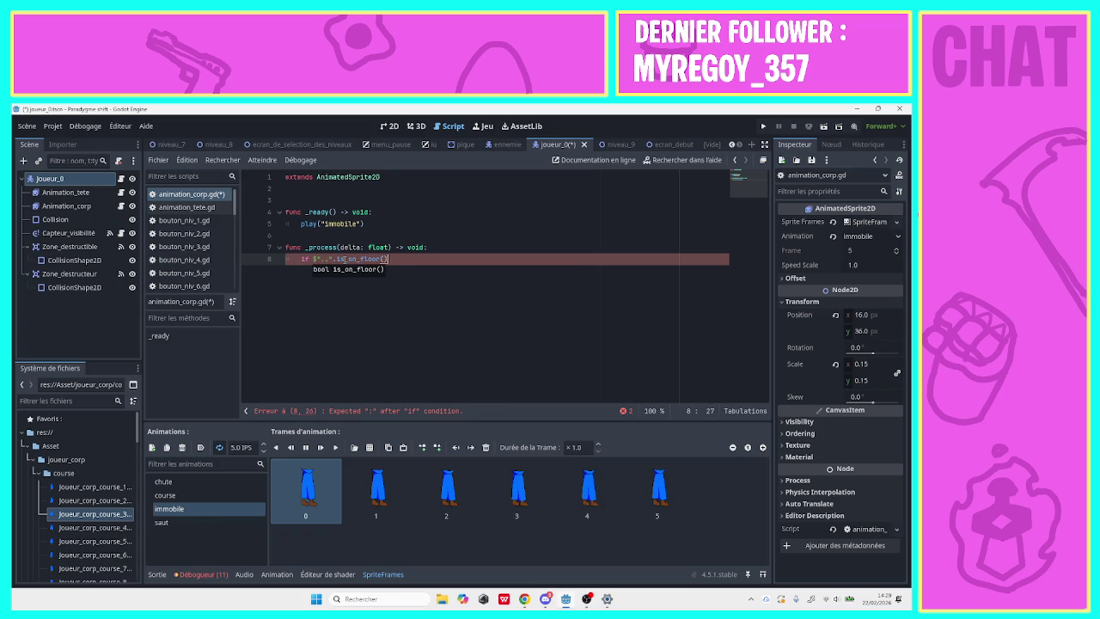
# Compare the floor check to false and add a nested check on the parent's velocity.y.
pyautogui.write(' = false')
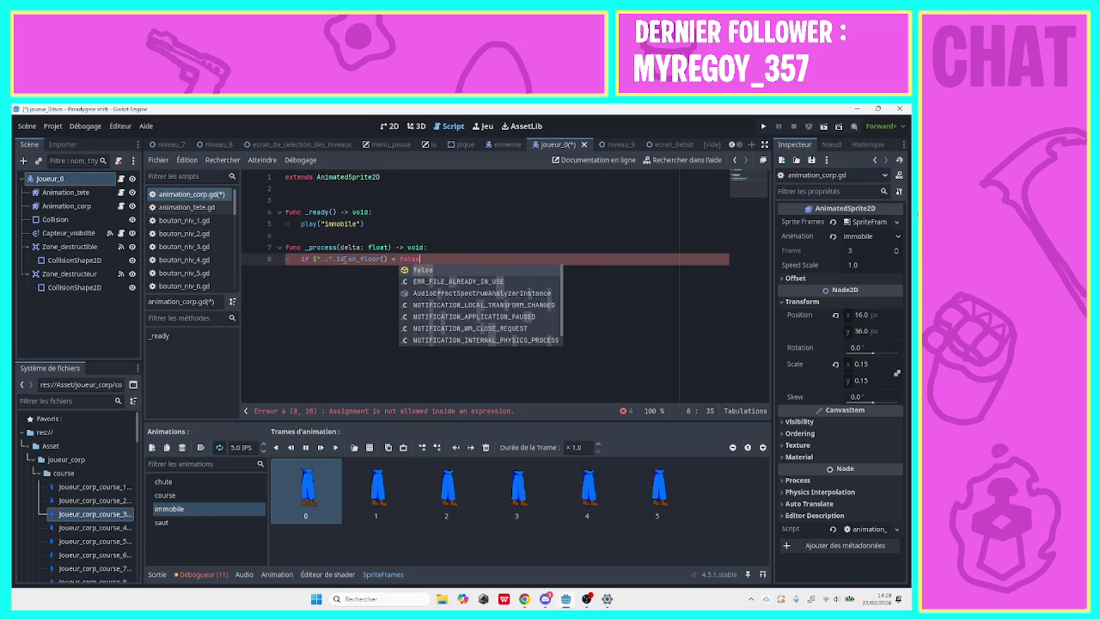
pyautogui.press('Escape')
pyautogui.press('Return')
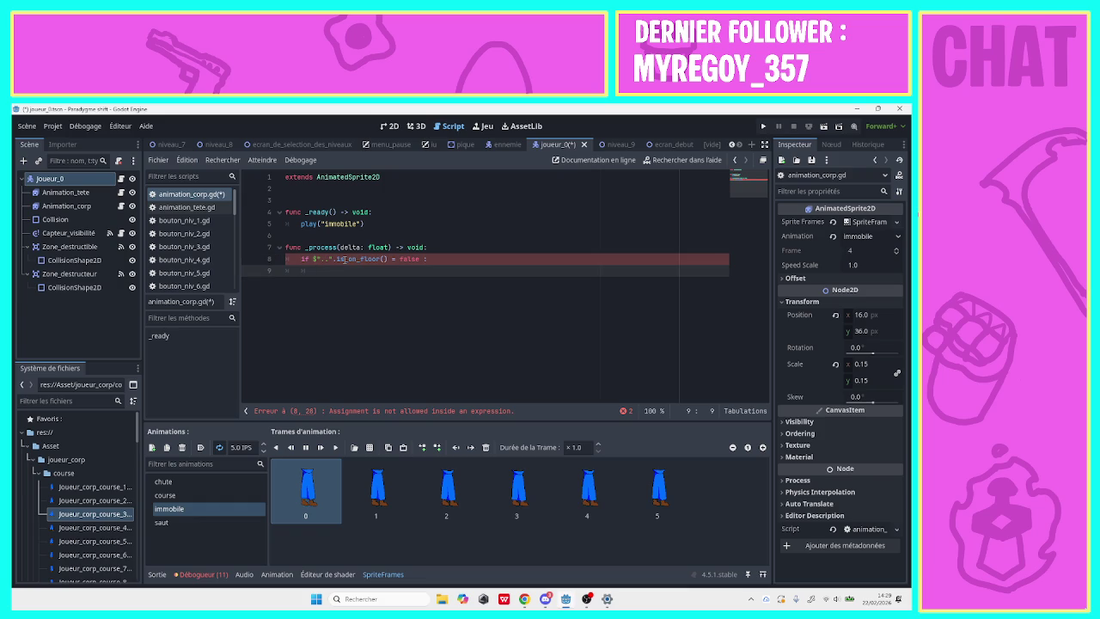
pyautogui.write('$".."')
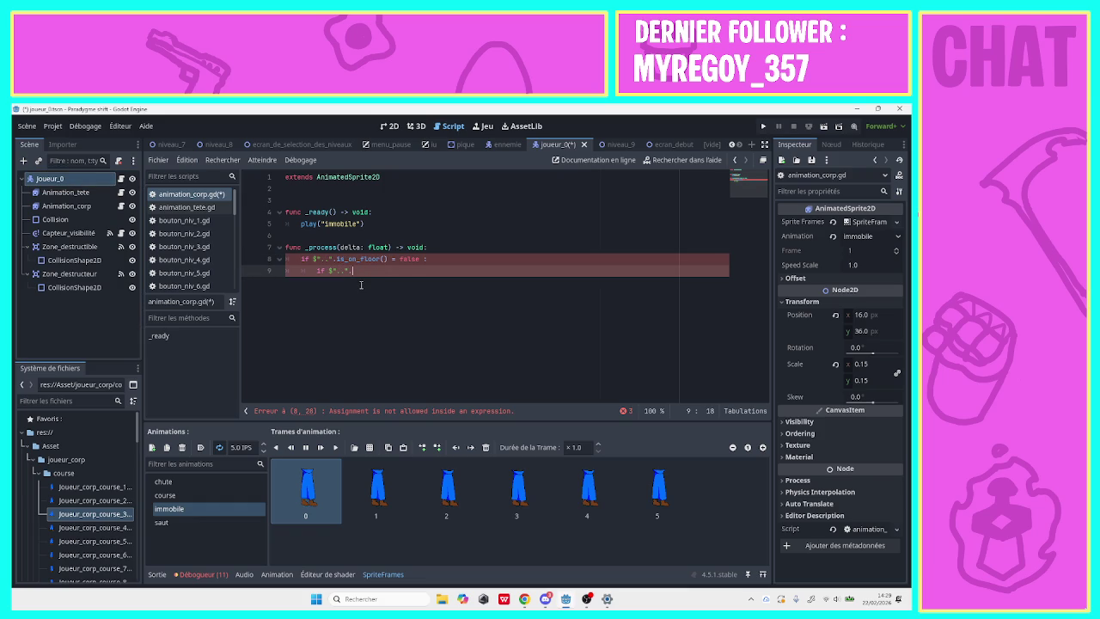
pyautogui.write('.velo')
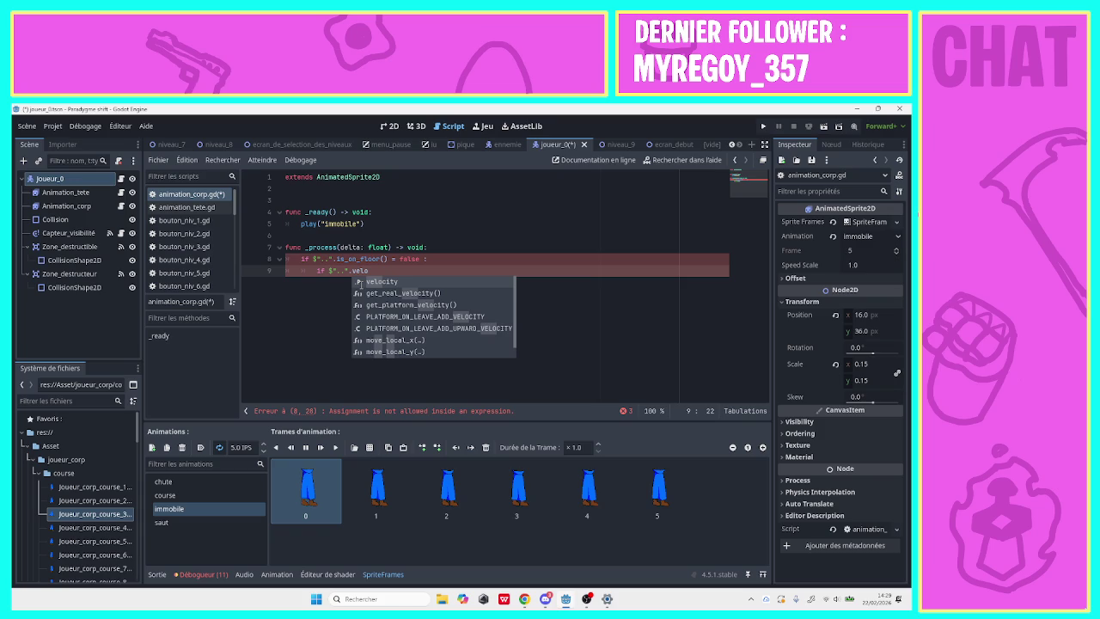
pyautogui.write('city')
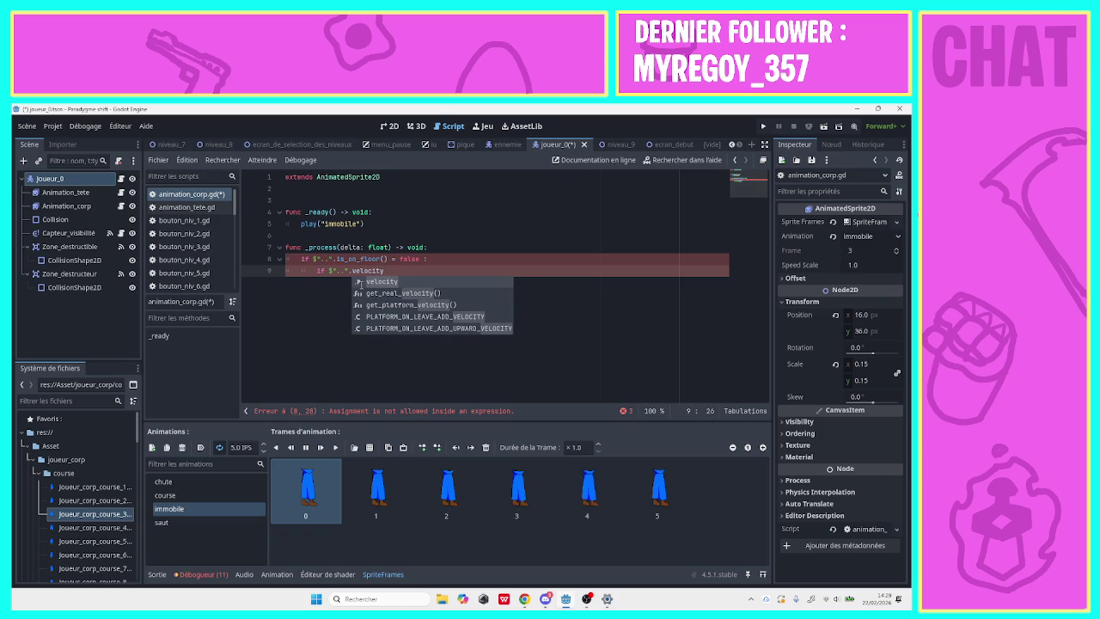
pyautogui.write('.y ')
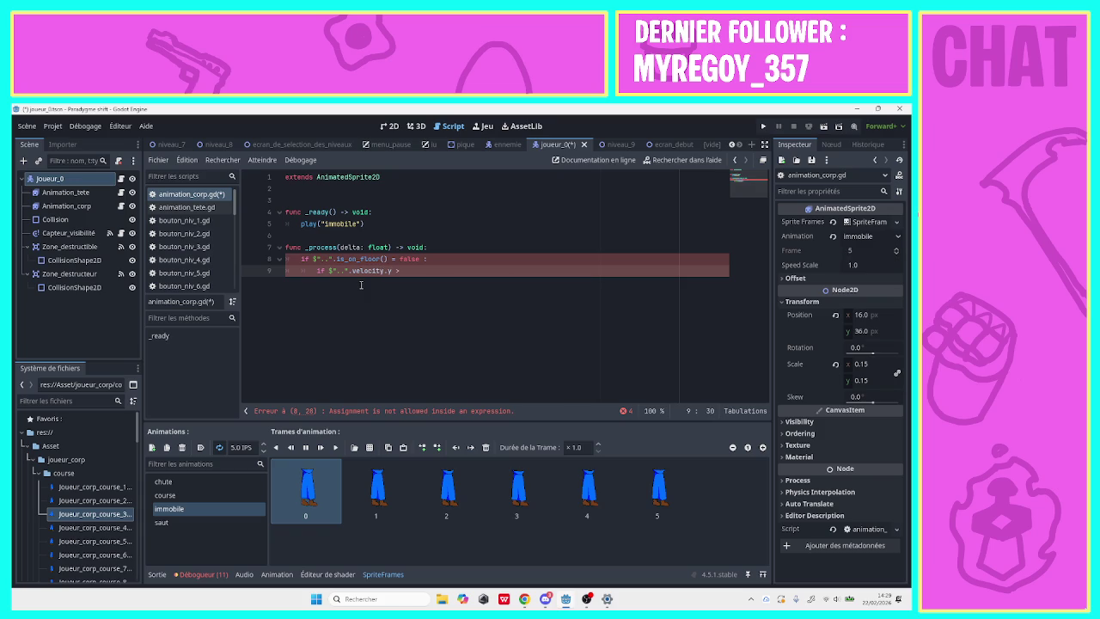
pyautogui.write('>')
pyautogui.press('BackSpace')
pyautogui.press('BackSpace')
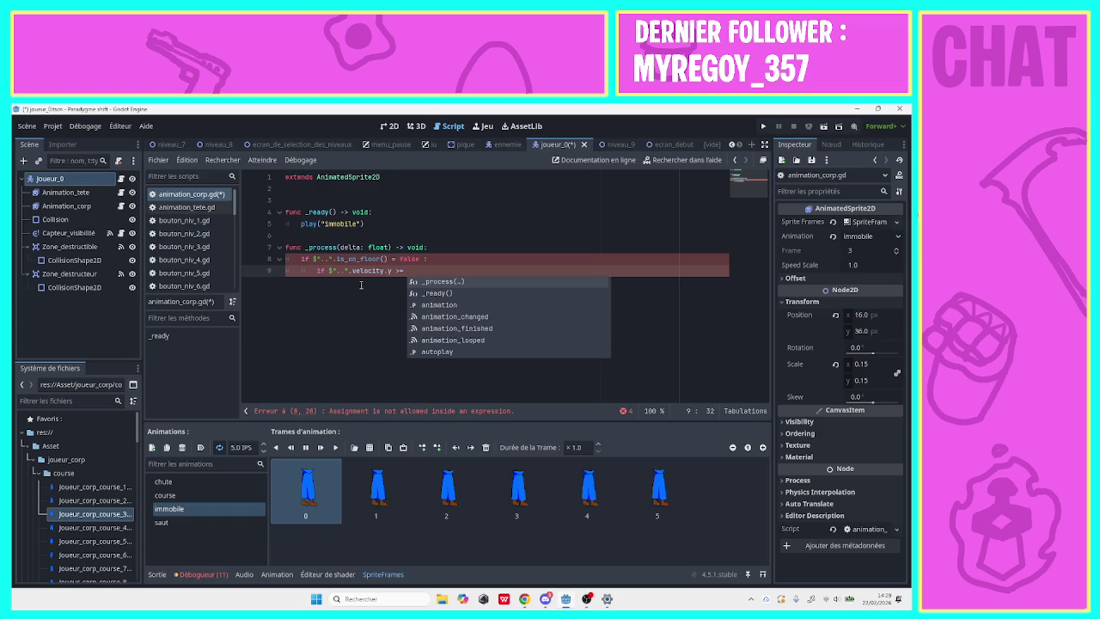
pyautogui.write('0')
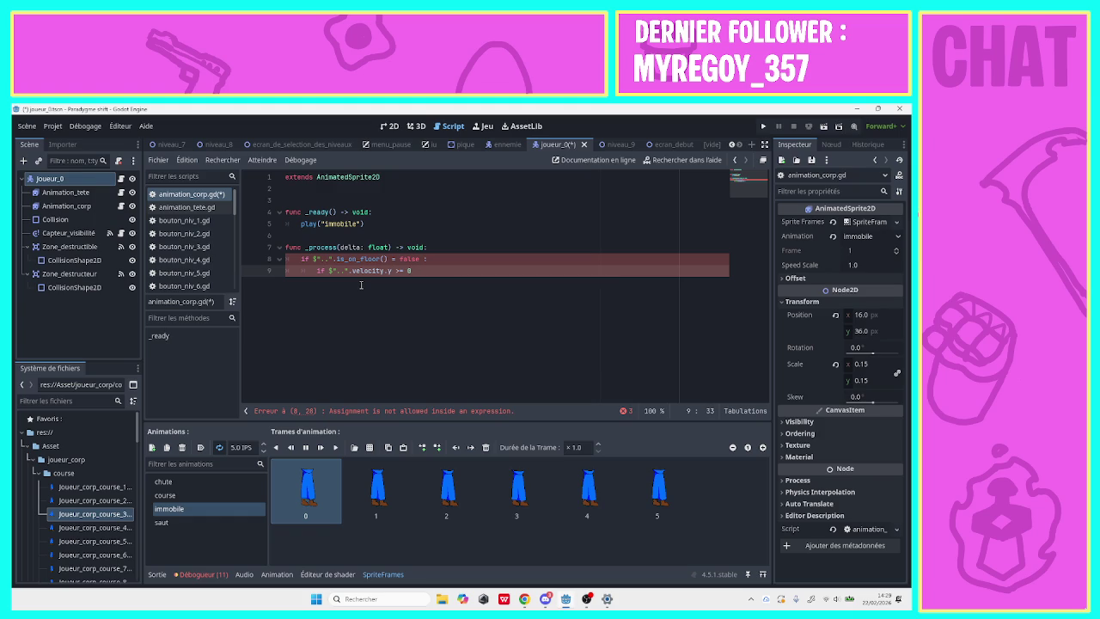
pyautogui.write(' :')
pyautogui.press('Return')
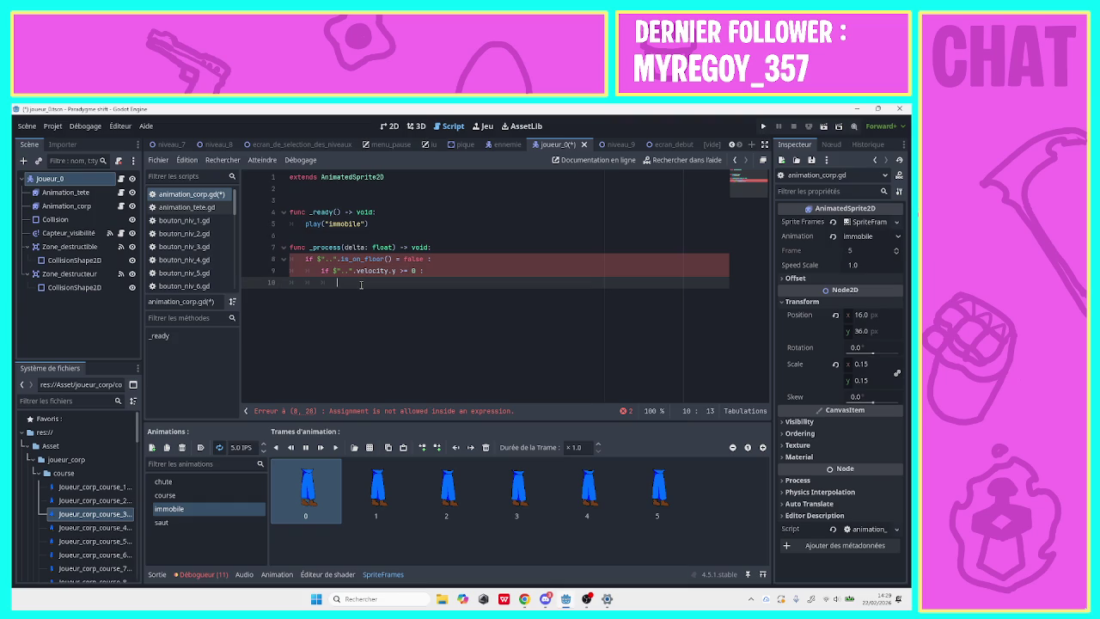
# Set animation to "saut" in the velocity branch and "chute" in an else branch.
pyautogui.write('anim')
pyautogui.press('Return')
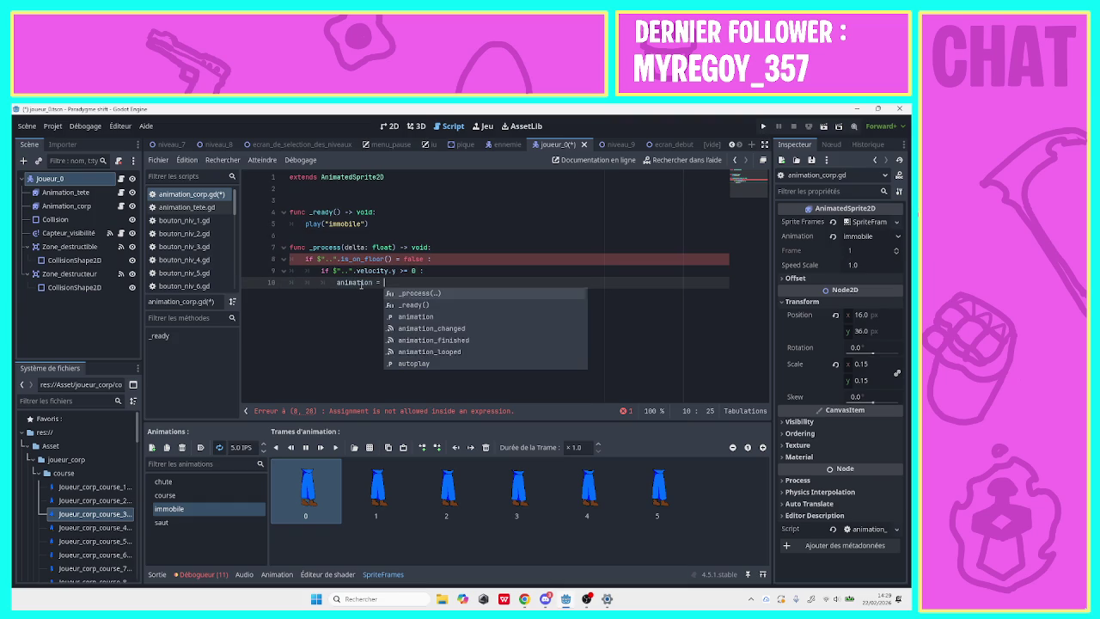
pyautogui.write('j')
pyautogui.press('BackSpace')
pyautogui.write('"')
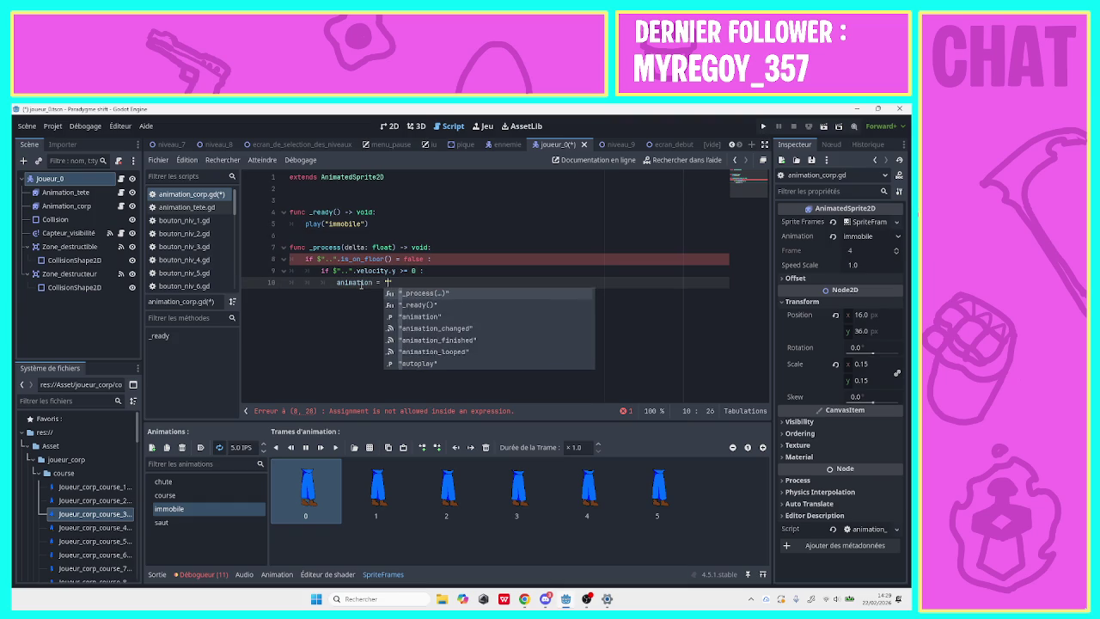
pyautogui.press('Escape')
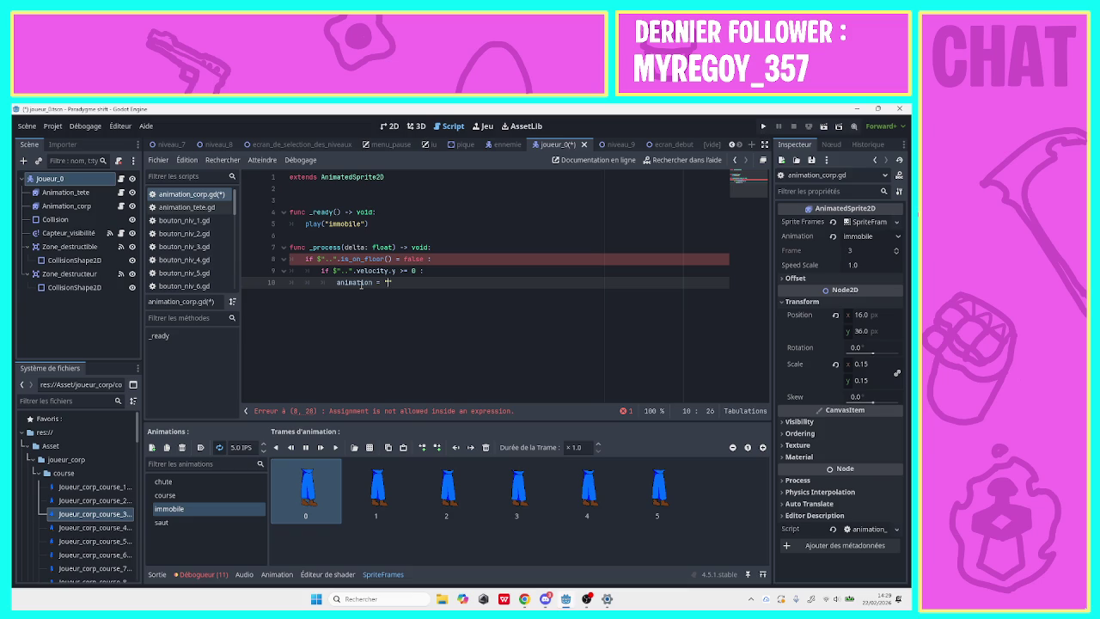
pyautogui.write('saut')
pyautogui.click(409, 283)
pyautogui.press('Return')
pyautogui.press('BackSpace')
pyautogui.write('else :')
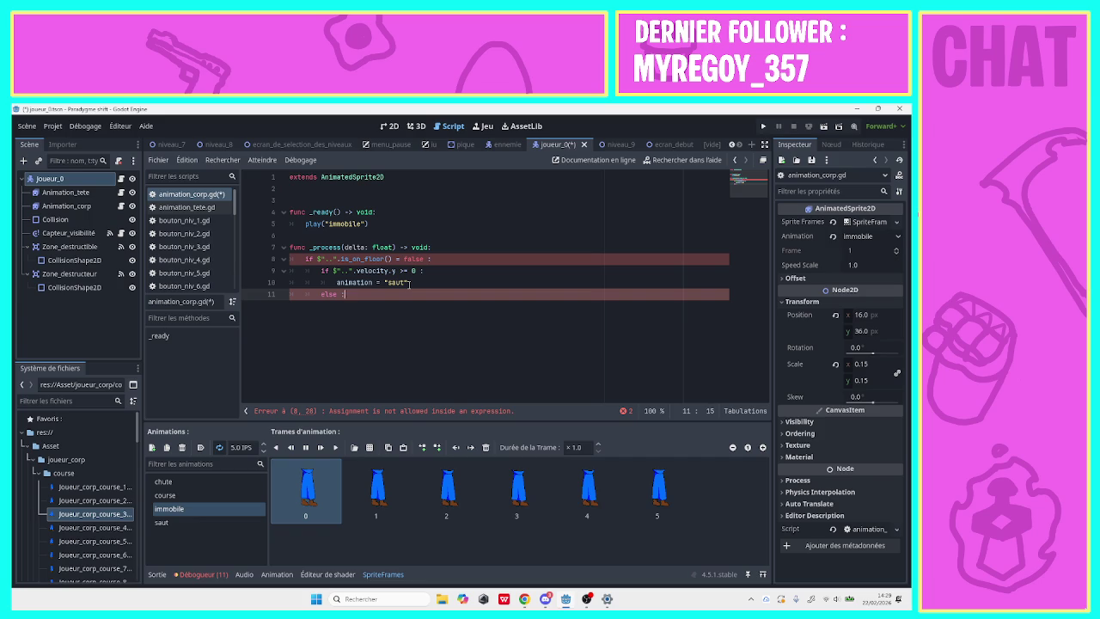
pyautogui.press('Return')
pyautogui.write('anima')
pyautogui.write('tion ')
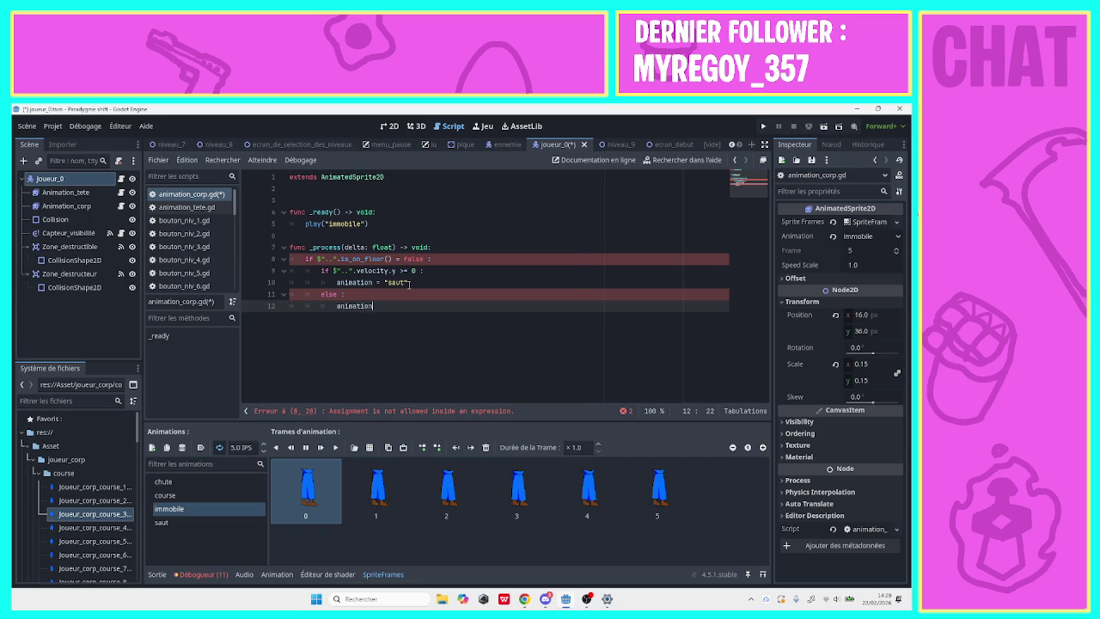
pyautogui.write('= ')
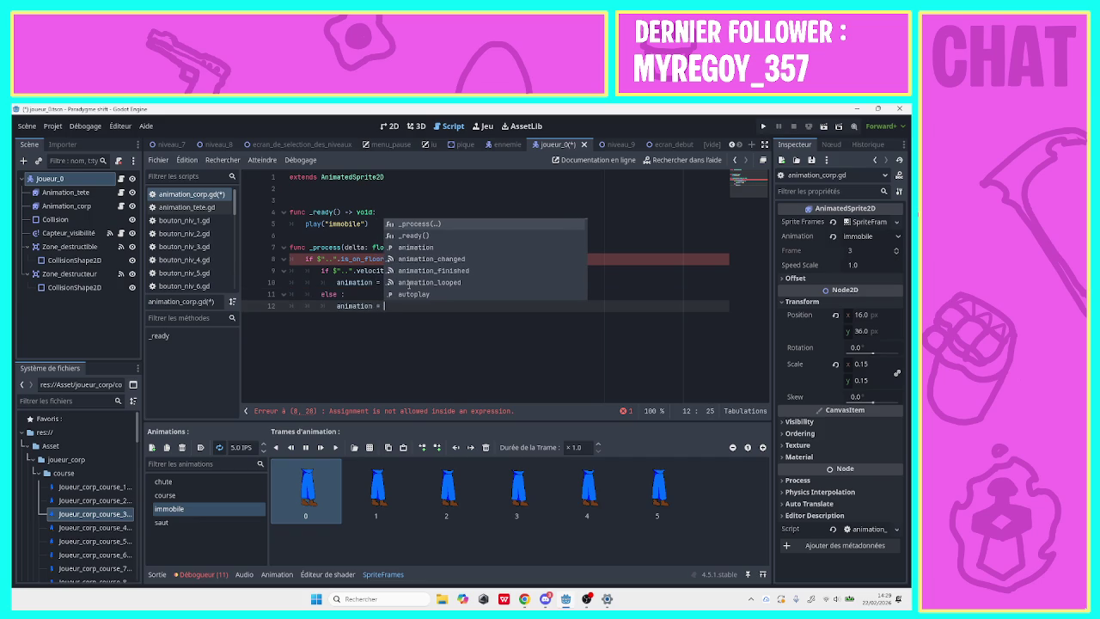
pyautogui.write('"')
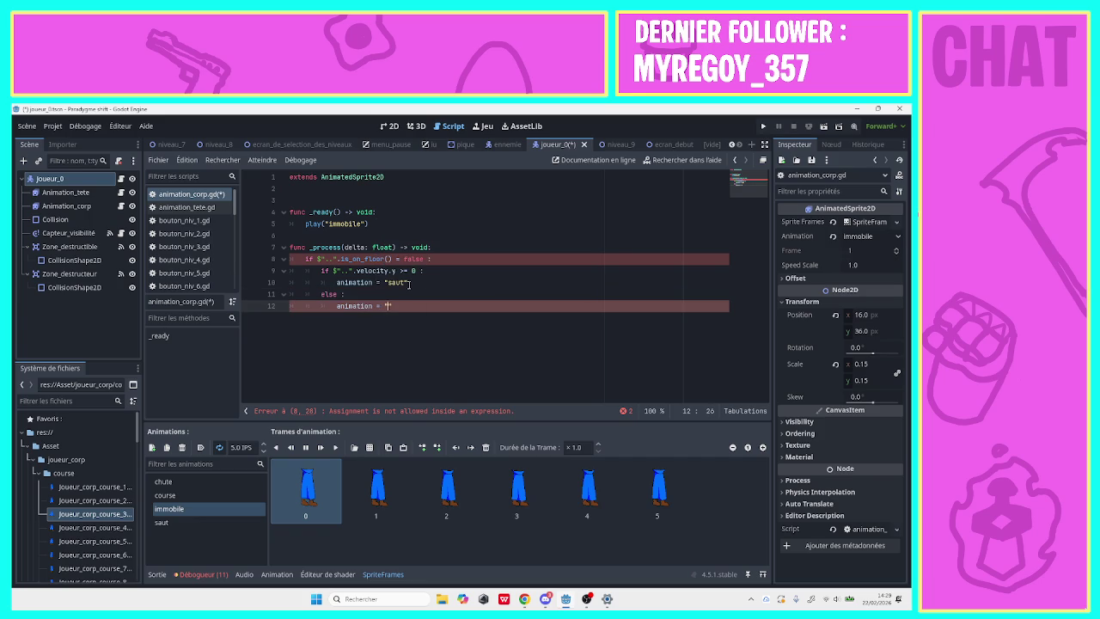
pyautogui.write('chute')
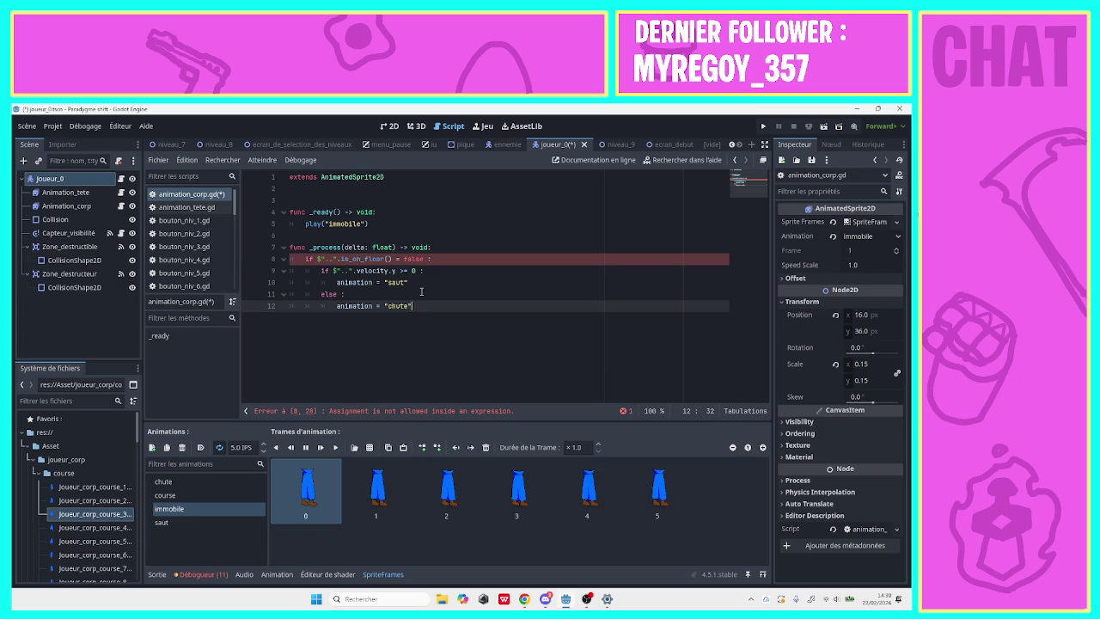
# Rewrite line 8 as 'if not $"..".is_on_floor()', save the script and run the game.
pyautogui.click(400, 259)
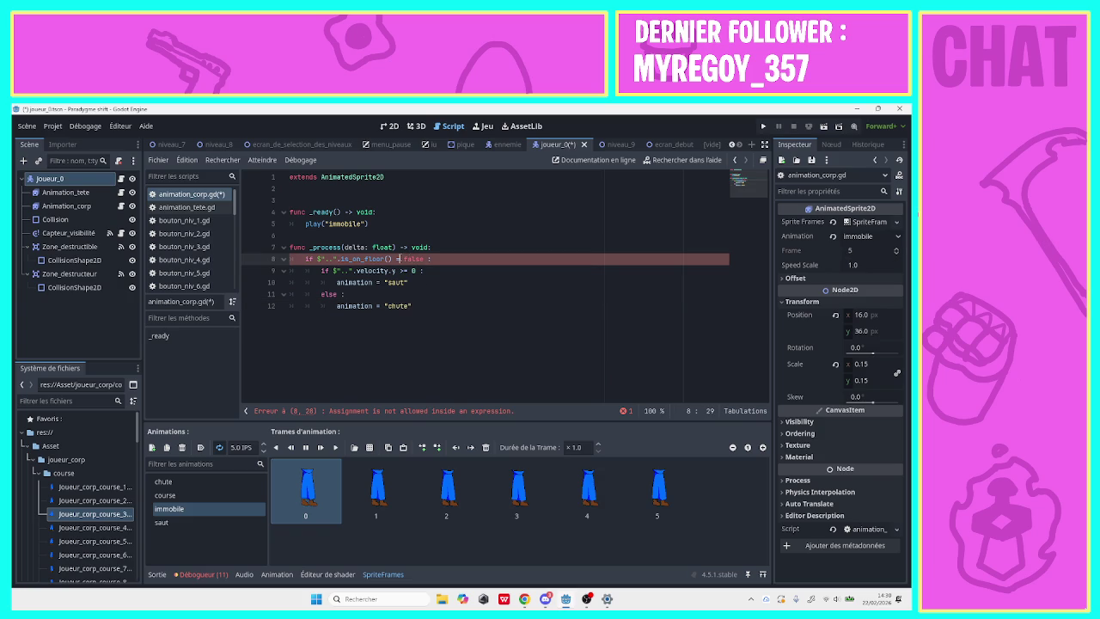
pyautogui.write('=')
pyautogui.press('Escape')
pyautogui.press('BackSpace')
pyautogui.press('BackSpace')
pyautogui.press('BackSpace')
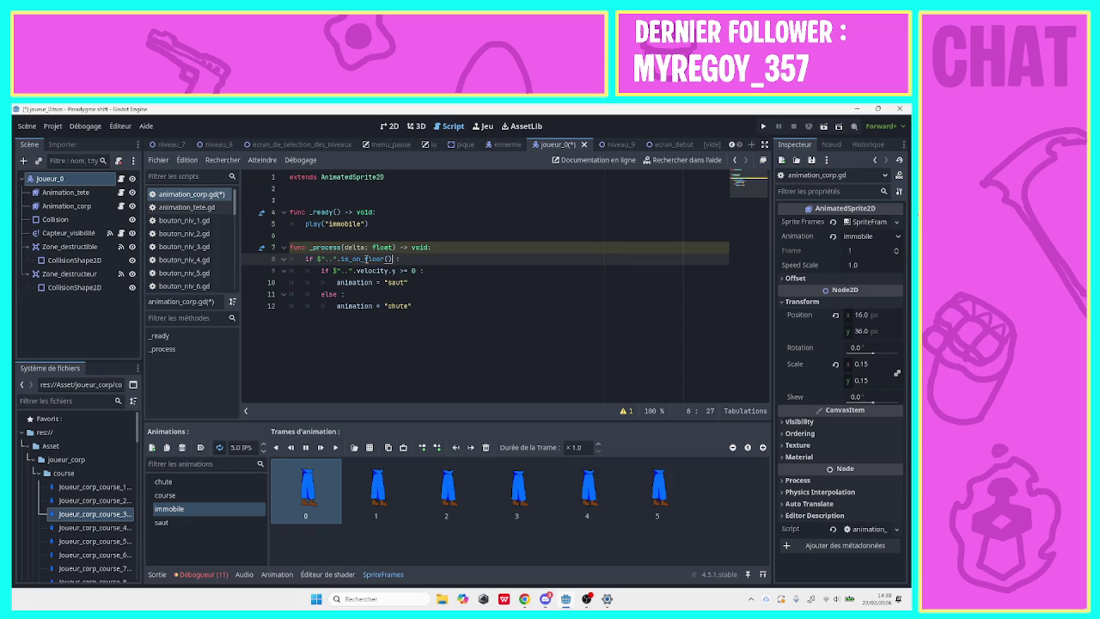
pyautogui.click(316, 259)
pyautogui.write('not')
pyautogui.hotkey('ctrl', 's')
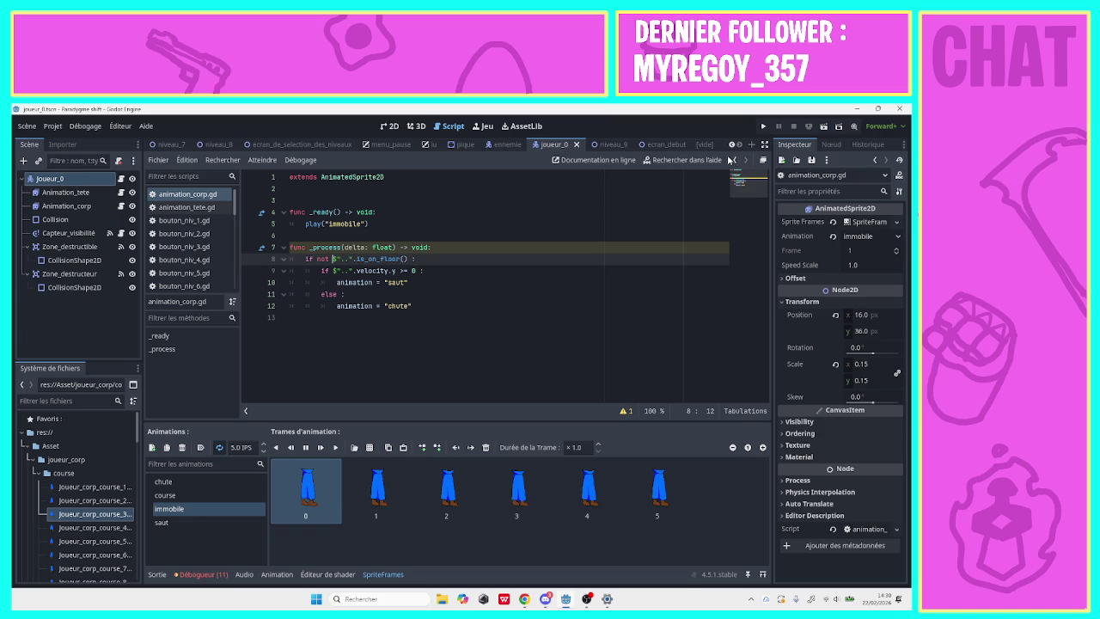
pyautogui.click(763, 127)
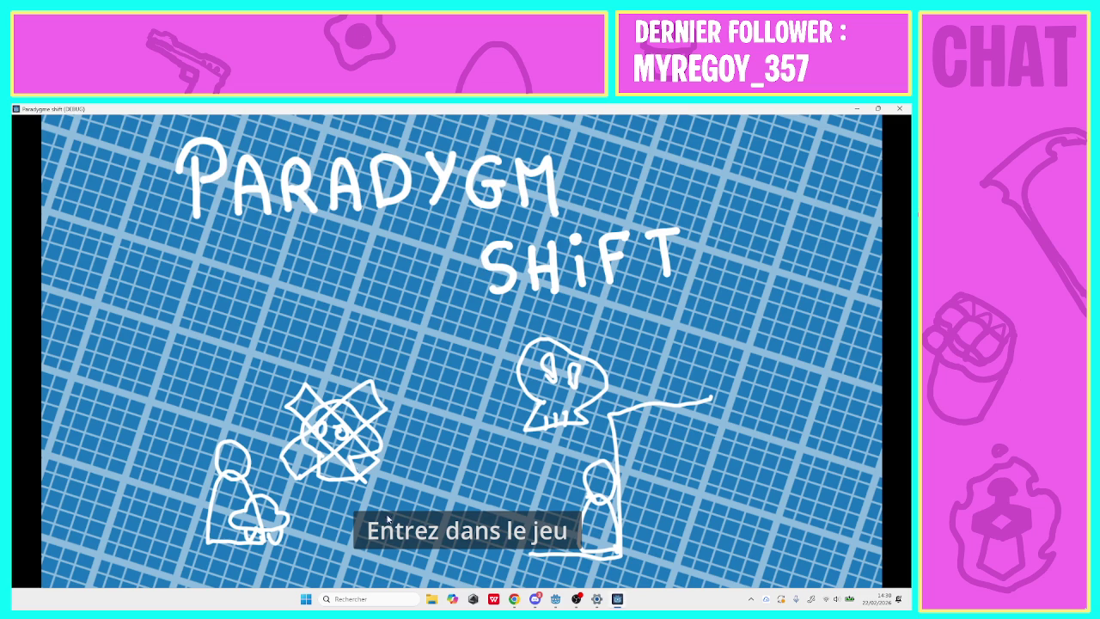
pyautogui.click(387, 518)
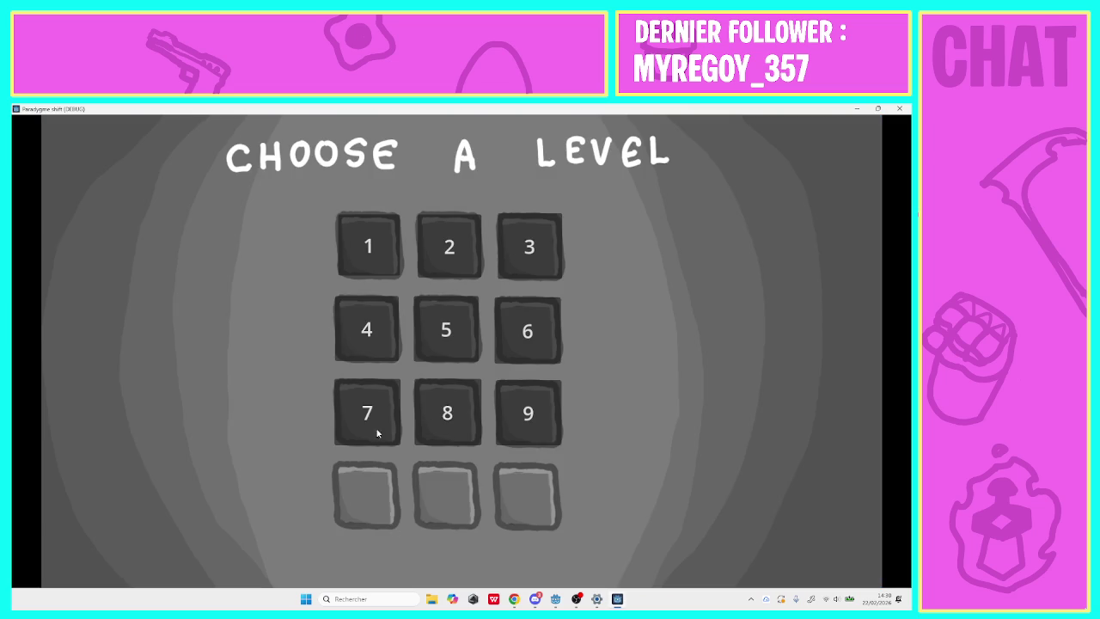
pyautogui.click(381, 263)
pyautogui.press('space')
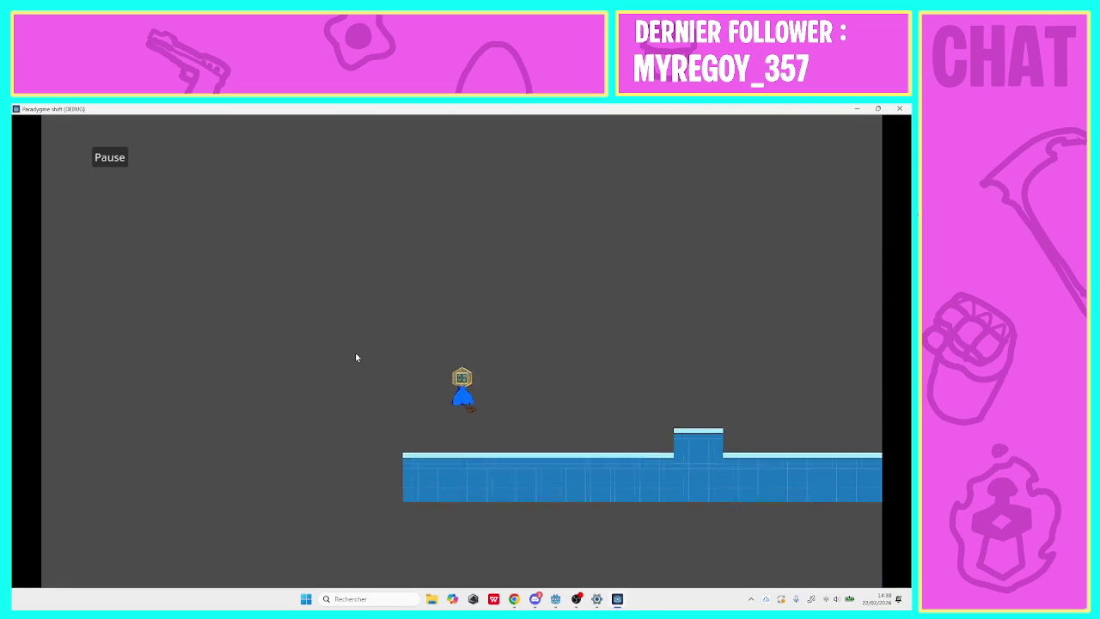
pyautogui.press('space')
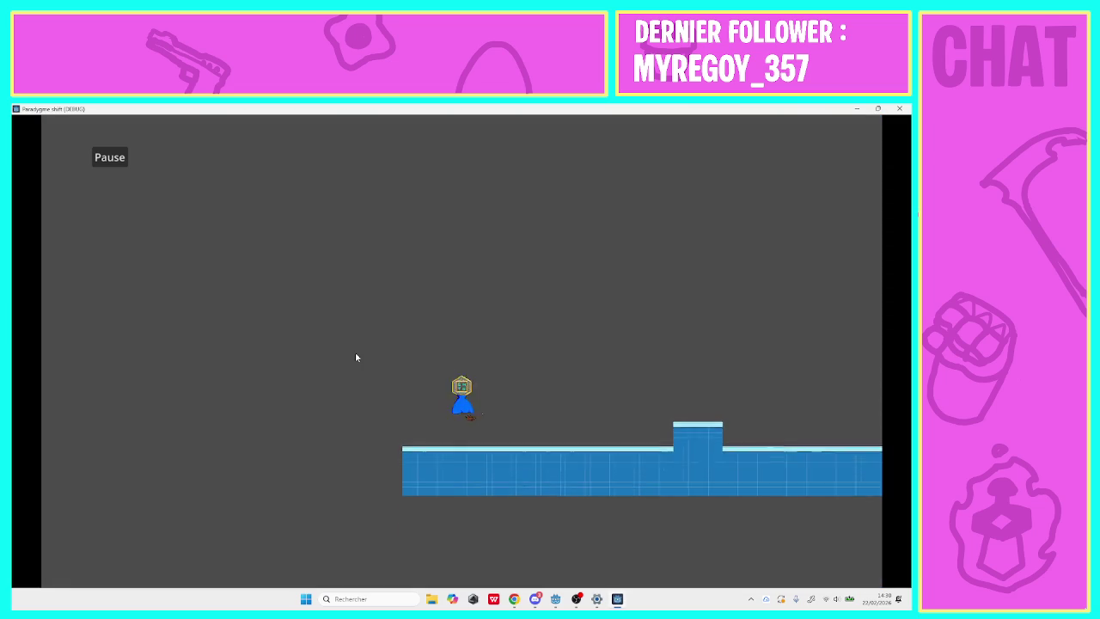
pyautogui.press('space')
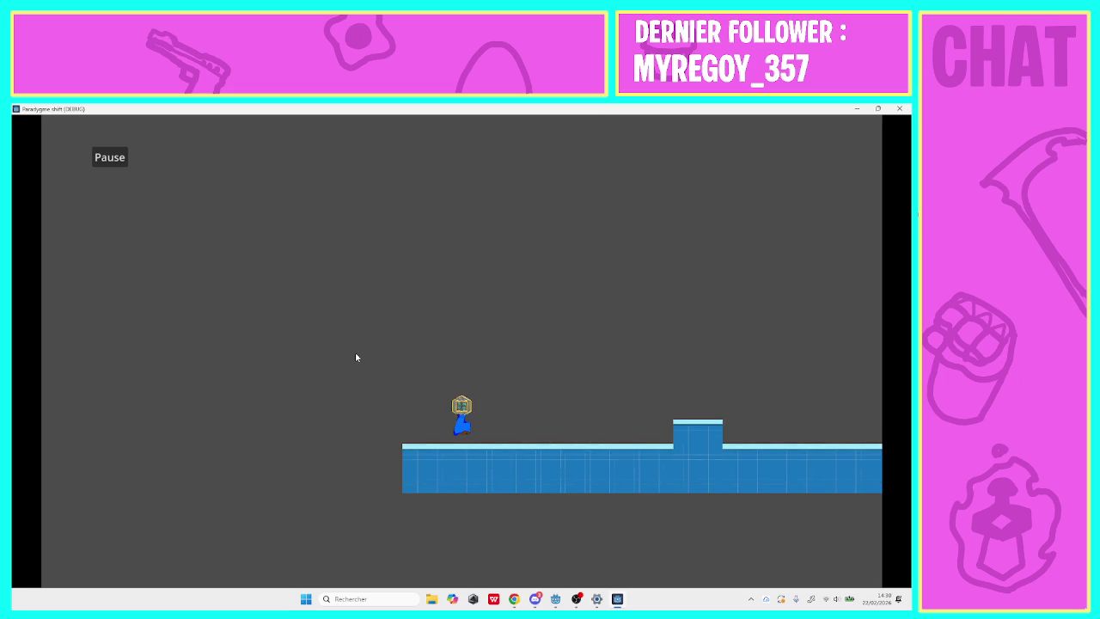
pyautogui.click(899, 108)
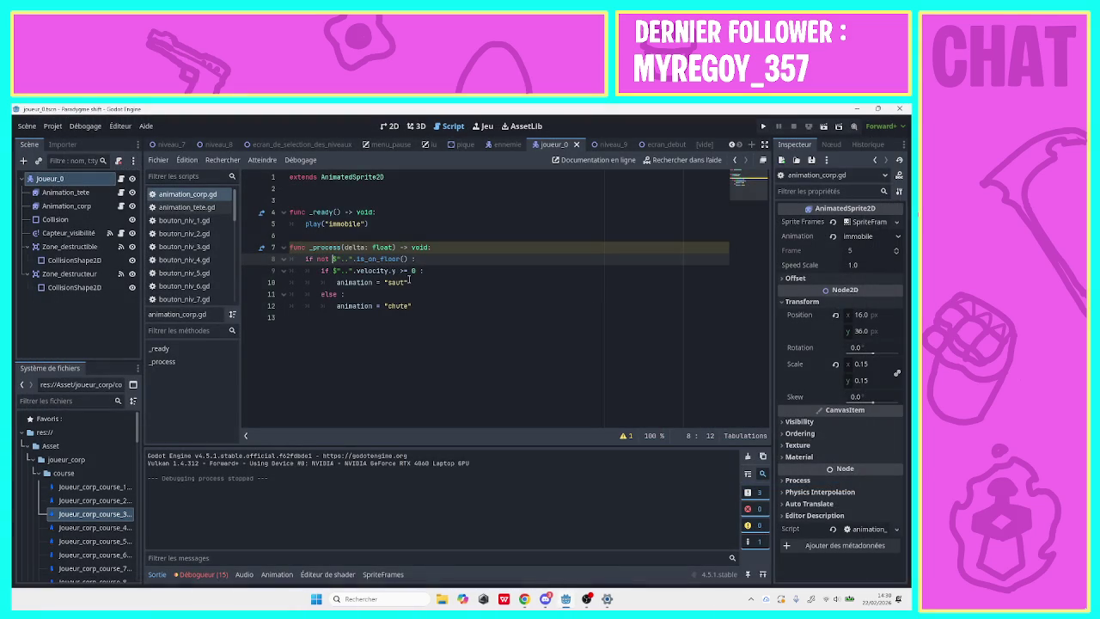
pyautogui.click(403, 270)
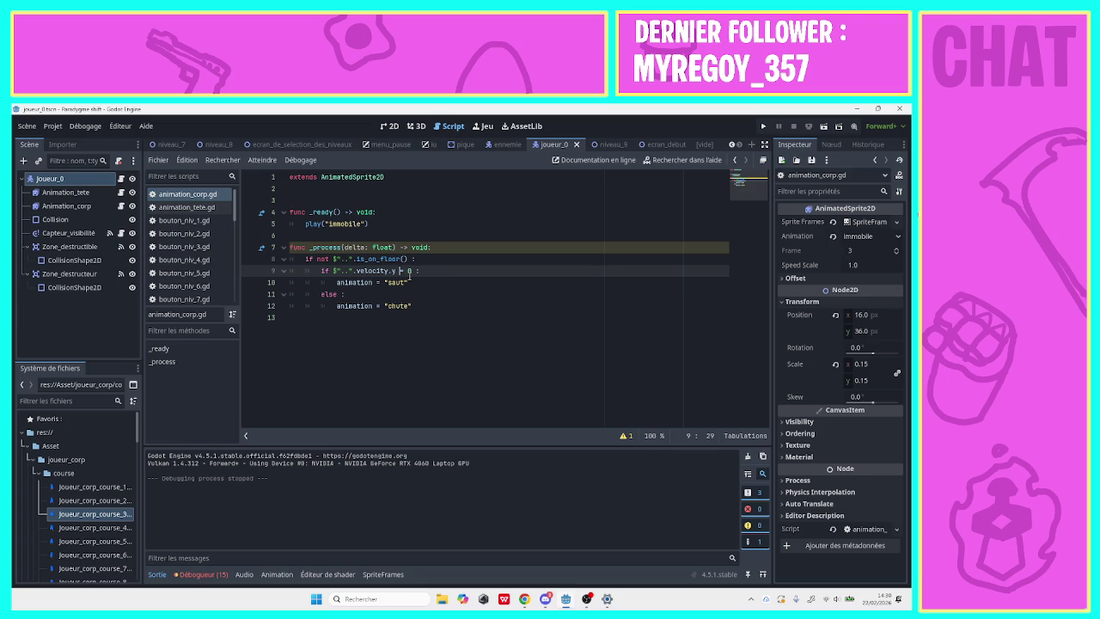
# Change the saut condition on line 9 to '<= 0' and start a new line after line 12.
pyautogui.write('<=')
pyautogui.click(441, 320)
pyautogui.click(438, 307)
pyautogui.press('Return')
pyautogui.press('BackSpace')
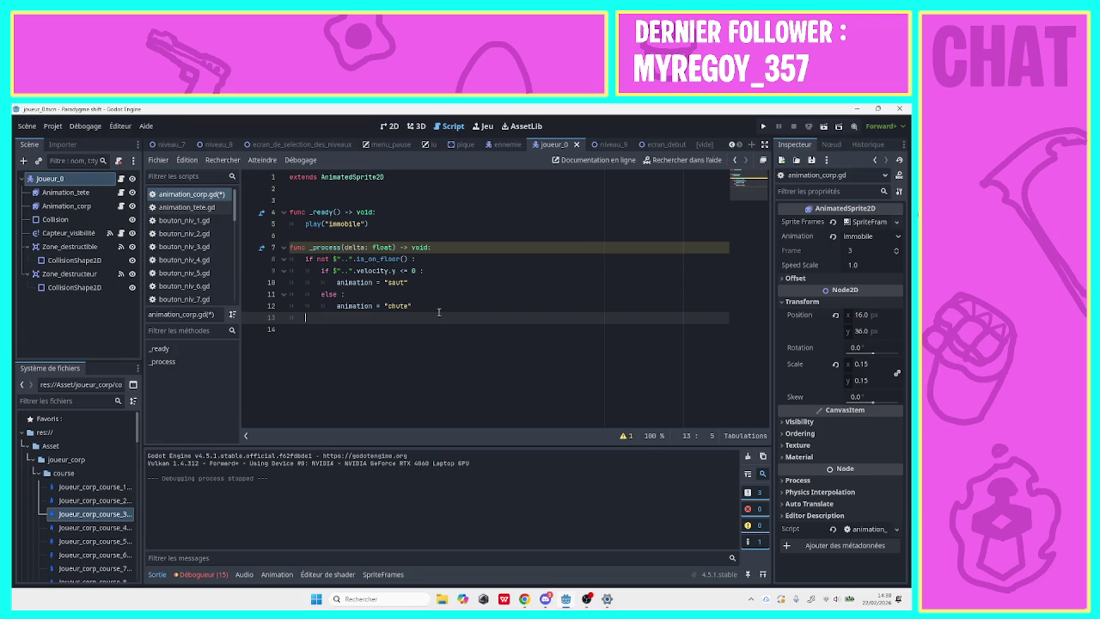
# Add an else branch setting animation = "immobile", then run the game with F5.
pyautogui.write('else')
pyautogui.write(' :')
pyautogui.press('Return')
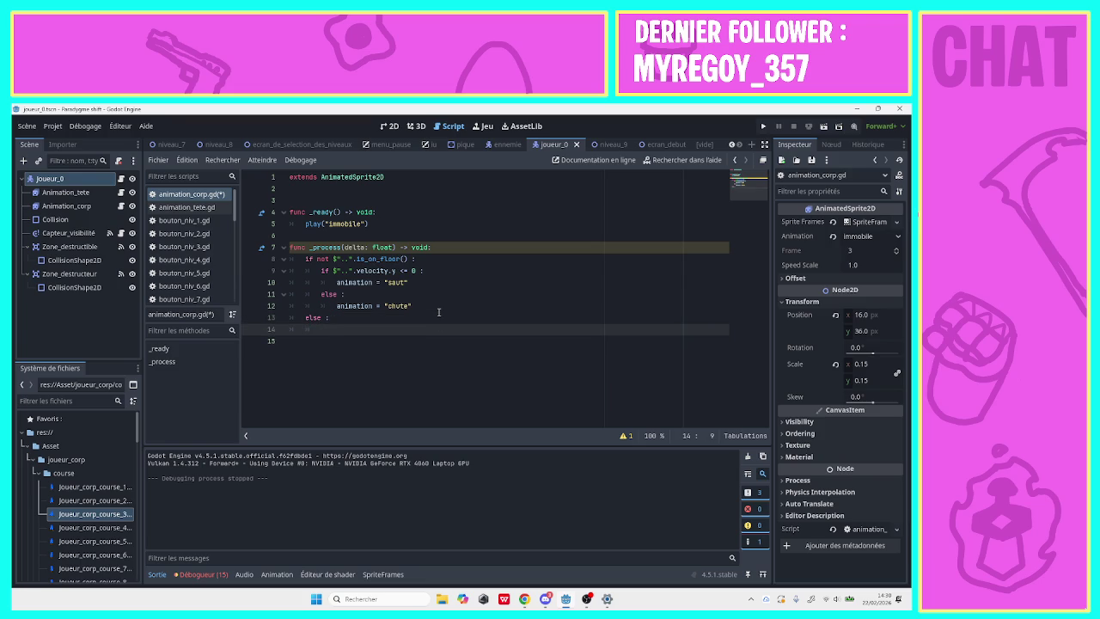
pyautogui.write('ani1')
pyautogui.press('Return')
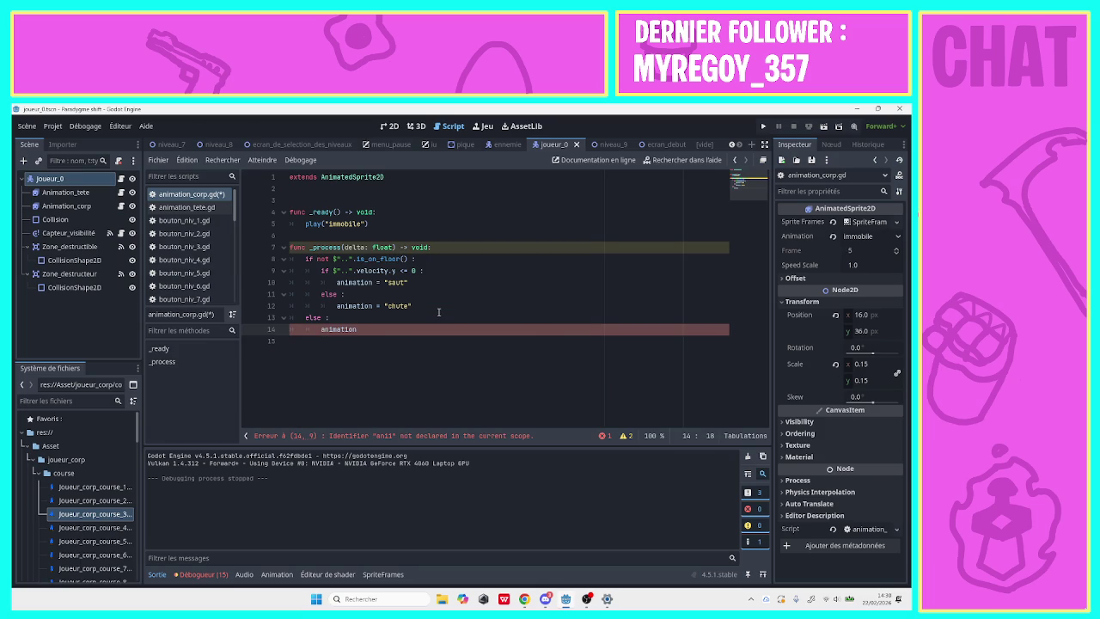
pyautogui.write('"')
pyautogui.press('Escape')
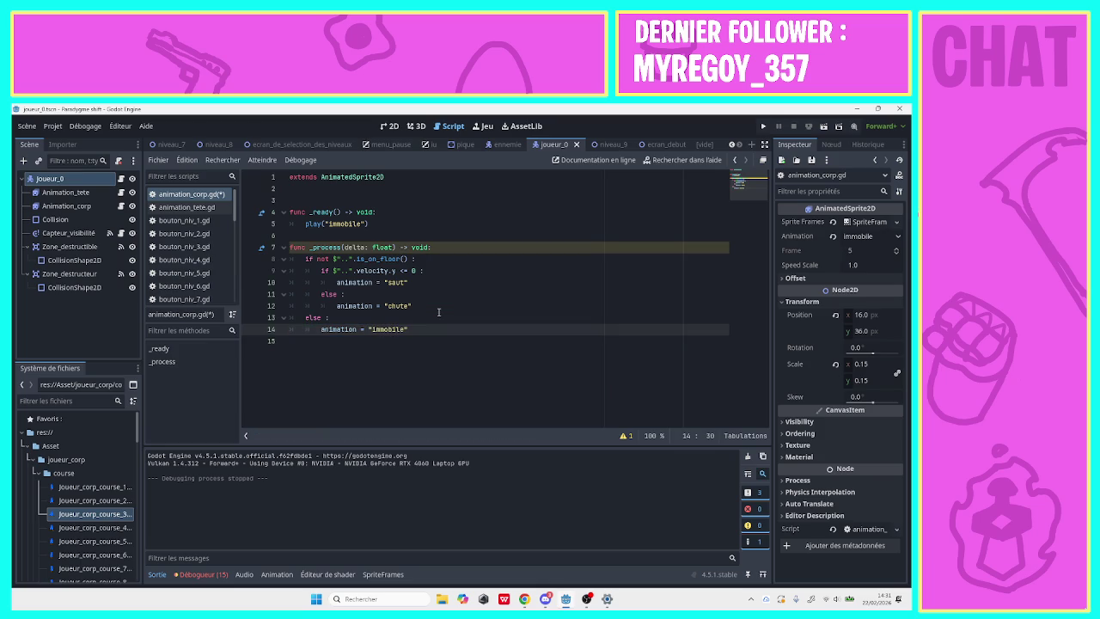
pyautogui.press('F5')
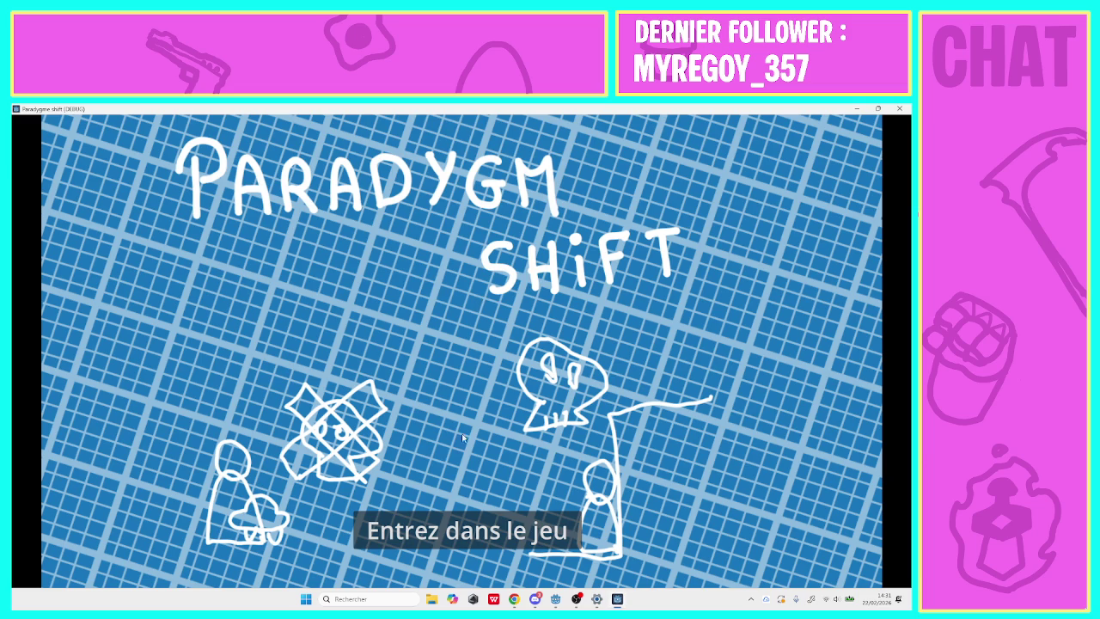
pyautogui.click(386, 526)
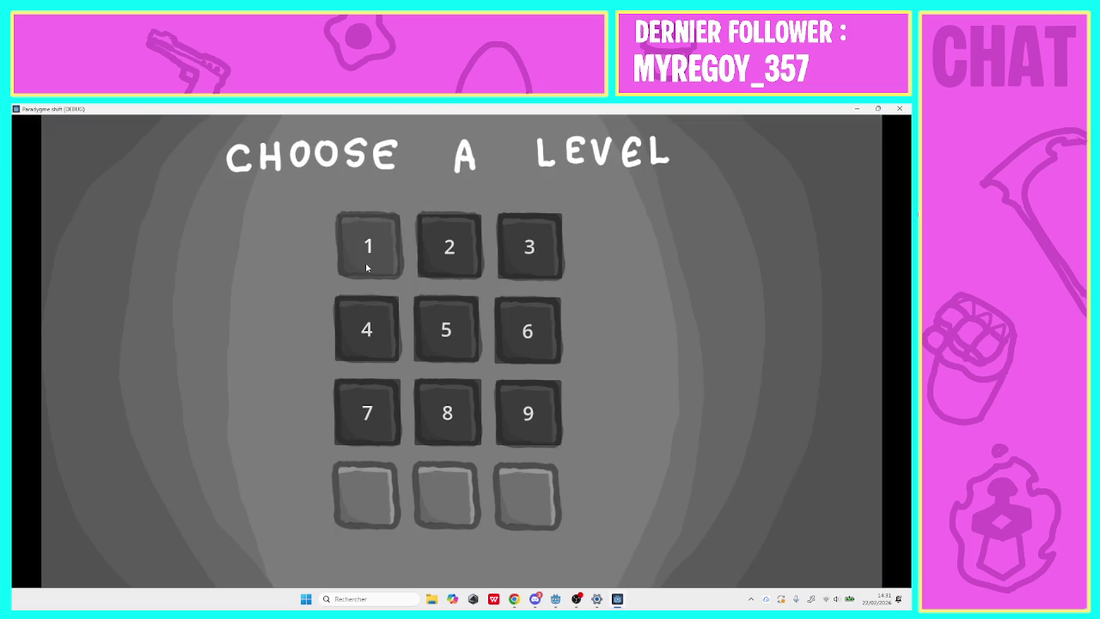
pyautogui.click(367, 264)
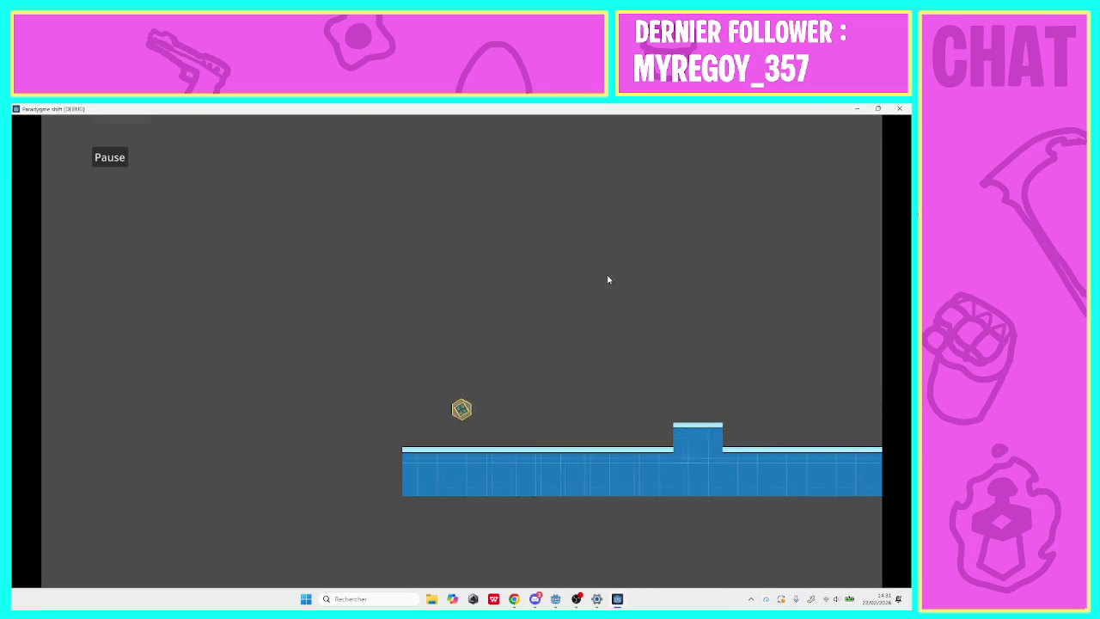
pyautogui.click(896, 110)
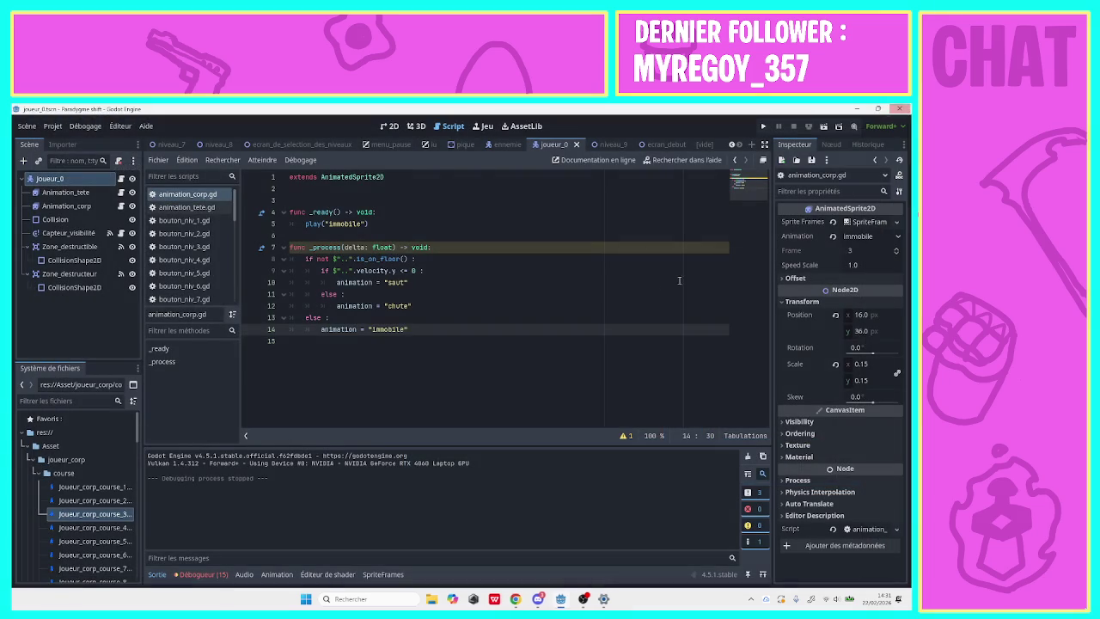
# Inspect the Animation_corp sprite in the 2D view, undo a trial move, and return to the script.
pyautogui.click(66, 206)
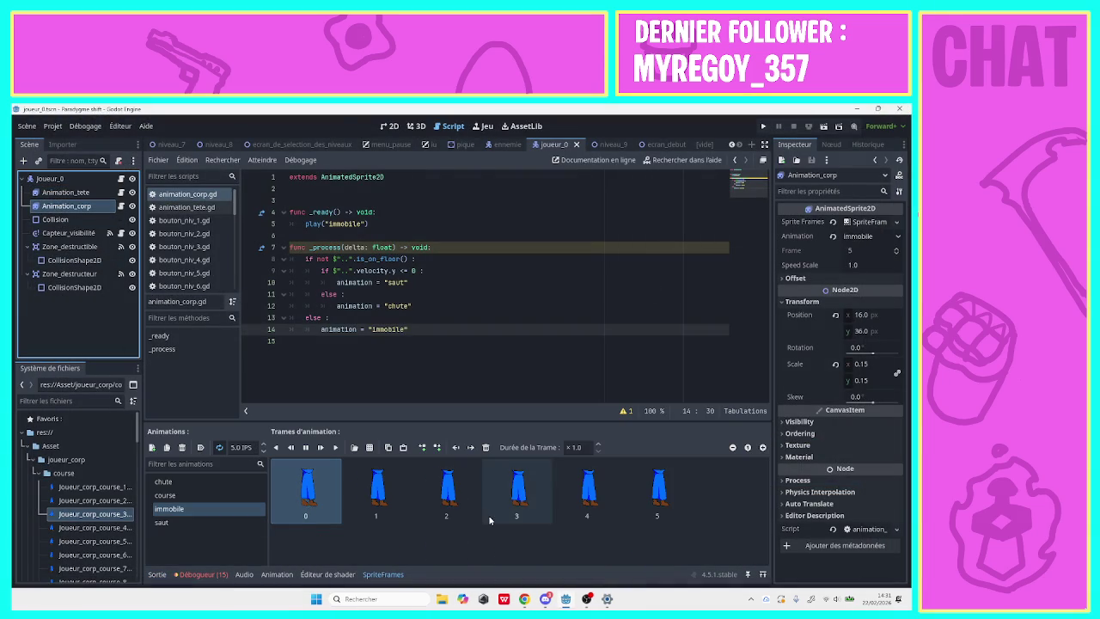
pyautogui.click(389, 126)
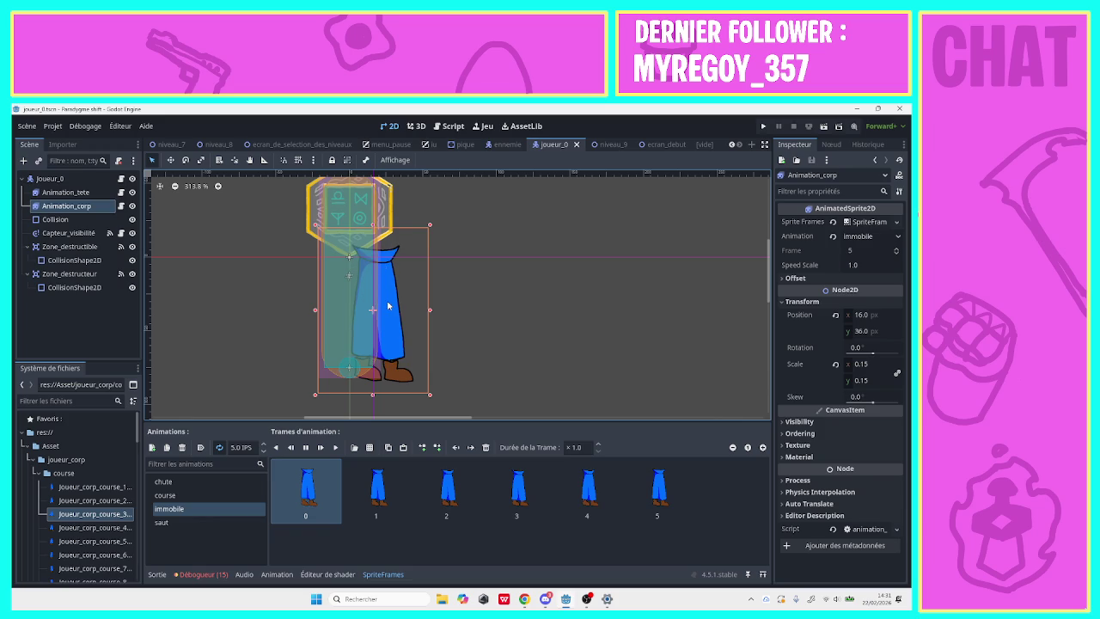
pyautogui.moveTo(387, 305); pyautogui.dragTo(365, 307)
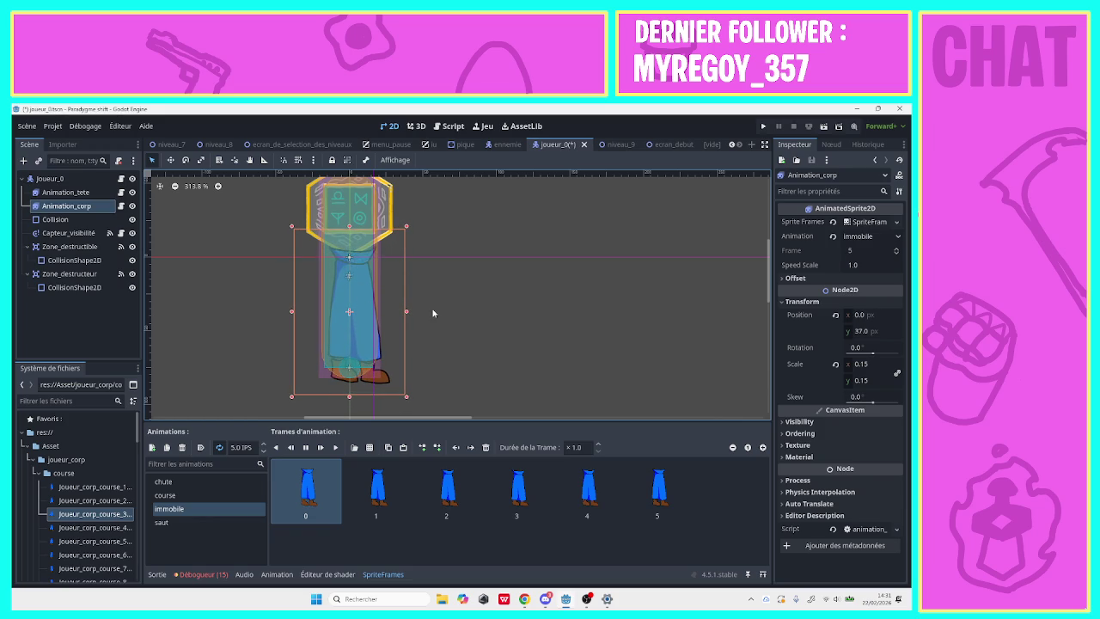
pyautogui.hotkey('ctrl', 'z')
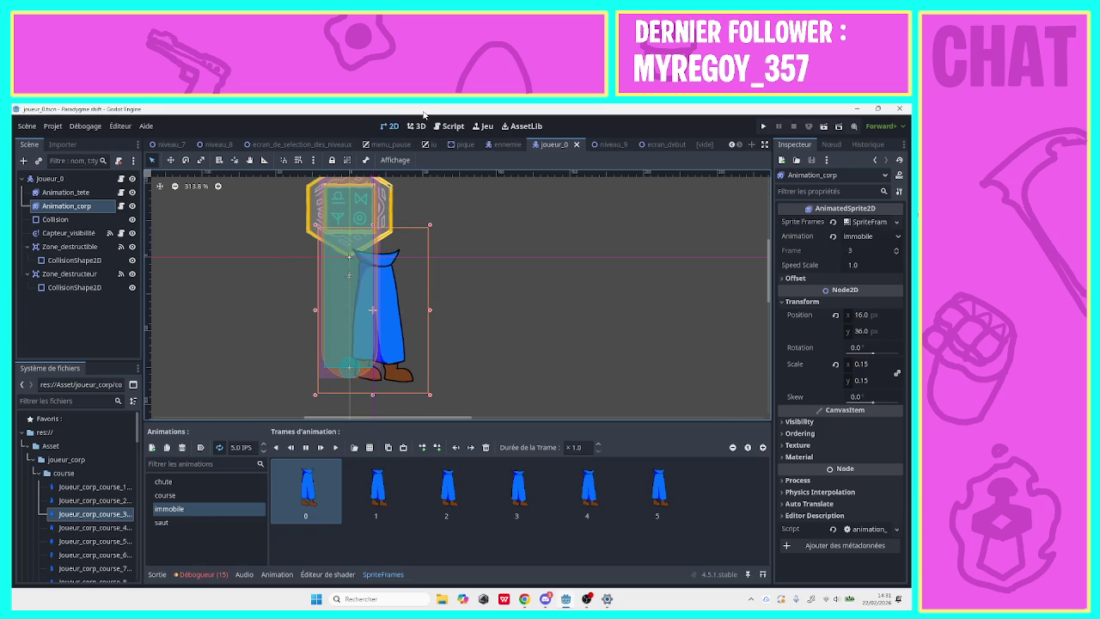
pyautogui.click(433, 128)
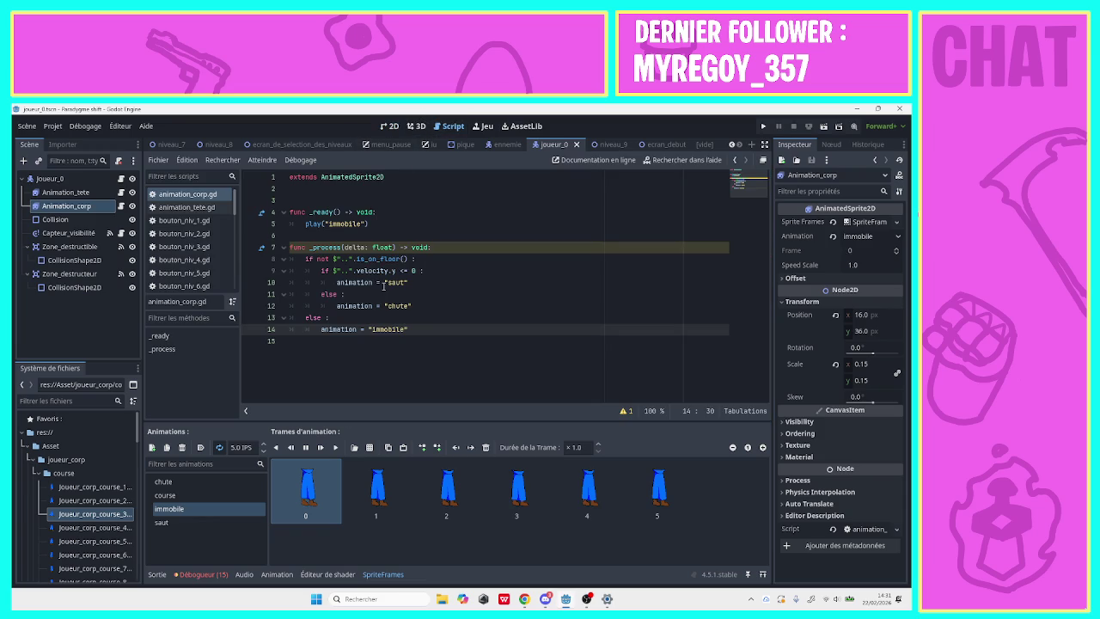
# Add position.x = 0 under the else branch.
pyautogui.click(362, 317)
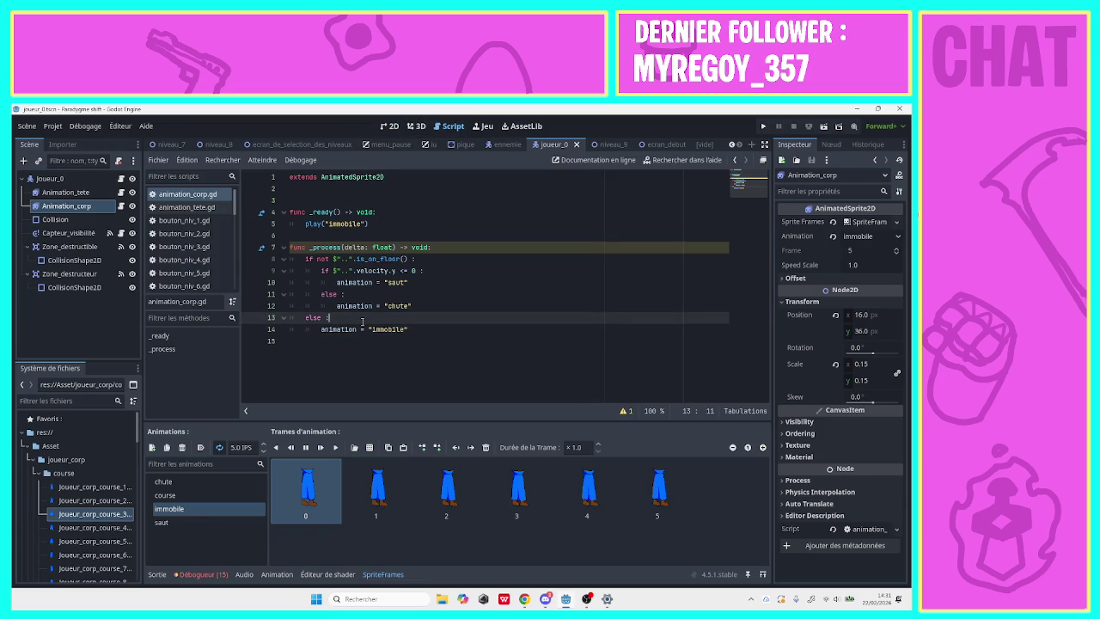
pyautogui.press('Return')
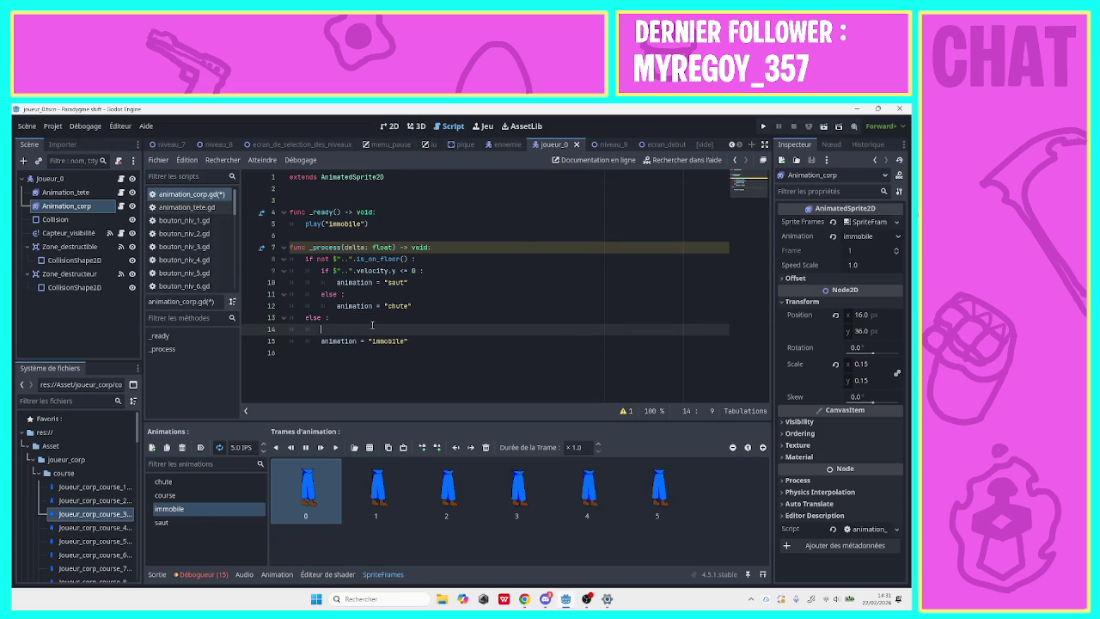
pyautogui.write('position.')
pyautogui.write('x')
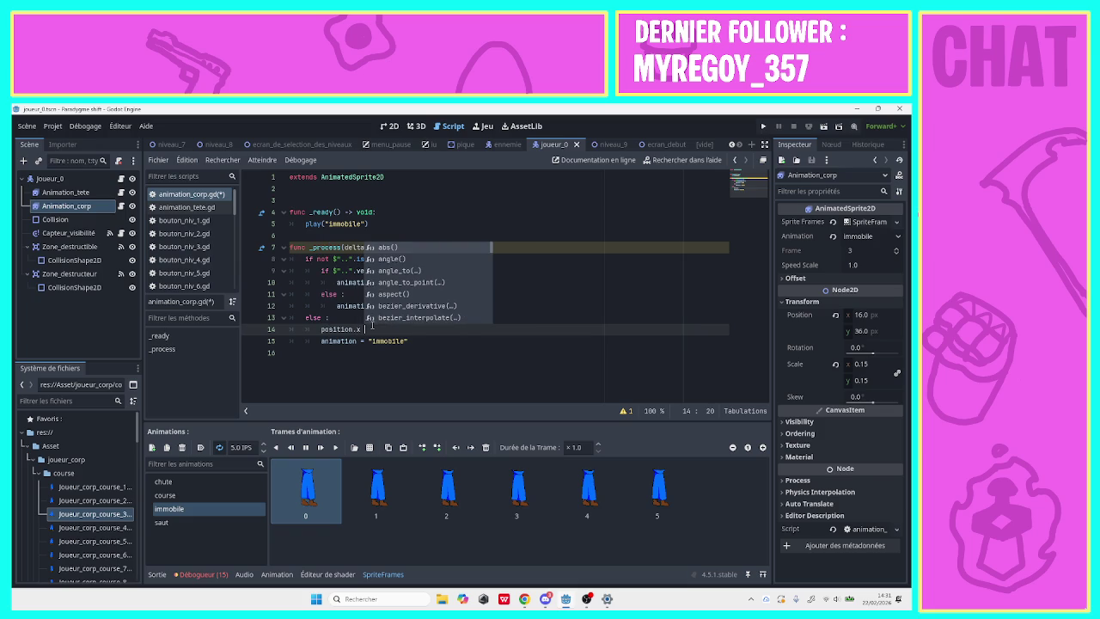
pyautogui.write(' =')
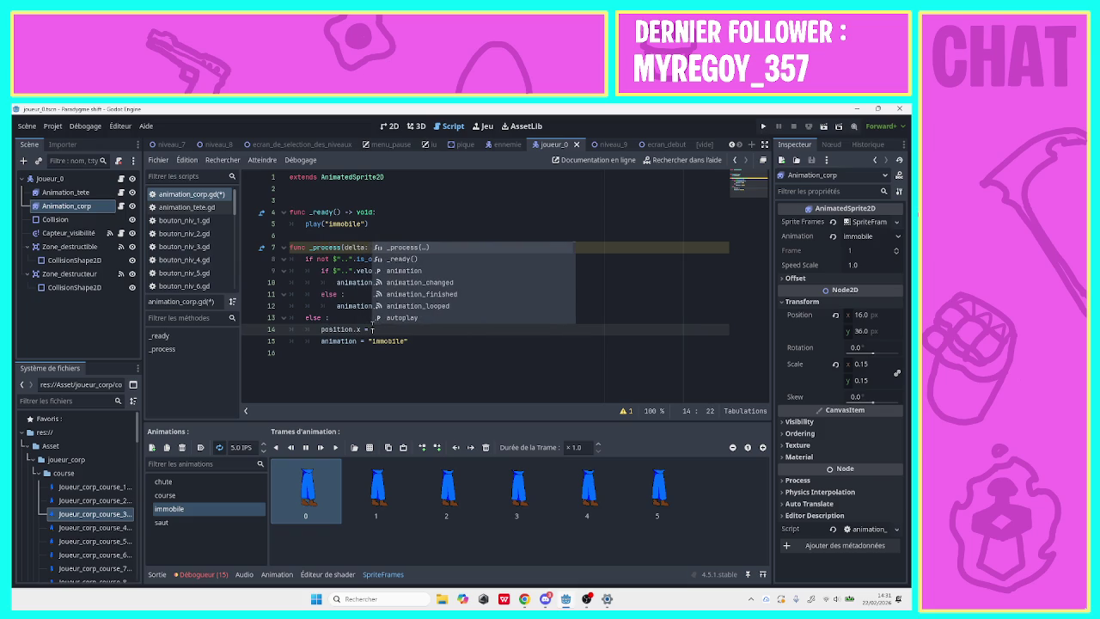
pyautogui.write(' 0')
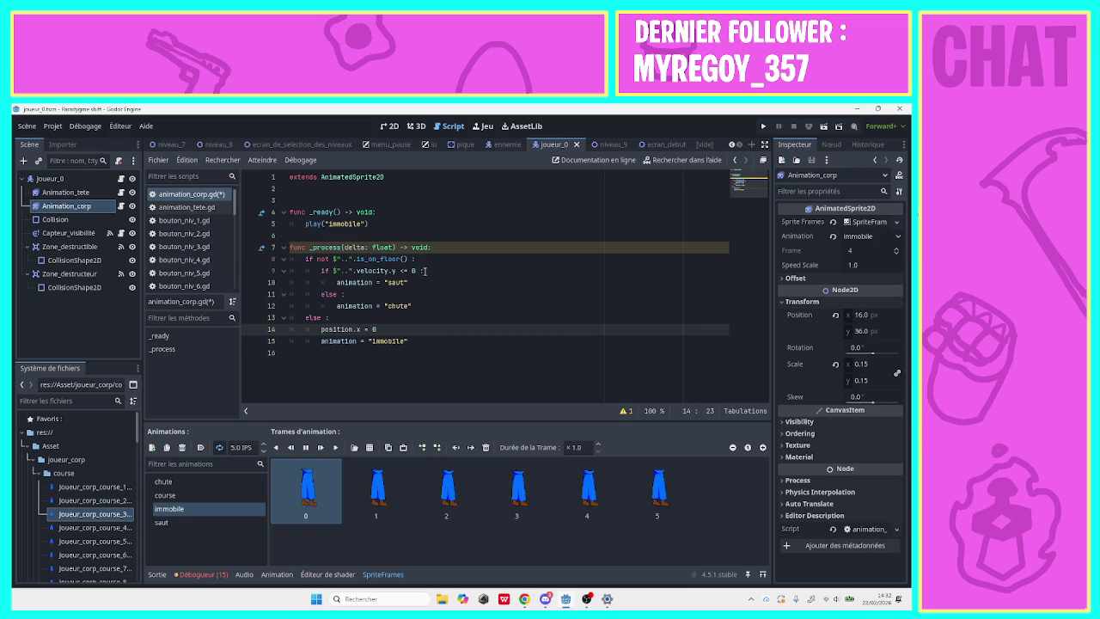
pyautogui.click(424, 261)
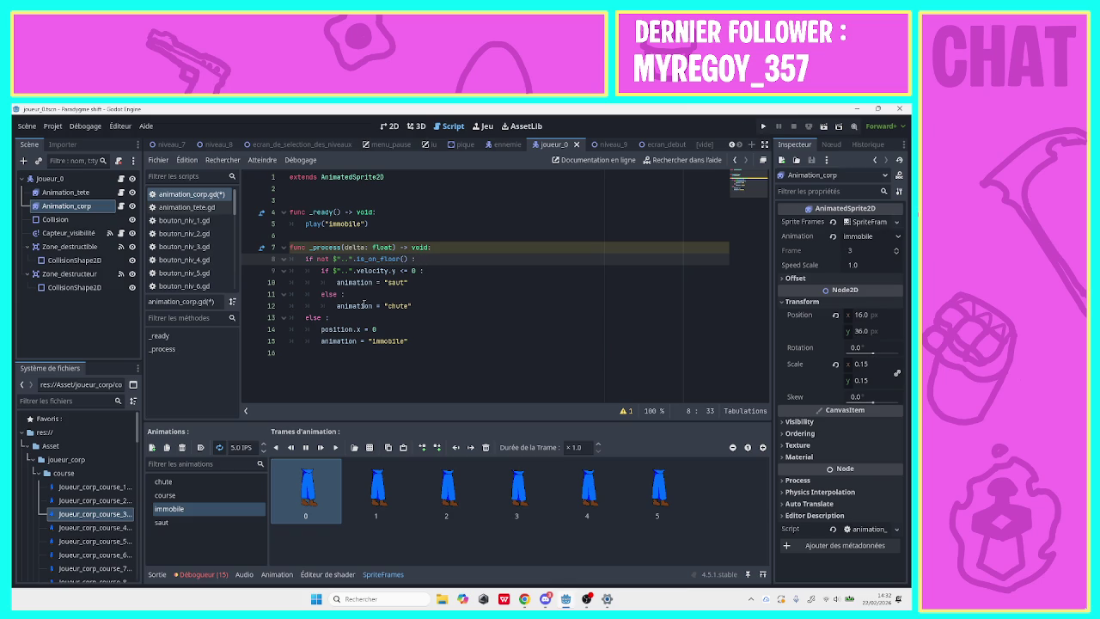
pyautogui.click(429, 271)
pyautogui.press('Return')
pyautogui.press('BackSpace')
pyautogui.press('BackSpace')
pyautogui.press('BackSpace')
pyautogui.press('BackSpace')
pyautogui.press('BackSpace')
pyautogui.press('BackSpace')
# Add position.x = 16 under the not-on-floor branch, save the script, and launch the game.
pyautogui.click(426, 257)
pyautogui.press('Return')
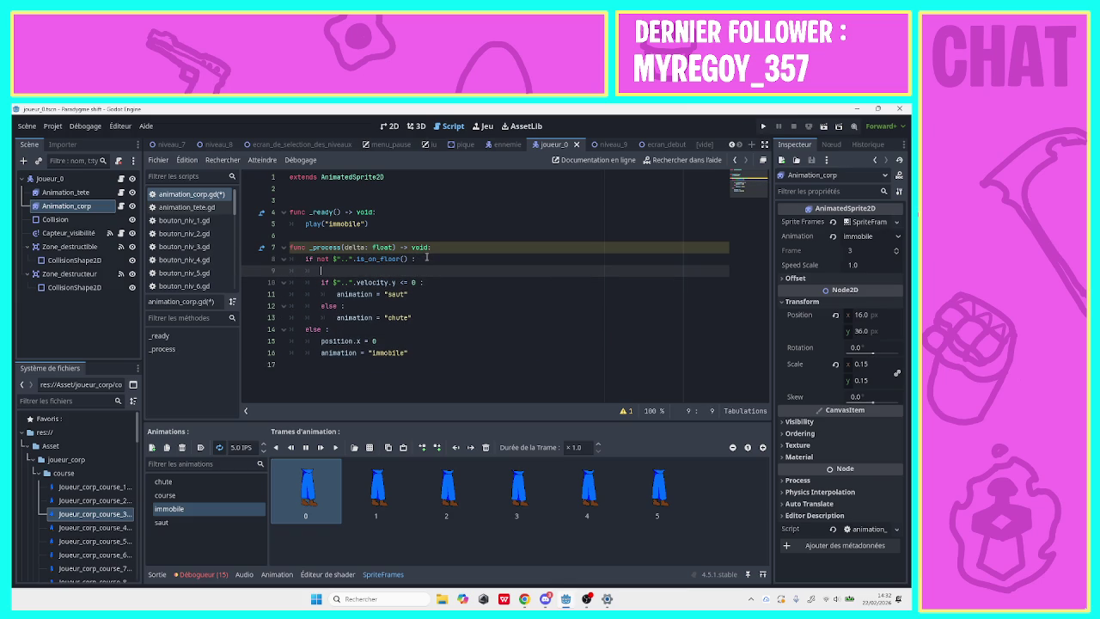
pyautogui.write('posi')
pyautogui.press('Return')
pyautogui.write('x ')
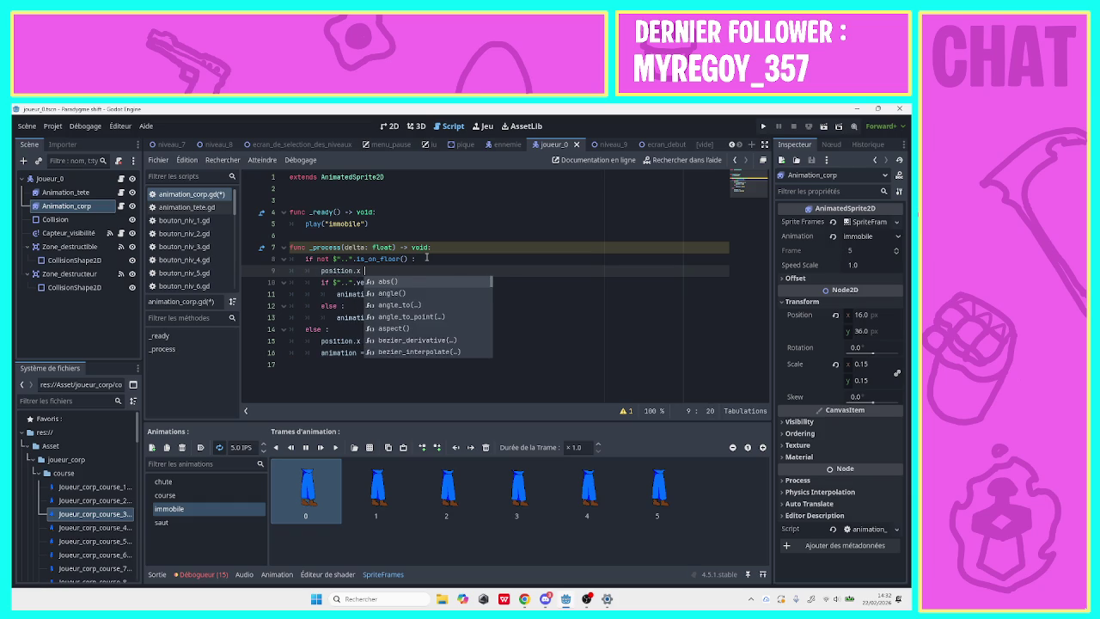
pyautogui.write('= ')
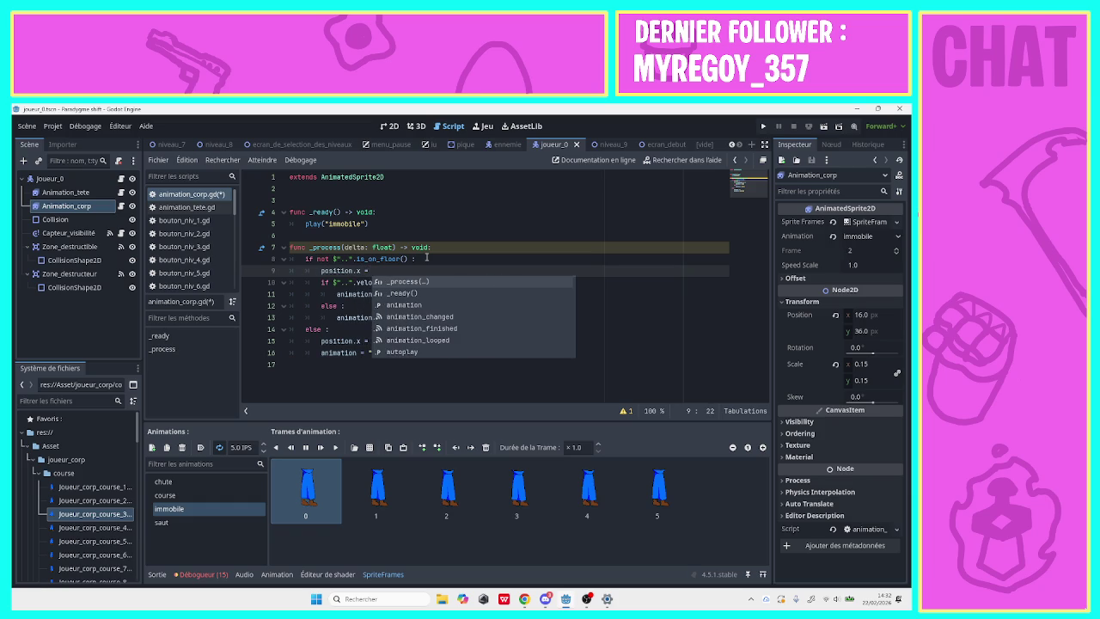
pyautogui.write('16')
pyautogui.hotkey('ctrl', 's')
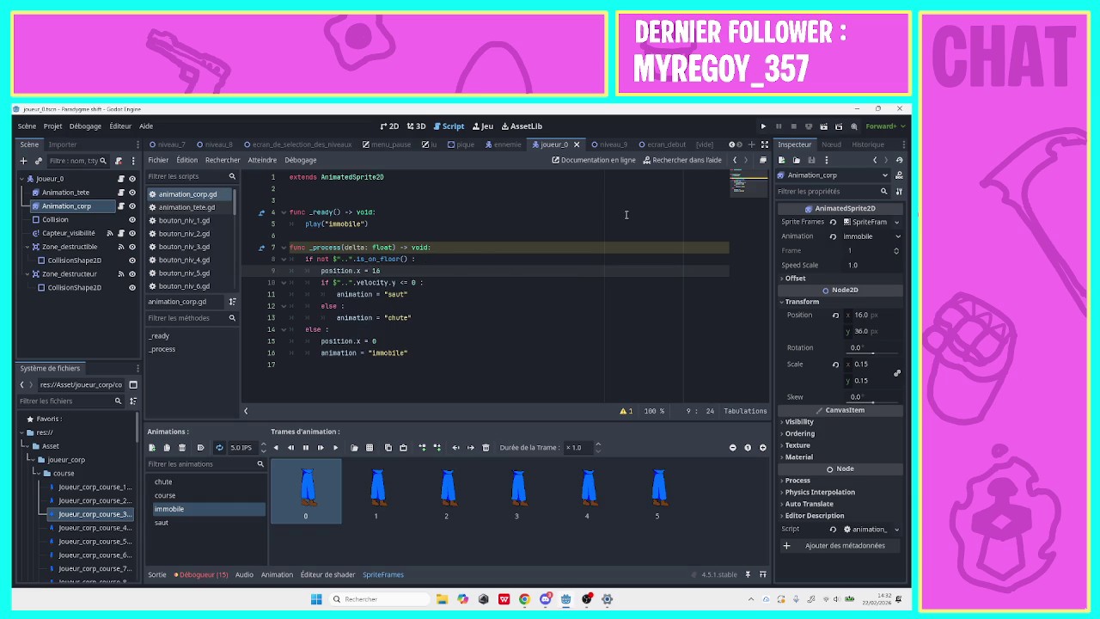
pyautogui.click(762, 126)
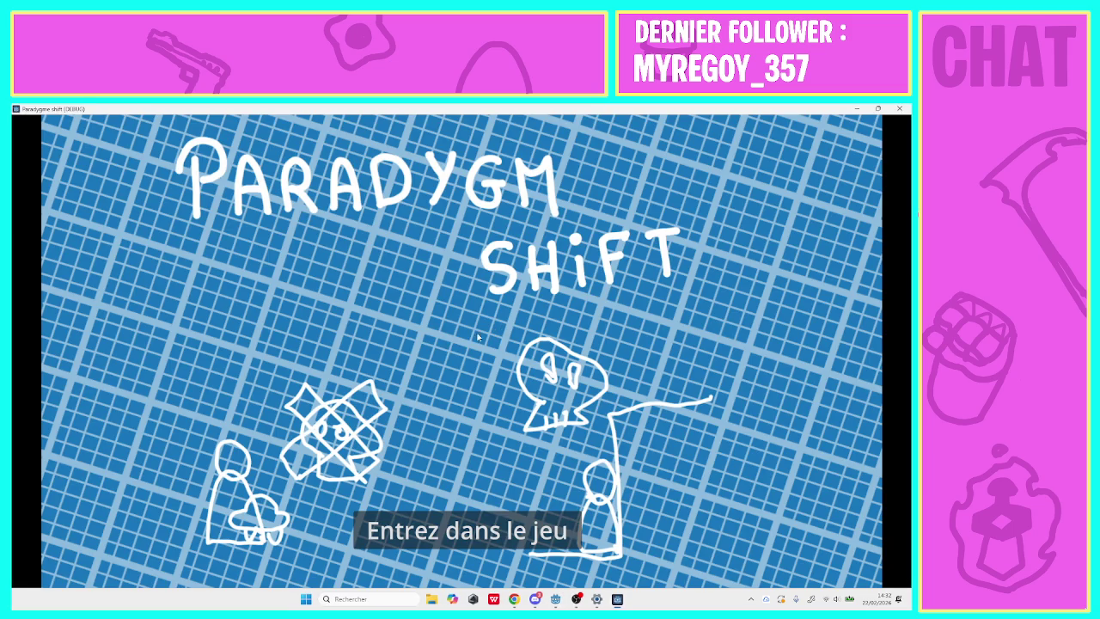
# Enter level 1 from the title screen, jump the player several times, then close the game.
pyautogui.click(464, 530)
pyautogui.click(357, 235)
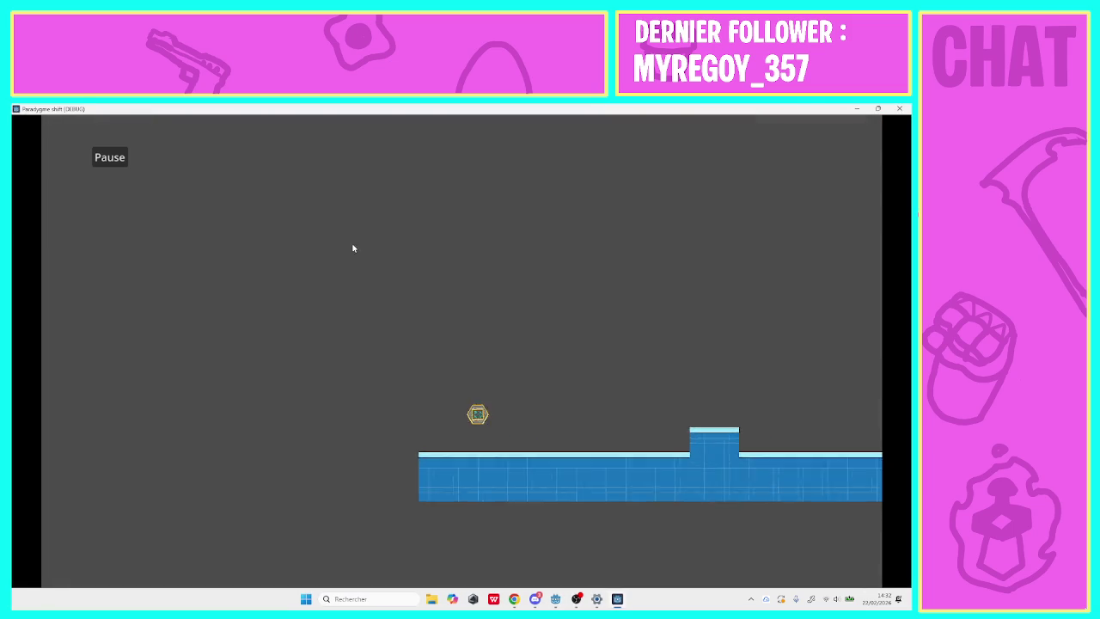
pyautogui.press('space')
pyautogui.press('space')
pyautogui.press('space')
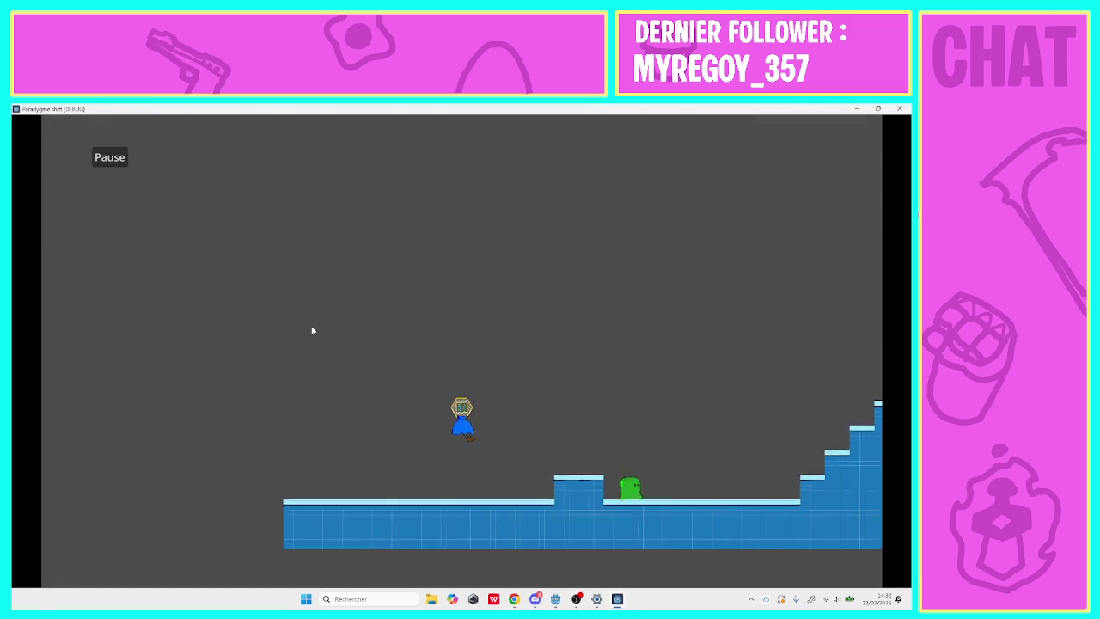
pyautogui.press('space')
pyautogui.press('space')
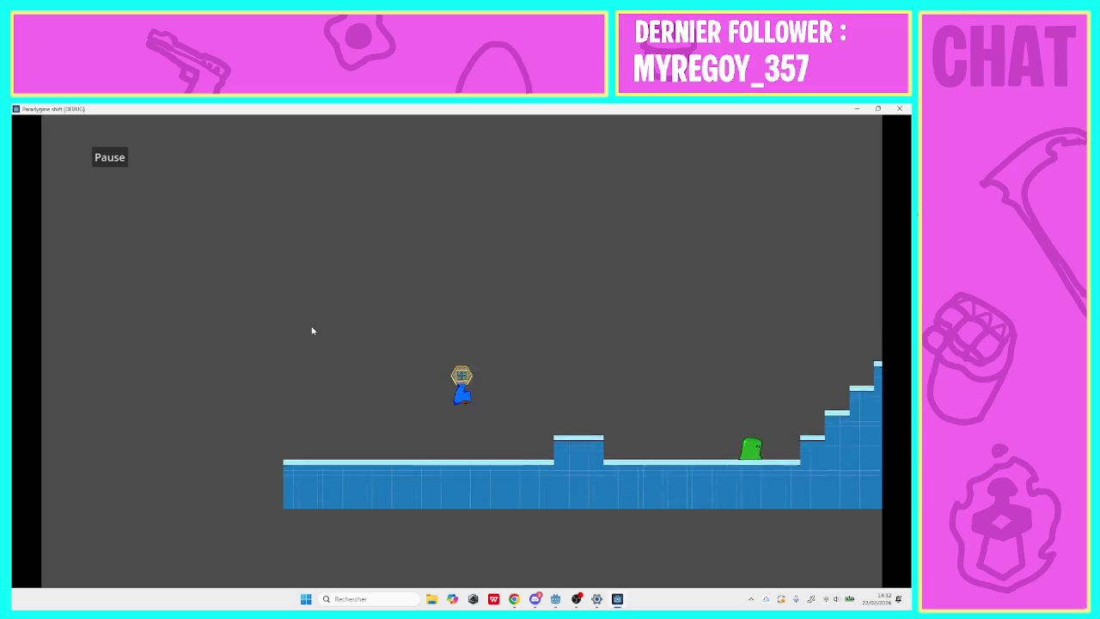
pyautogui.press('space')
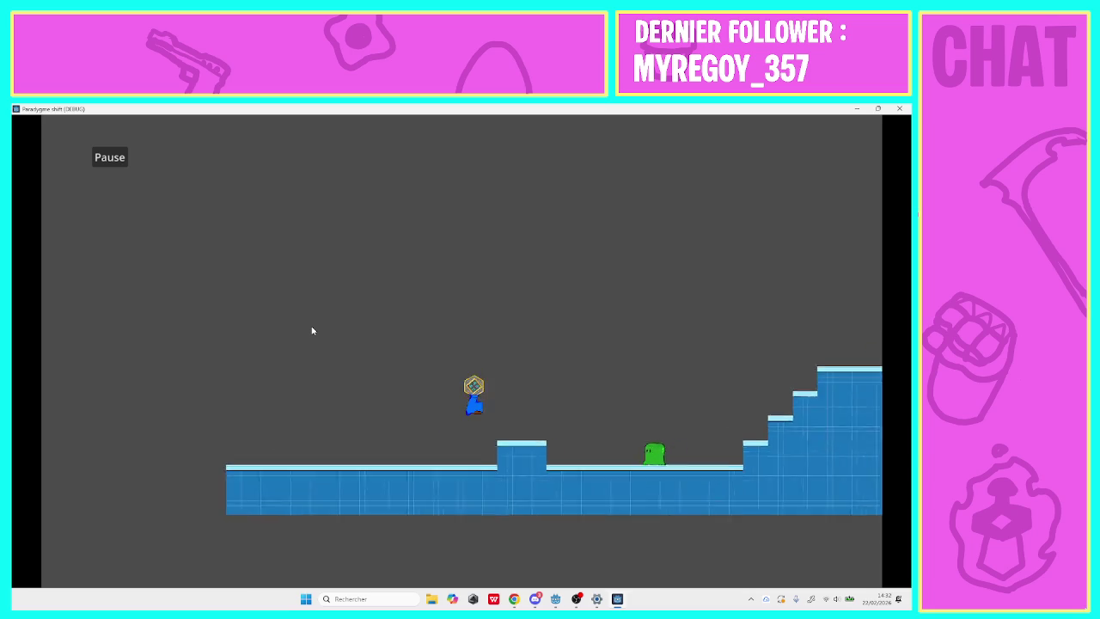
pyautogui.press('space')
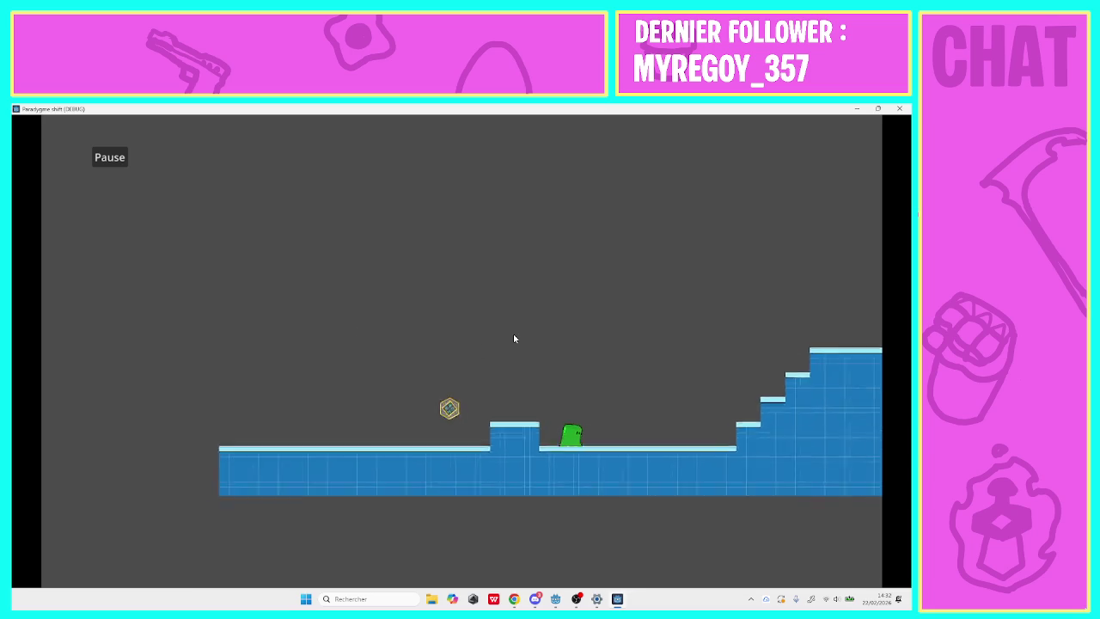
pyautogui.click(899, 108)
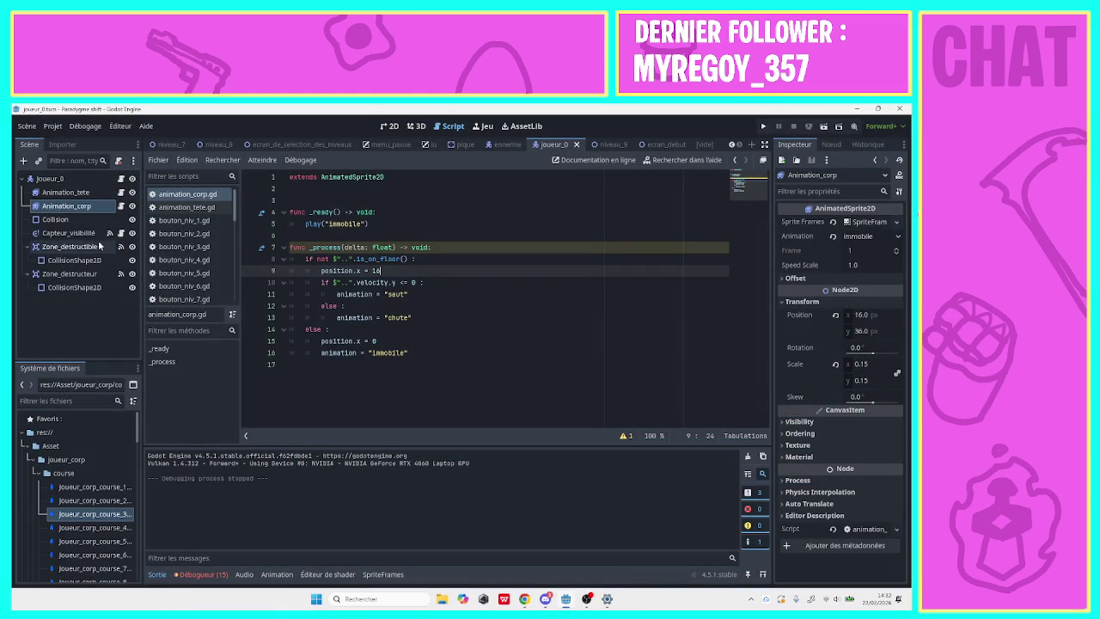
# Check the debugger and output logs, open SpriteFrames, and review the "immobile" play calls.
pyautogui.click(203, 574)
pyautogui.click(157, 574)
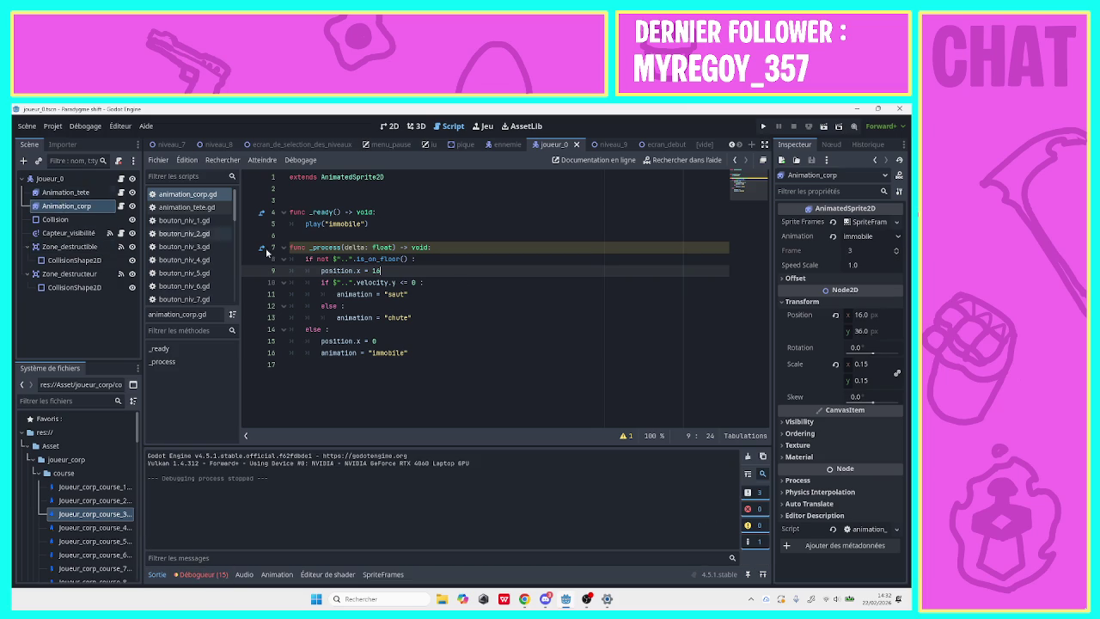
pyautogui.click(869, 222)
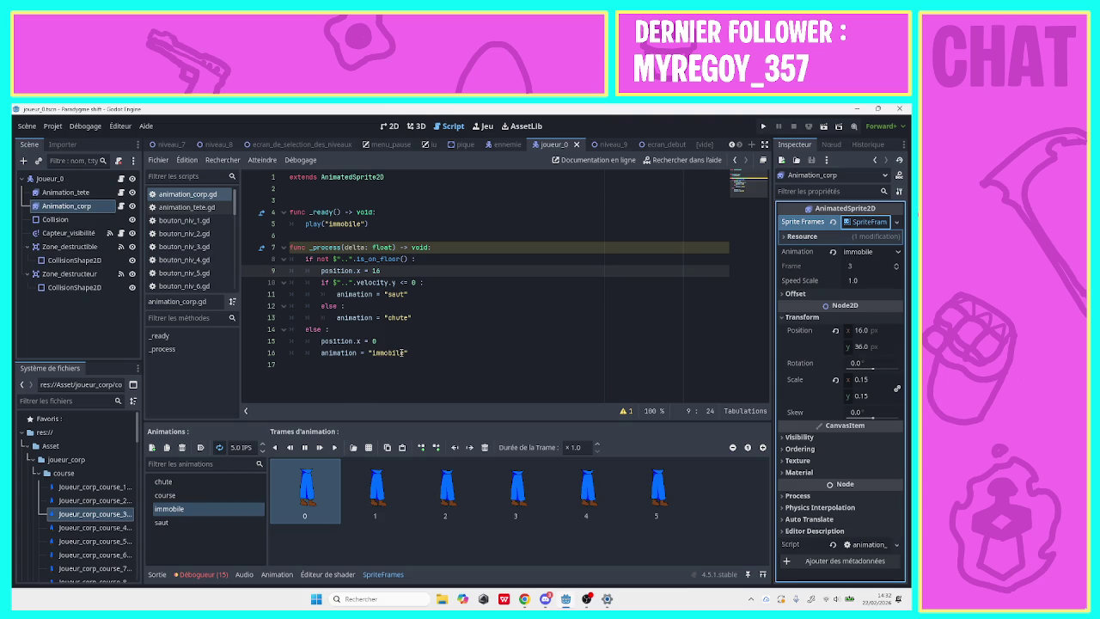
pyautogui.moveTo(366, 225); pyautogui.dragTo(326, 225)
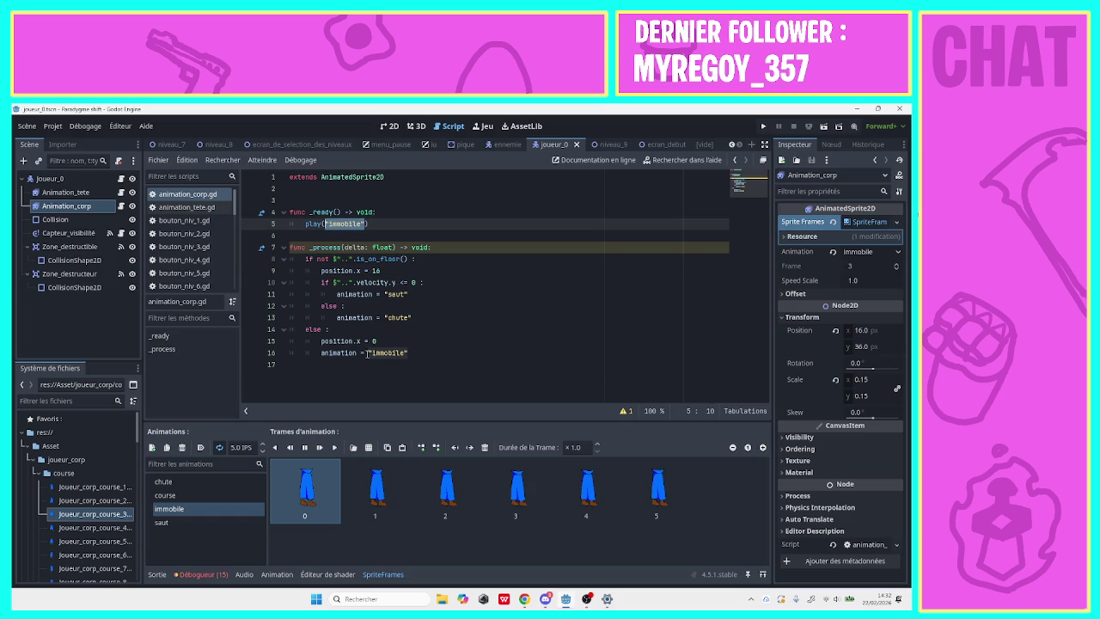
pyautogui.moveTo(367, 353); pyautogui.dragTo(409, 353)
pyautogui.click(410, 353)
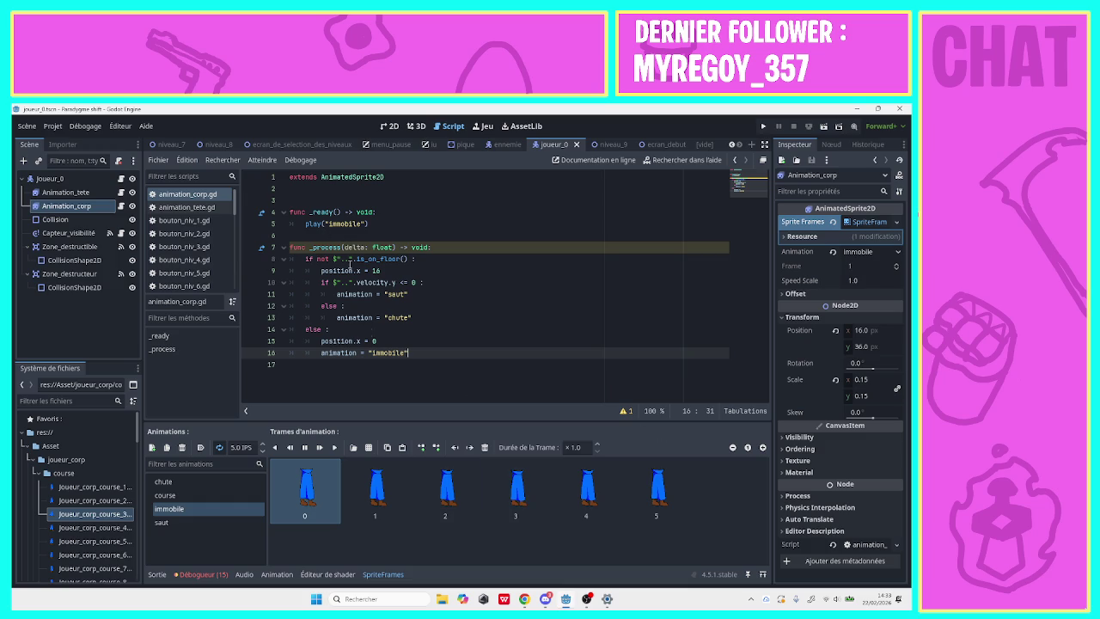
# Start a new line at the end of func _ready() for the position.x = 0 reset.
pyautogui.moveTo(322, 342); pyautogui.dragTo(396, 340)
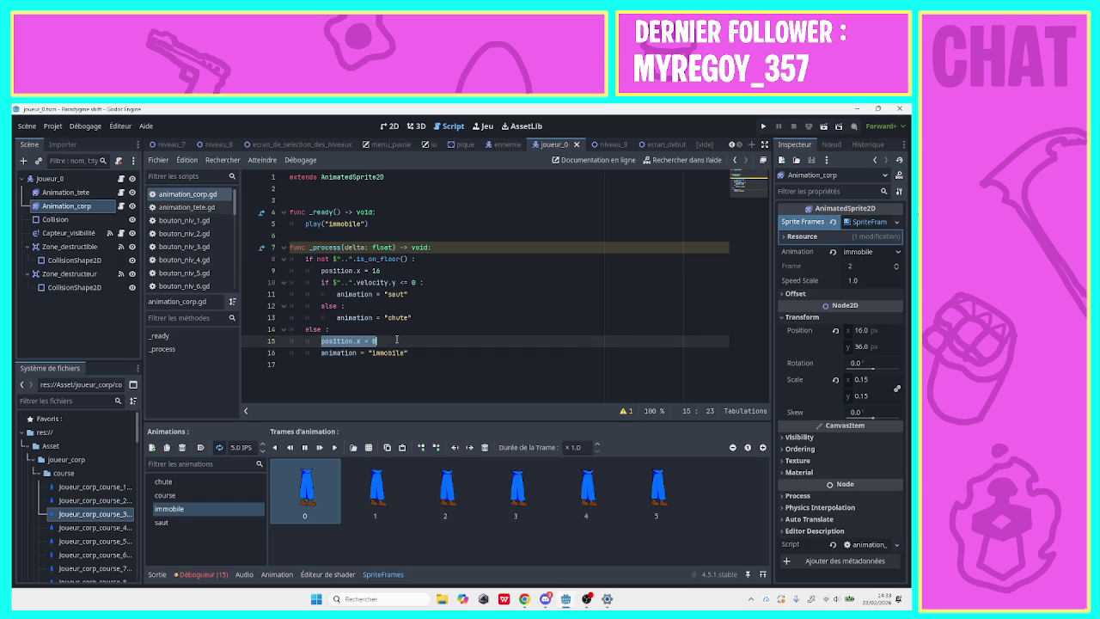
pyautogui.click(370, 224)
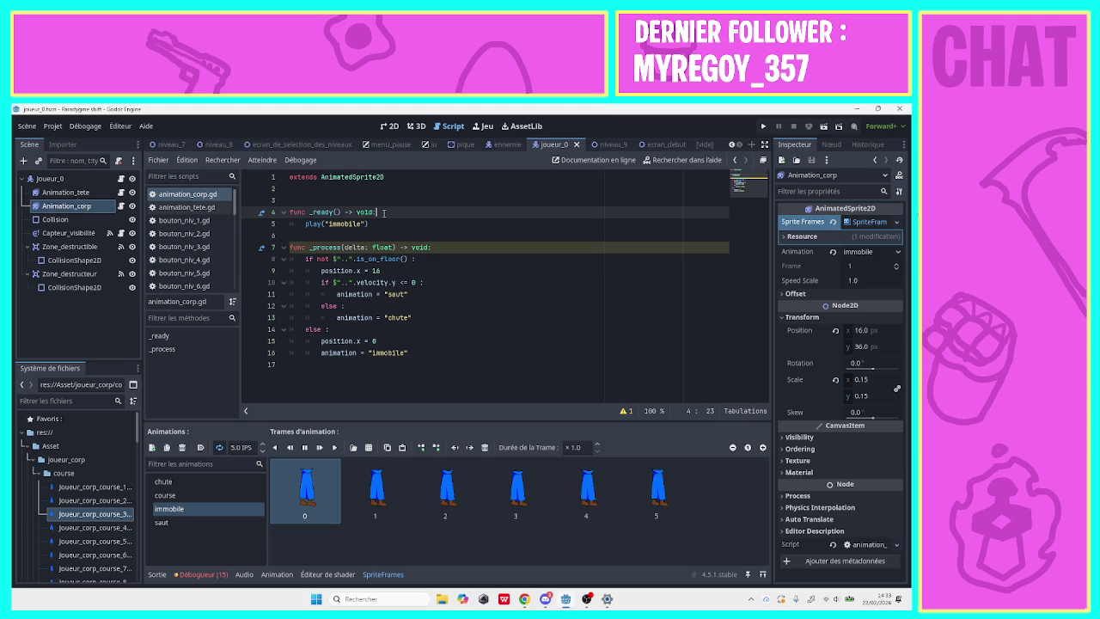
pyautogui.press('Return')
pyautogui.write('position.x = 0')
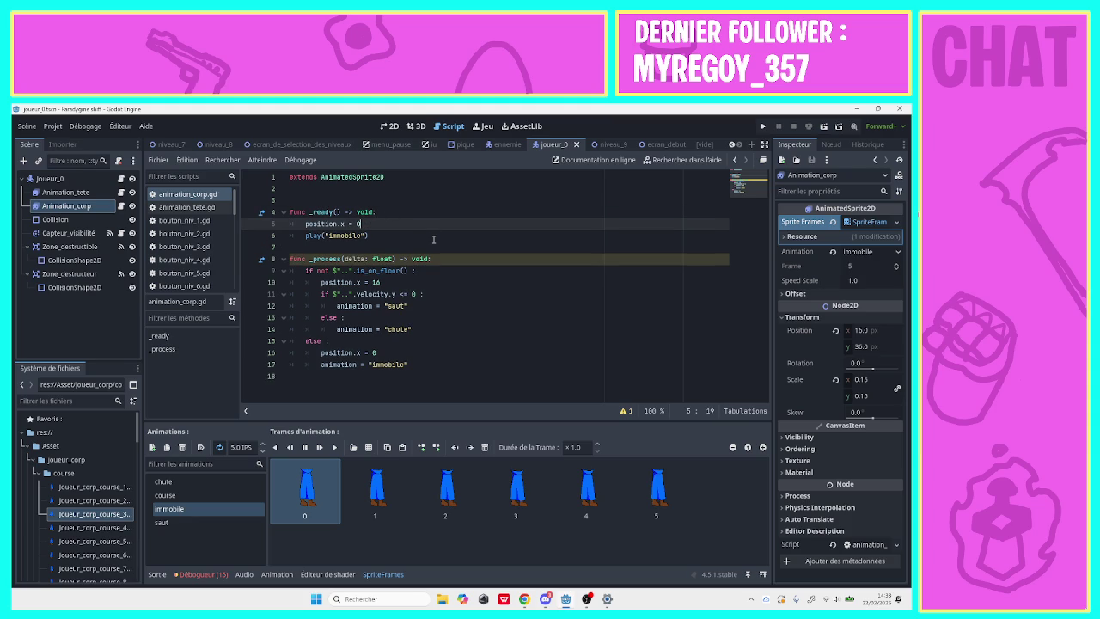
# Run level 1 again, jumping and moving the player left and right, then close the game.
pyautogui.click(763, 127)
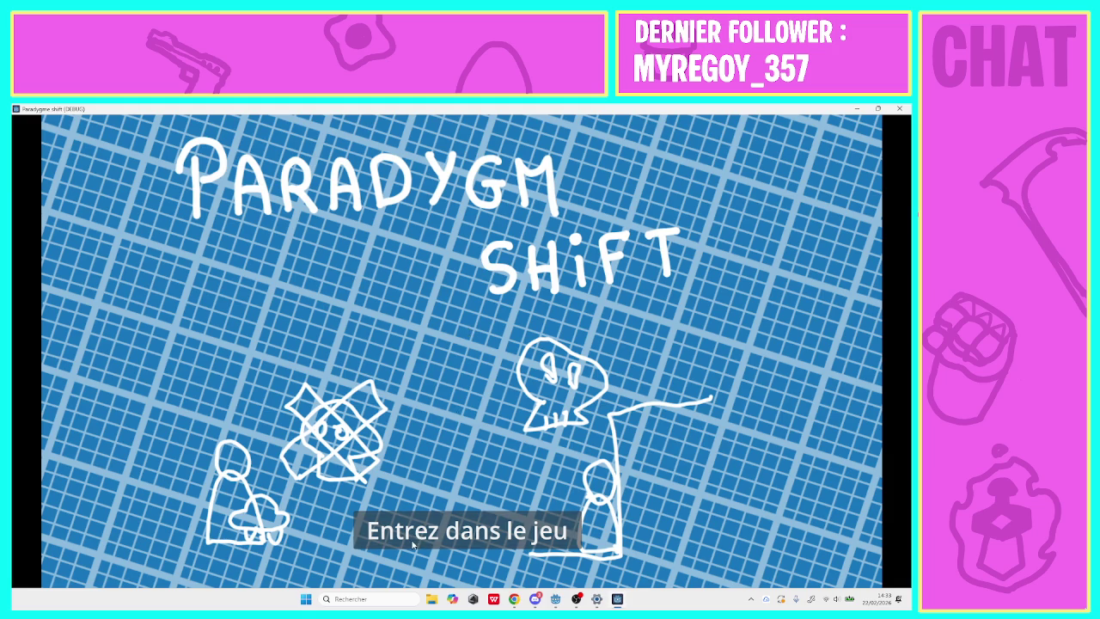
pyautogui.click(412, 545)
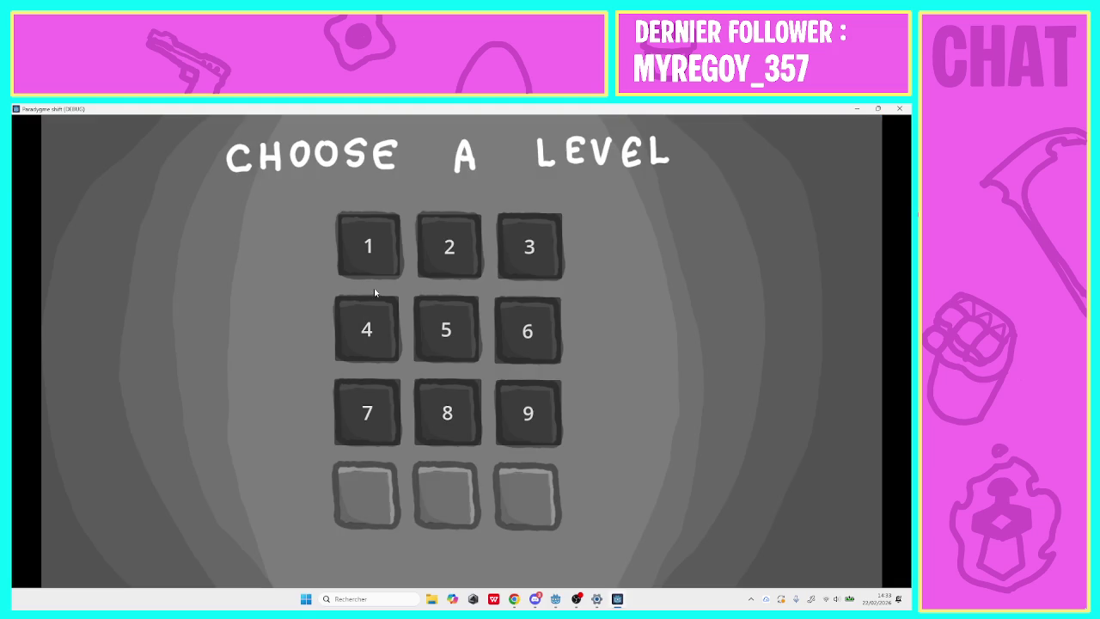
pyautogui.click(377, 254)
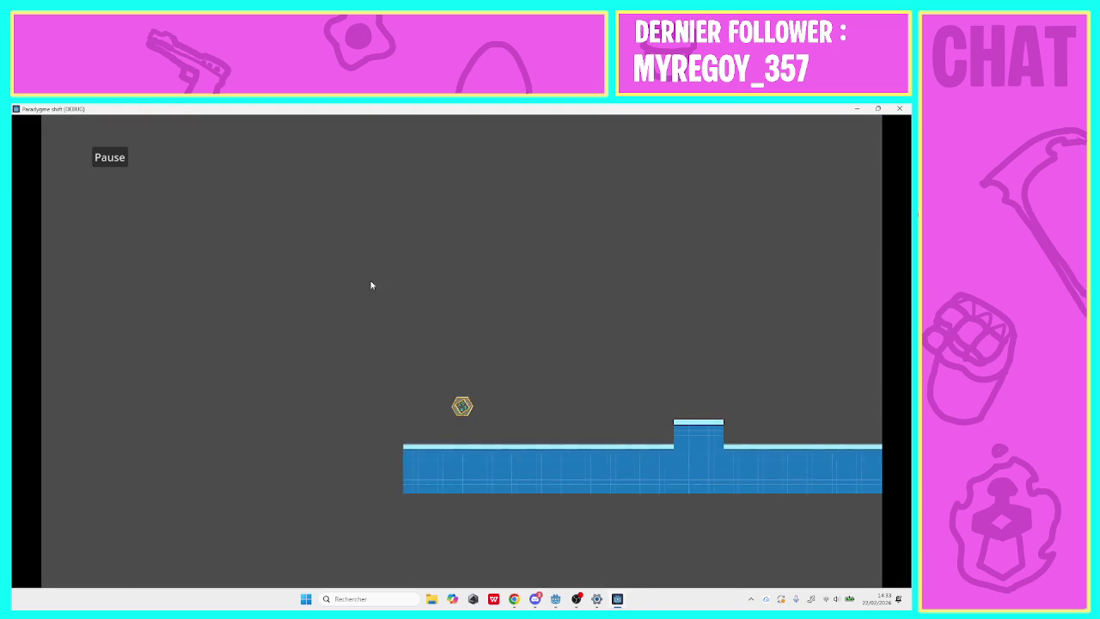
pyautogui.press('space')
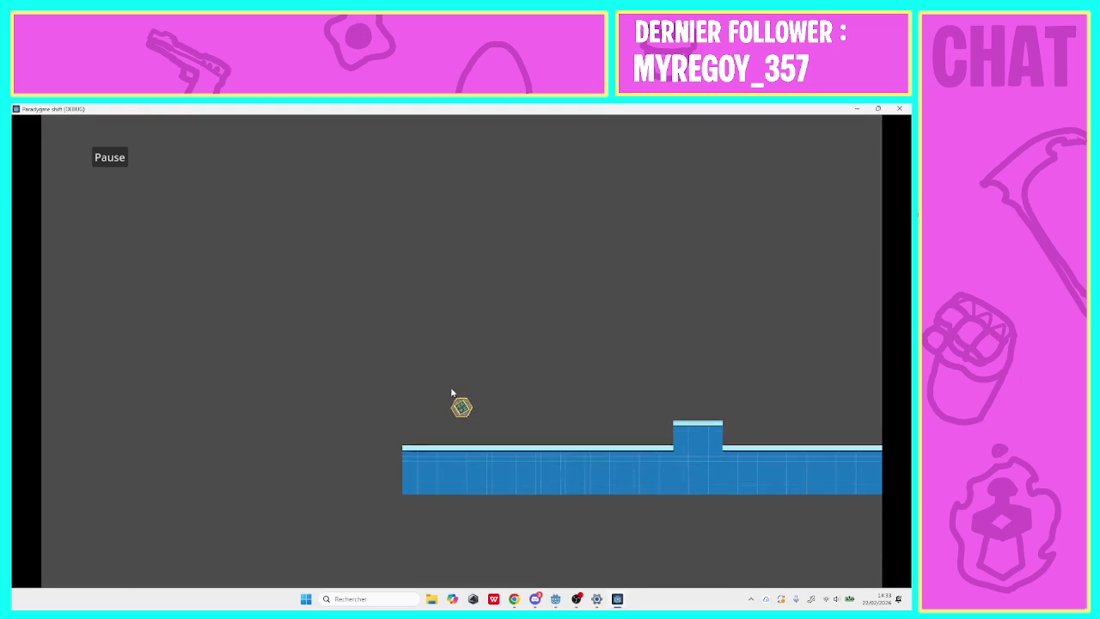
pyautogui.press('Left')
pyautogui.press('Right')
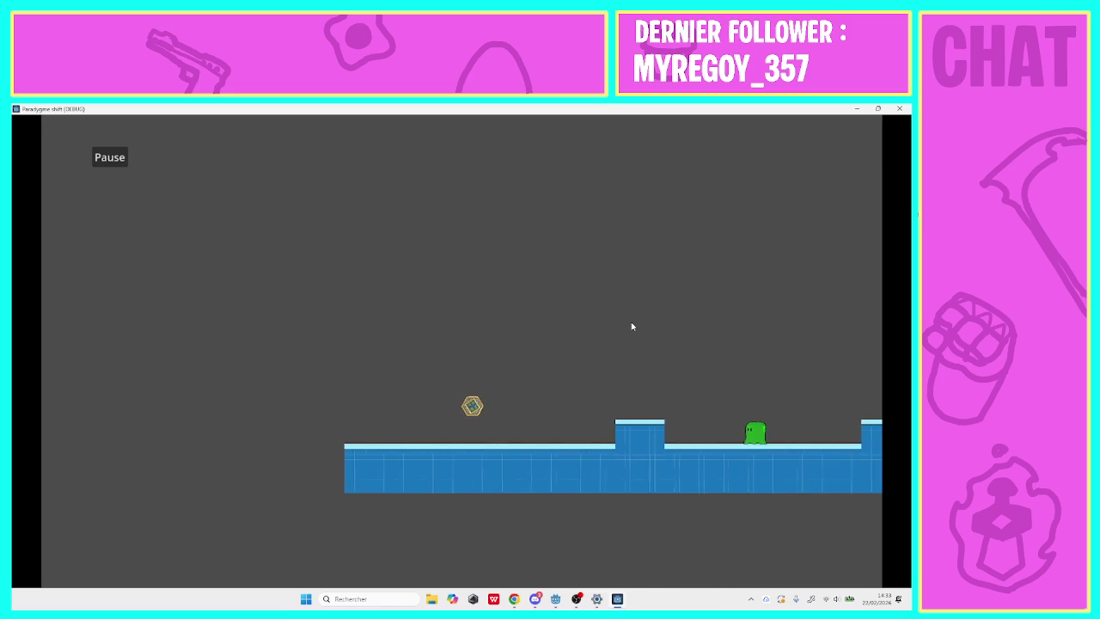
pyautogui.press('space')
pyautogui.press('Right')
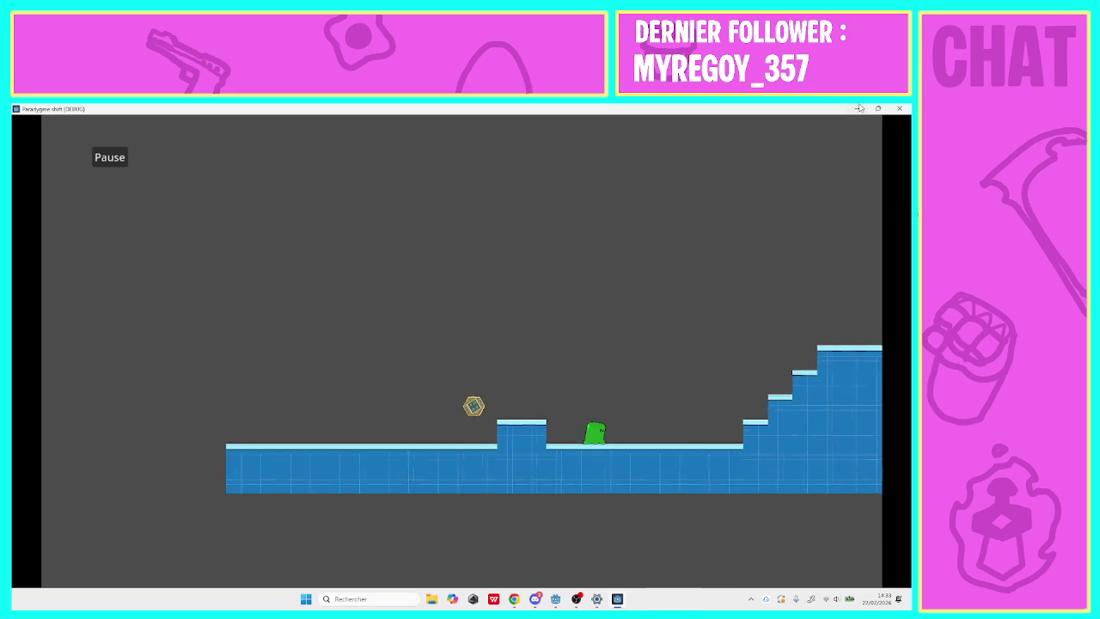
pyautogui.click(897, 108)
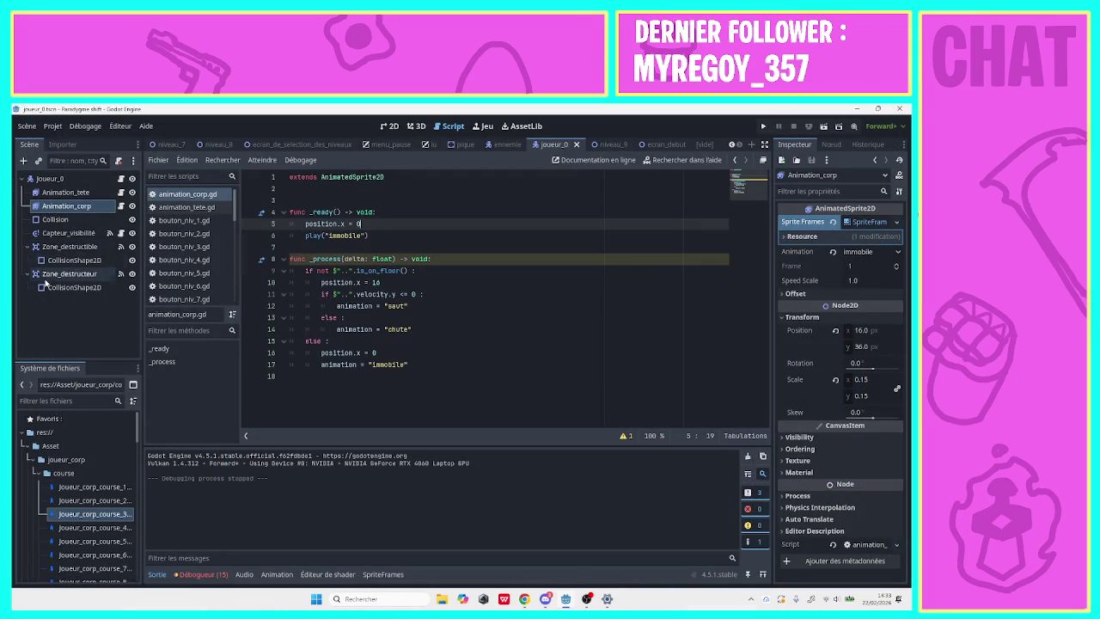
# Set the Capteur_visibilité node's process mode to Disabled.
pyautogui.click(121, 234)
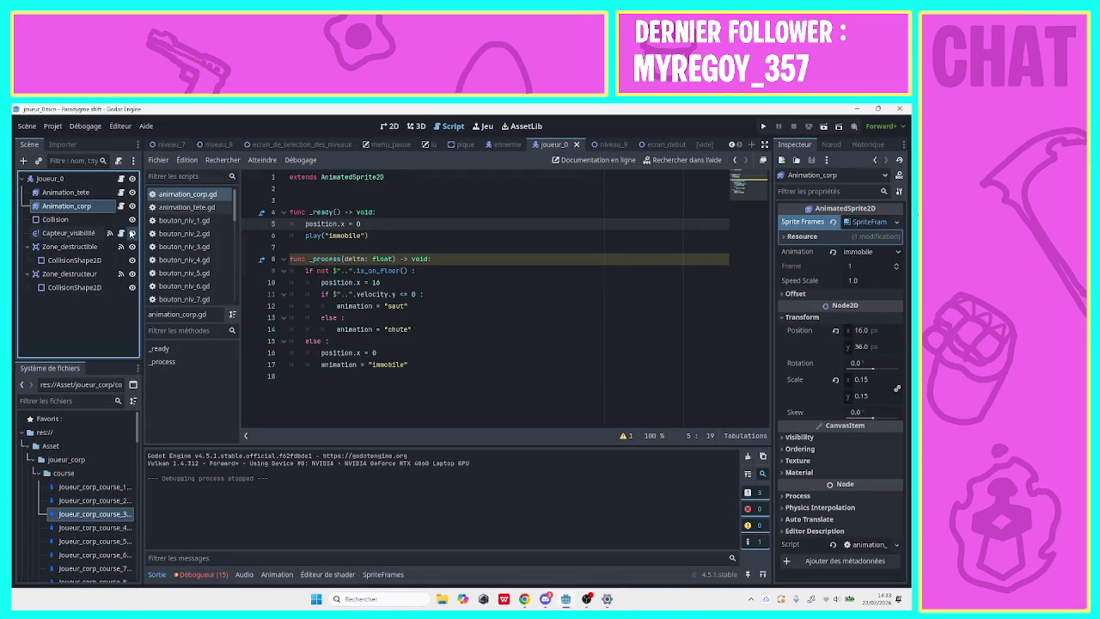
pyautogui.rightClick(83, 236)
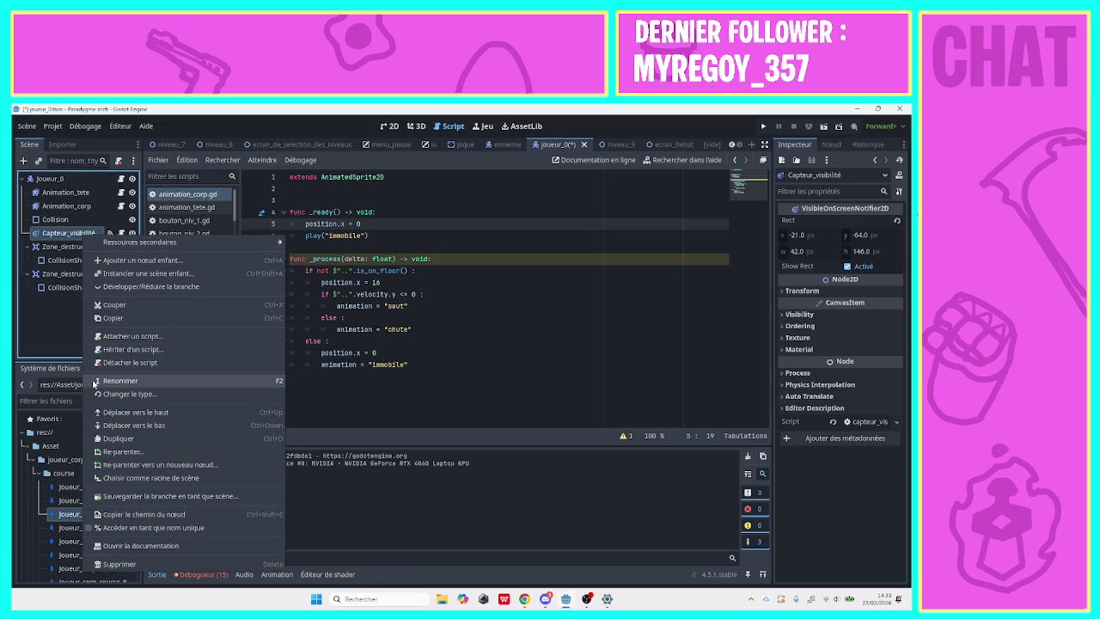
pyautogui.click(60, 337)
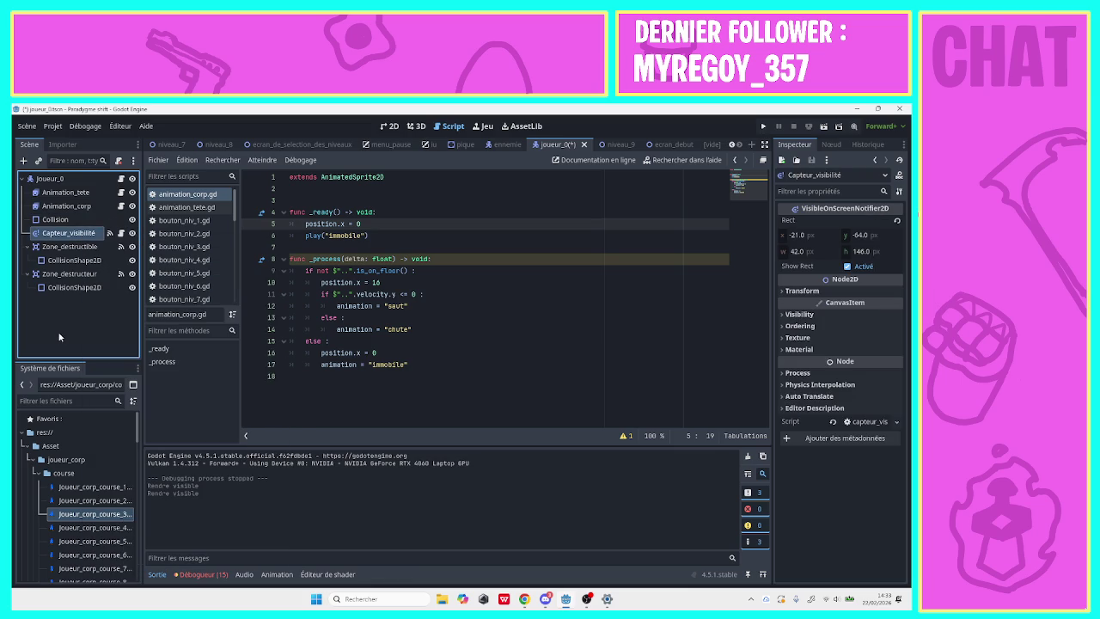
pyautogui.click(132, 232)
pyautogui.click(822, 374)
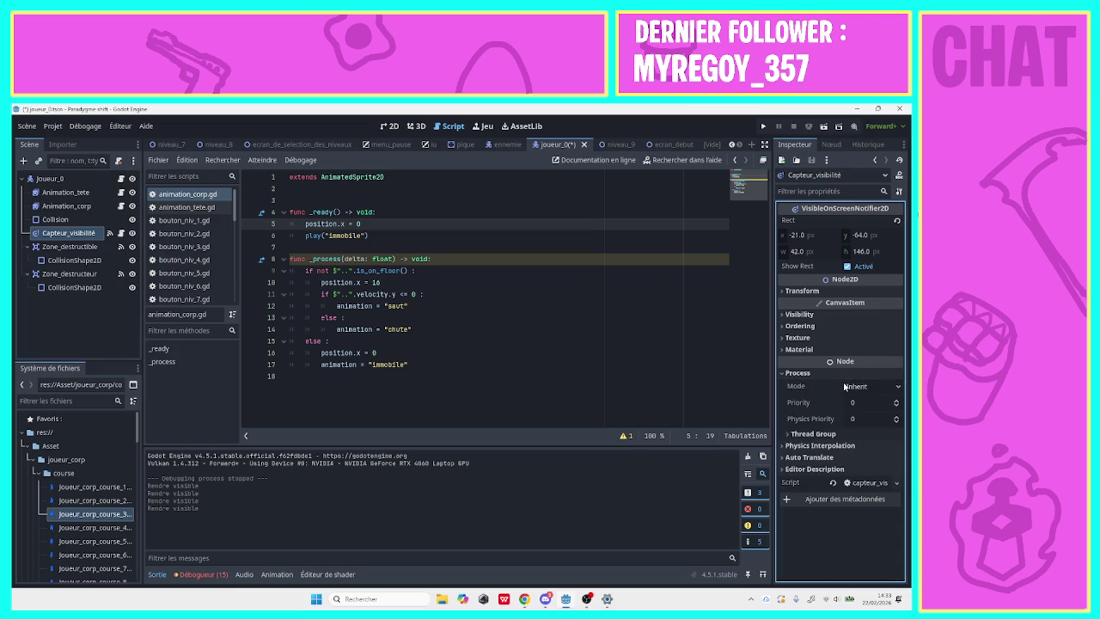
pyautogui.click(843, 387)
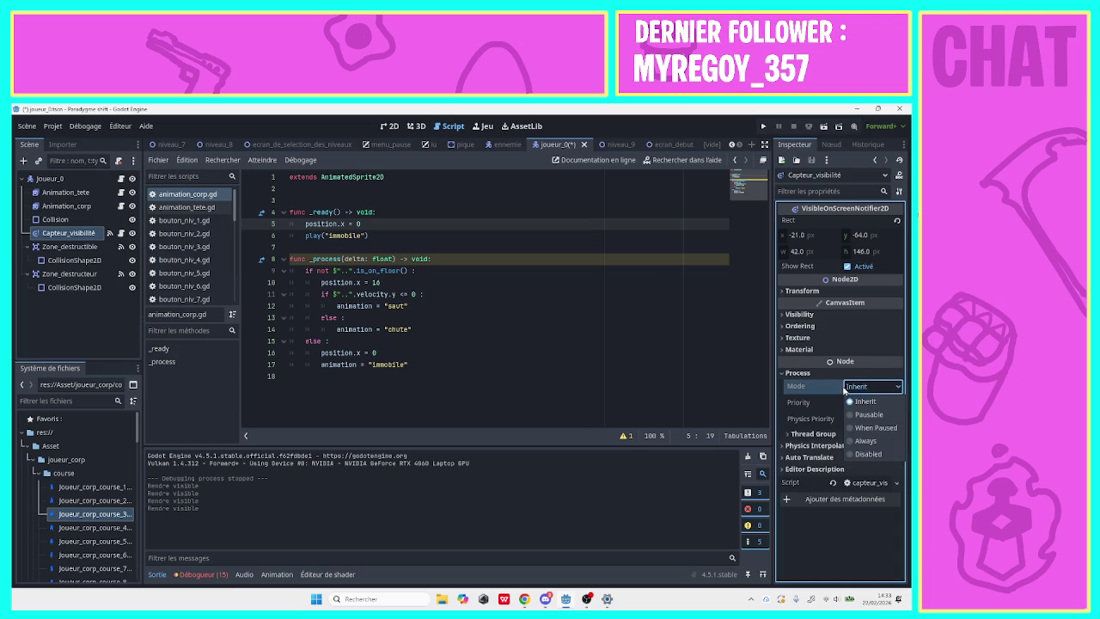
pyautogui.click(867, 454)
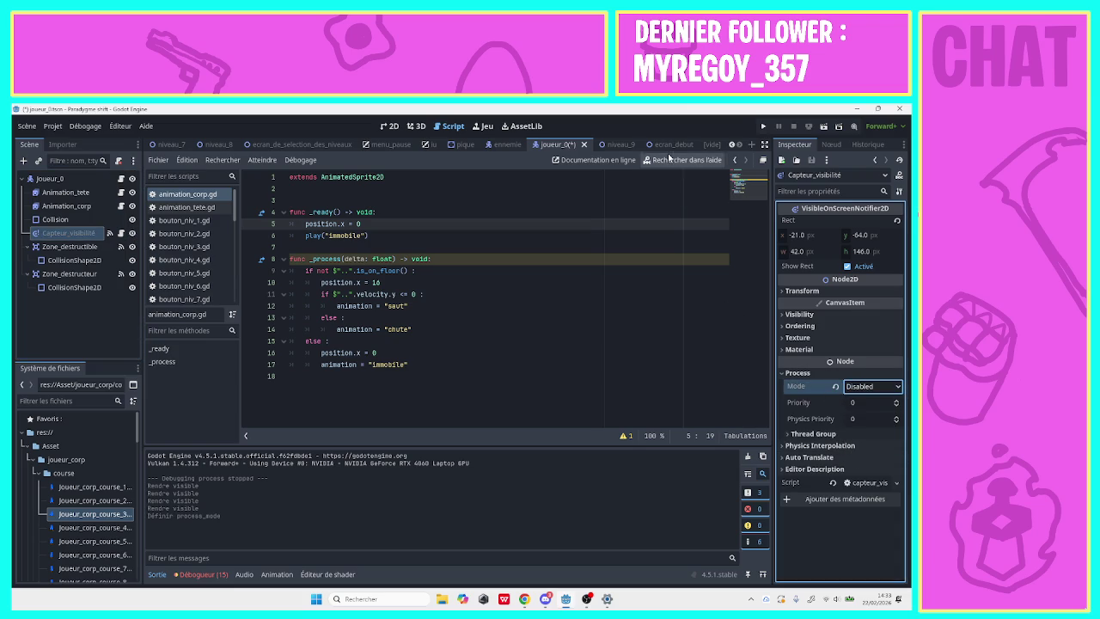
# Run the game through the title screen into level 1, then close it.
pyautogui.click(762, 126)
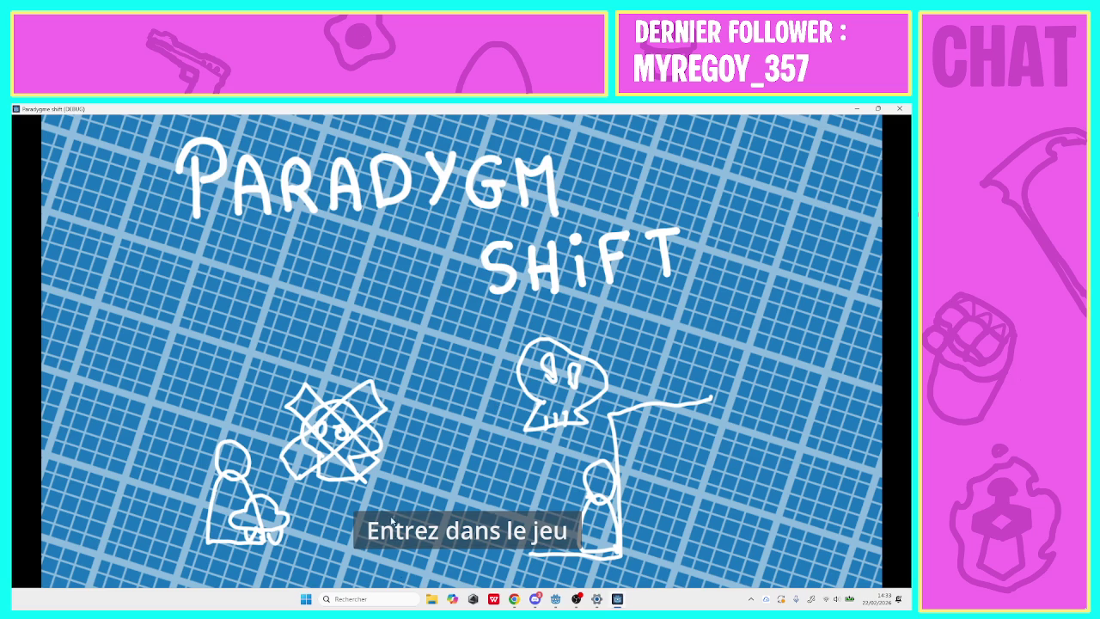
pyautogui.click(391, 521)
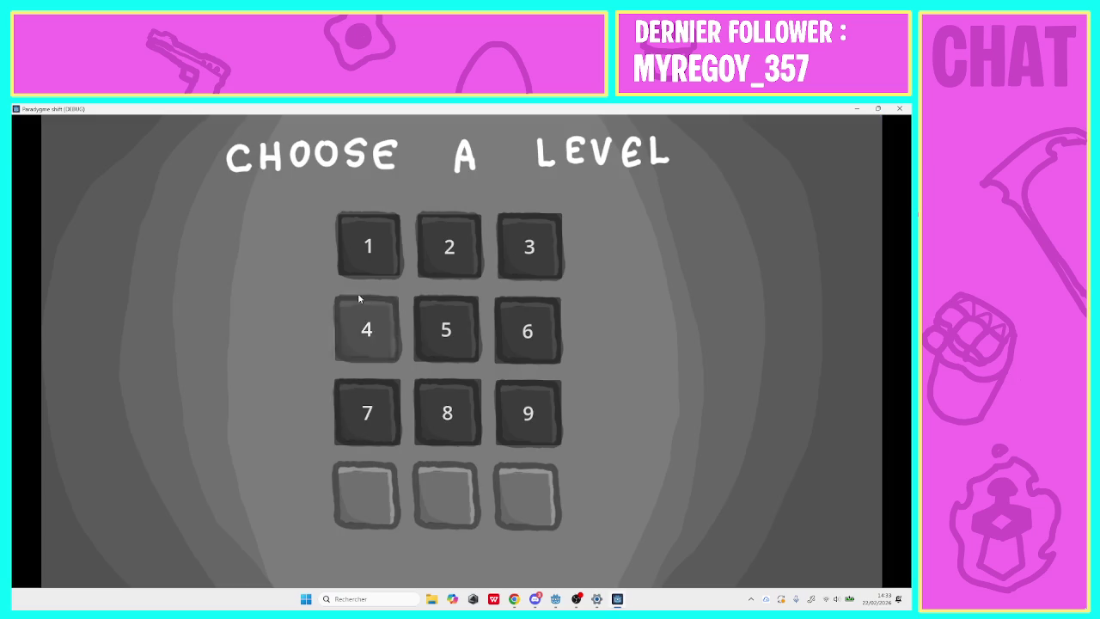
pyautogui.click(366, 268)
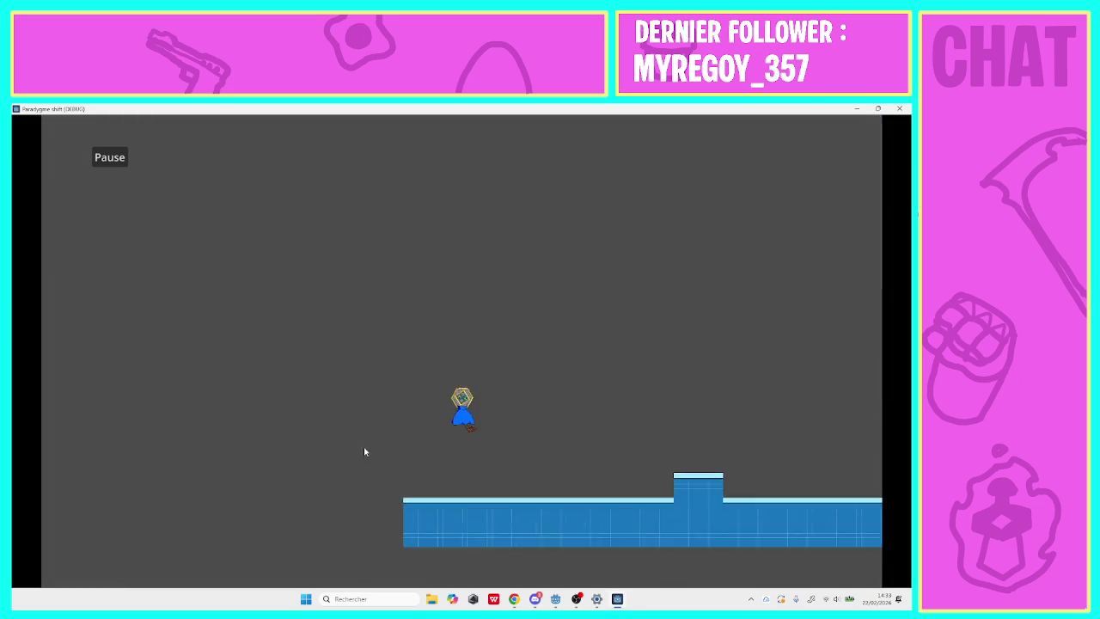
pyautogui.click(898, 108)
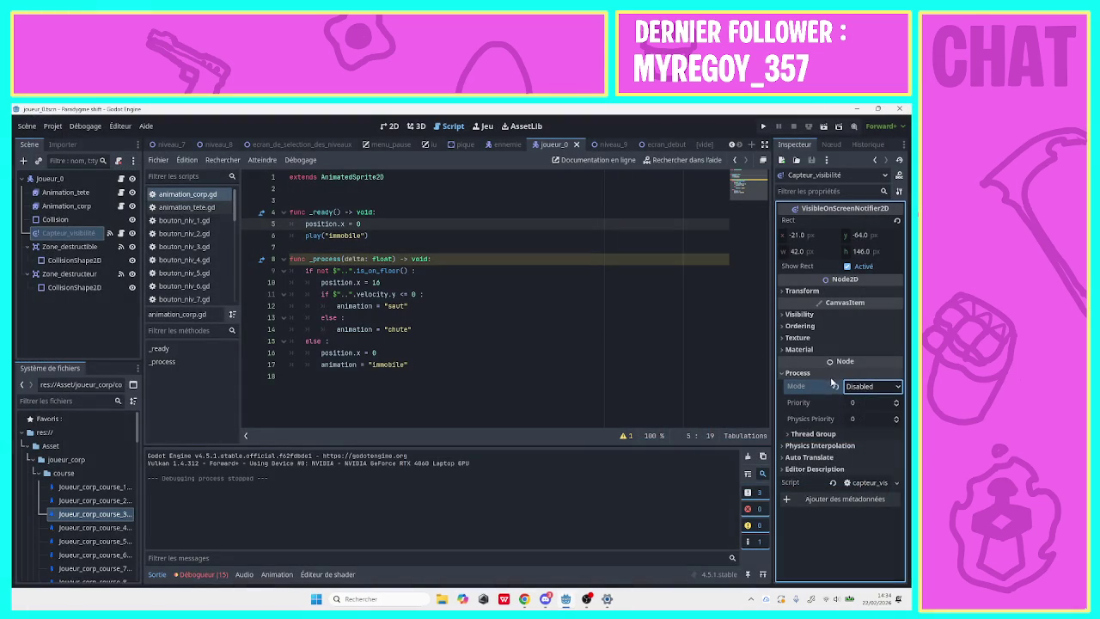
# Set Capteur_visibilité's process mode back to Inherit and select Animation_corp.
pyautogui.click(860, 387)
pyautogui.click(854, 402)
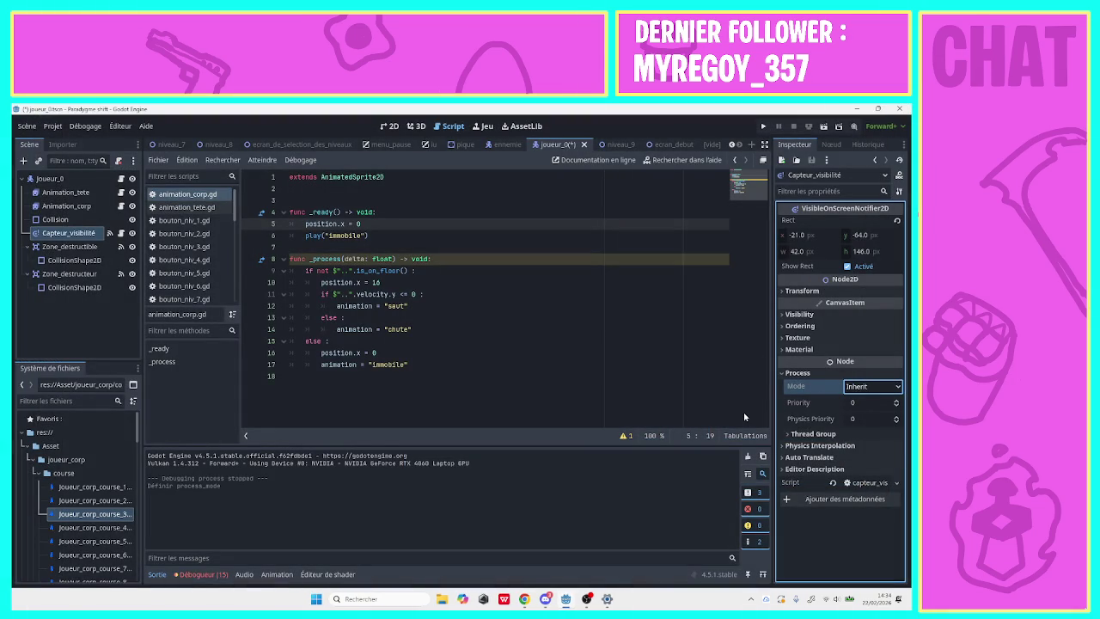
pyautogui.click(63, 205)
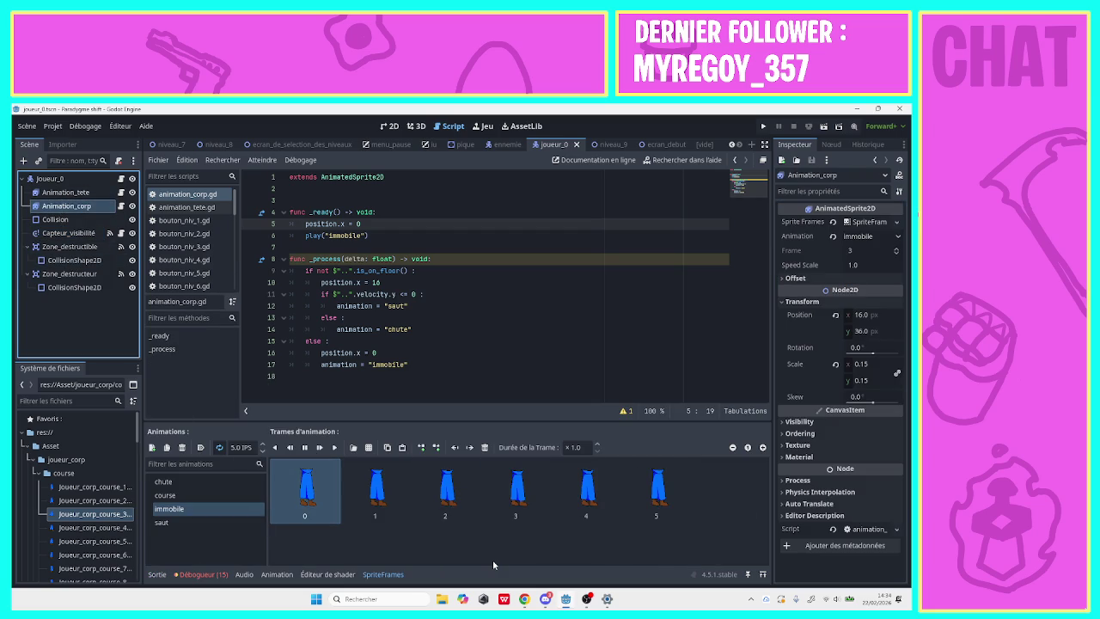
pyautogui.click(623, 410)
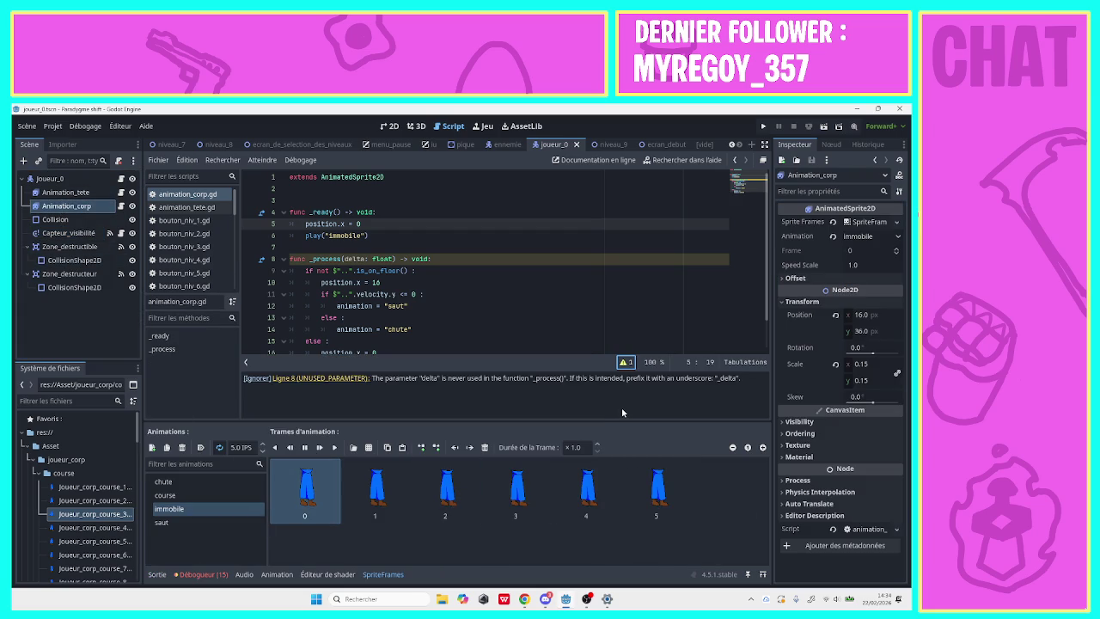
pyautogui.click(628, 363)
# Open bouton_niv_1.gd from the debugger errors list, check output and call stack, then reselect Animation_corp.
pyautogui.click(201, 574)
pyautogui.moveTo(361, 555)
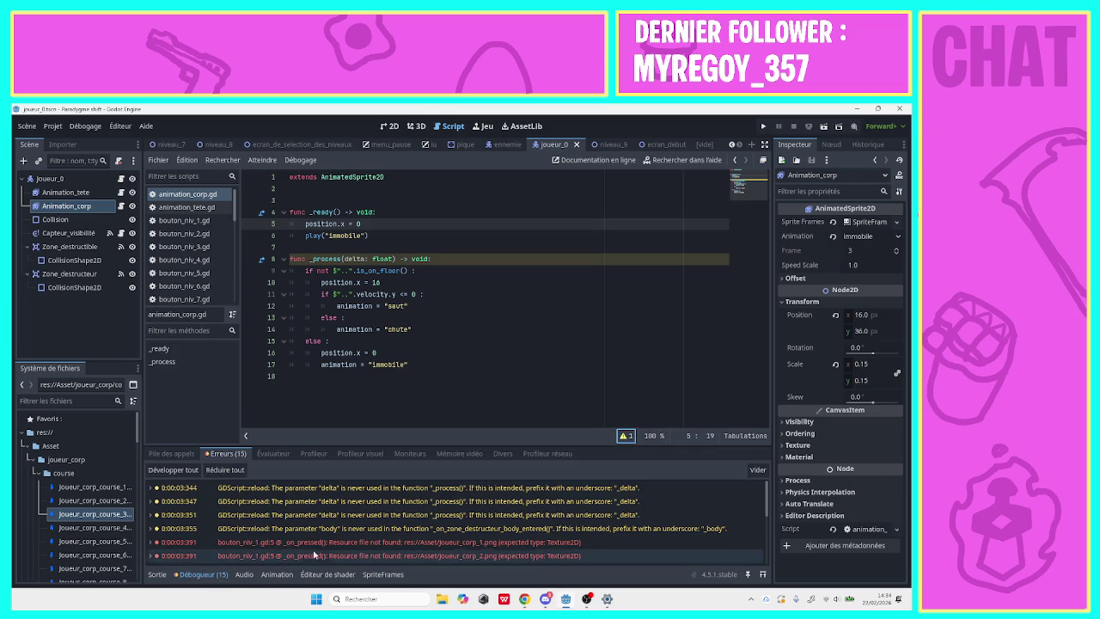
pyautogui.click(360, 544)
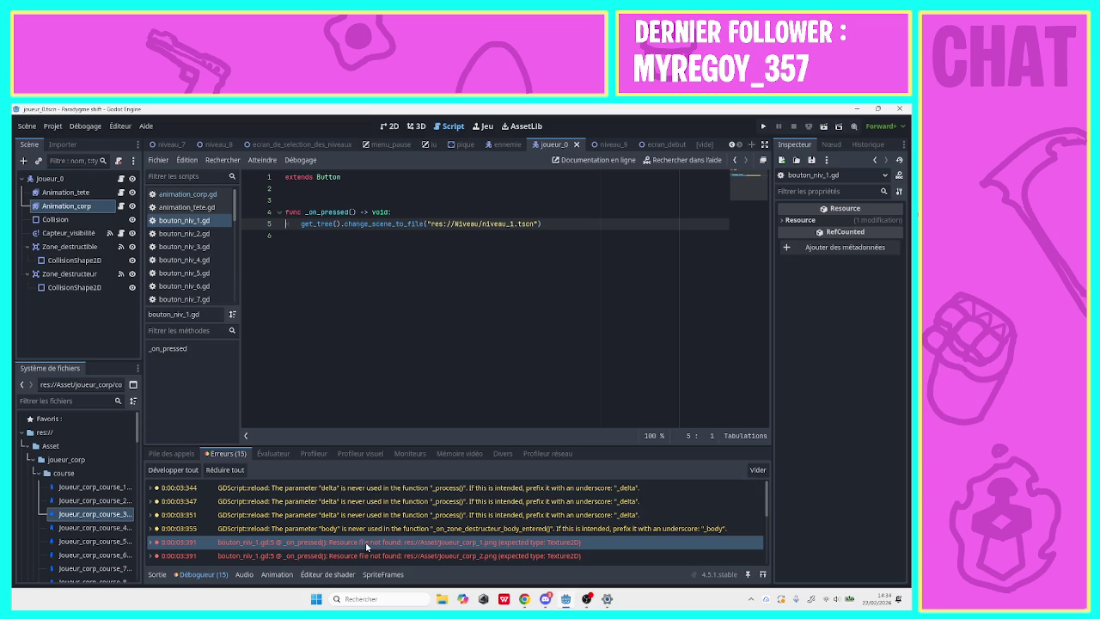
pyautogui.click(187, 577)
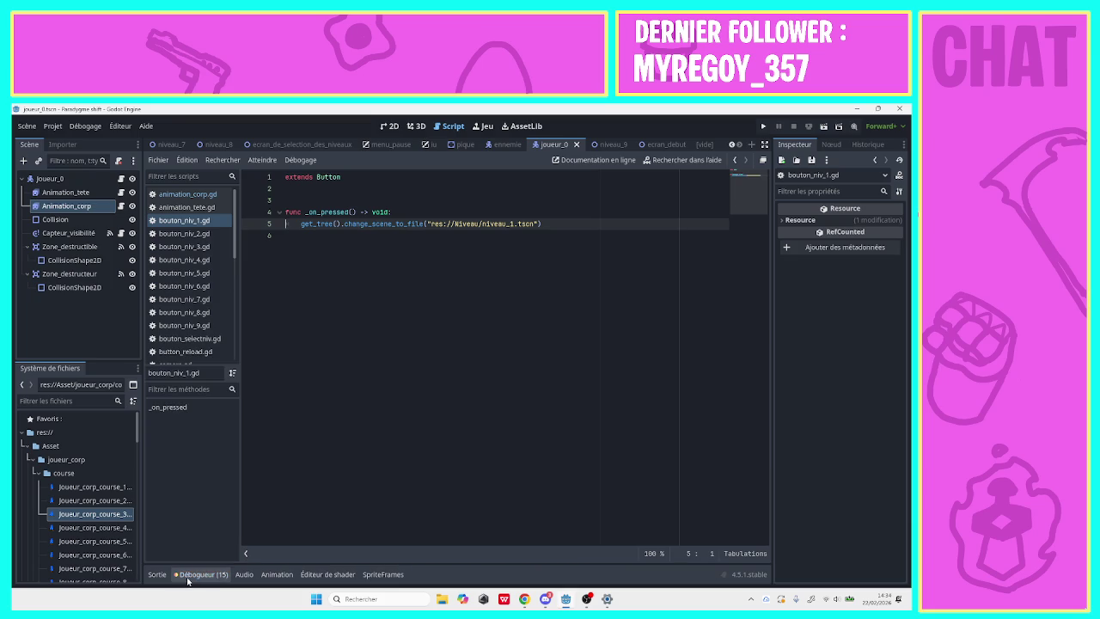
pyautogui.click(187, 574)
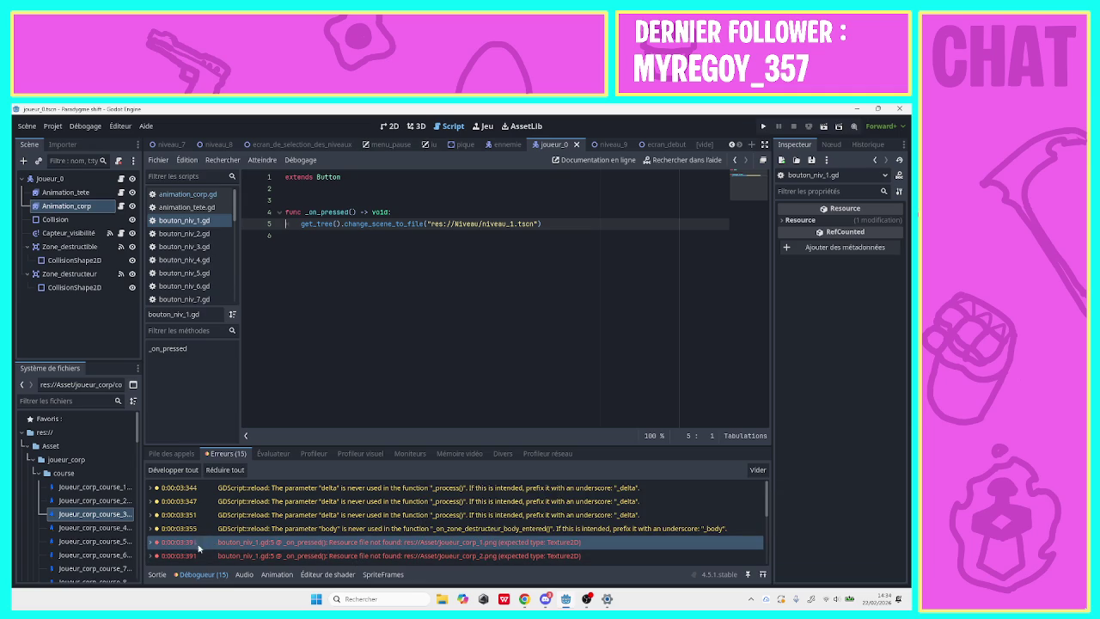
pyautogui.click(160, 574)
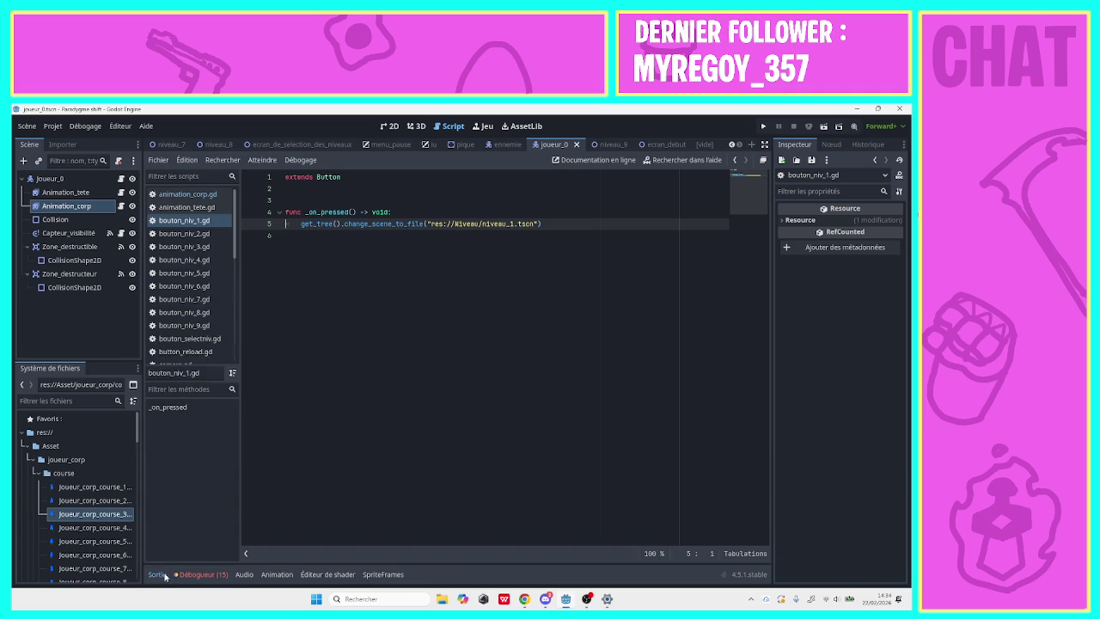
pyautogui.click(162, 573)
pyautogui.click(194, 574)
pyautogui.click(170, 453)
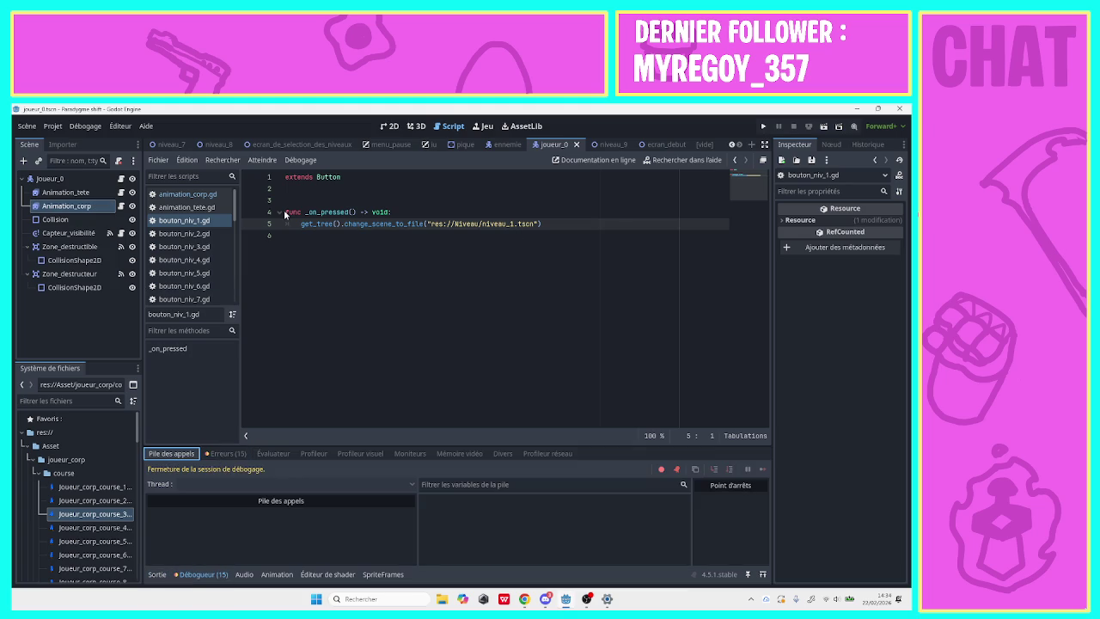
pyautogui.click(85, 206)
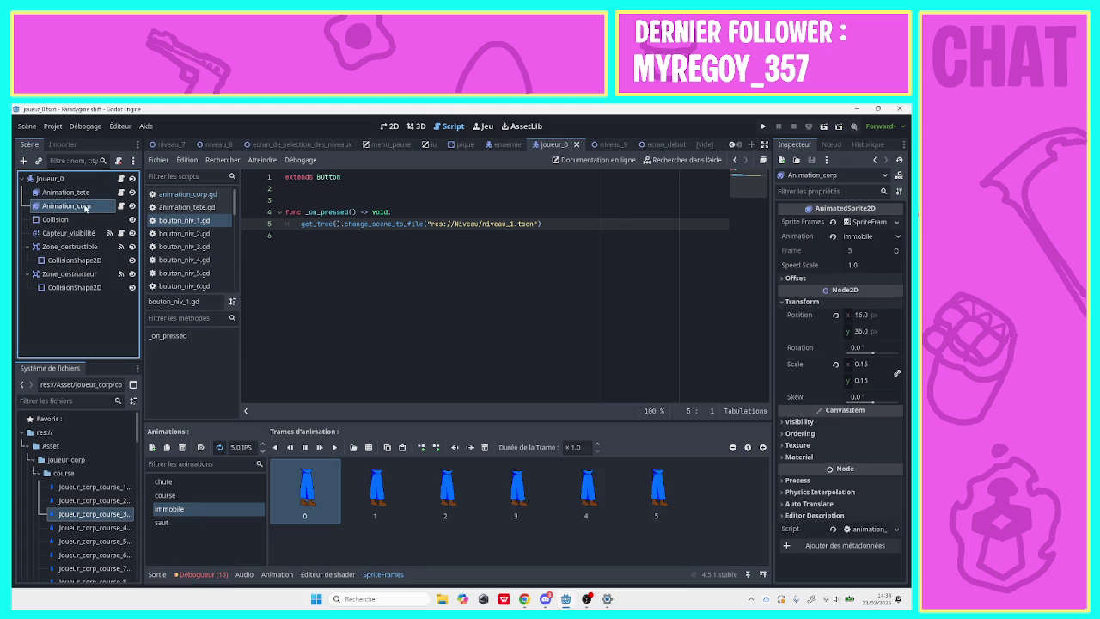
# Delete all frames from the immobile animation and expand the idle images folder.
pyautogui.click(715, 541)
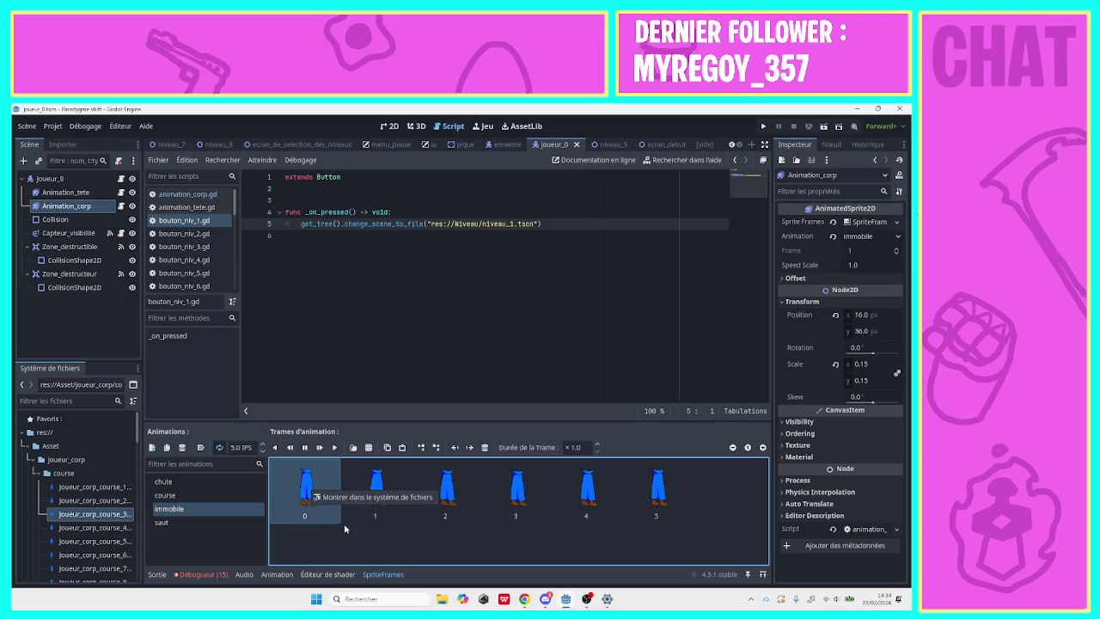
pyautogui.click(482, 446)
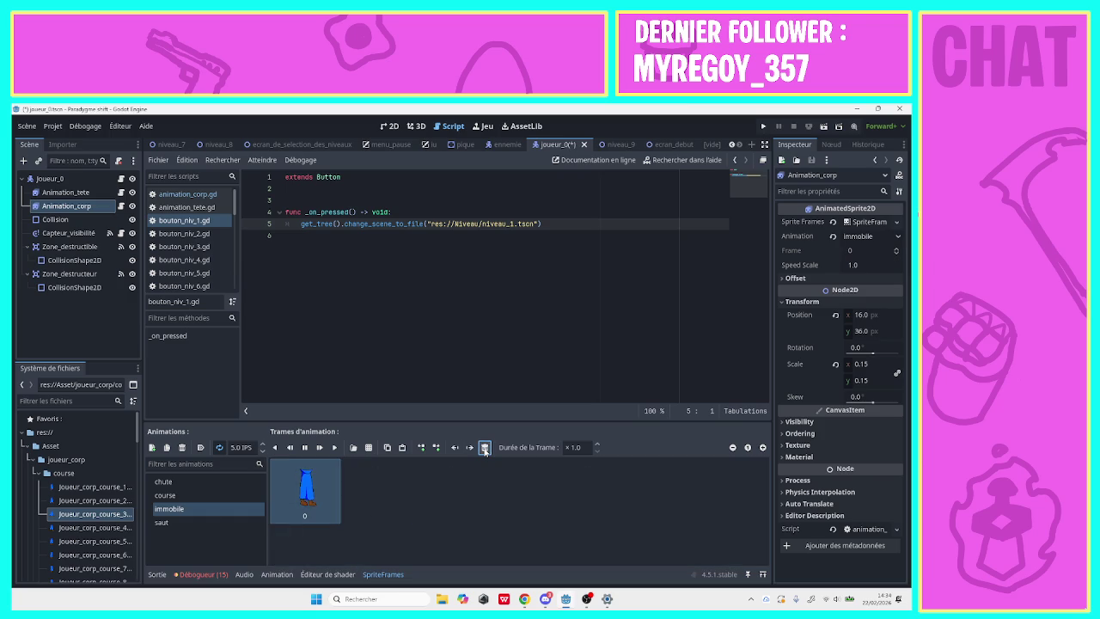
pyautogui.click(483, 447)
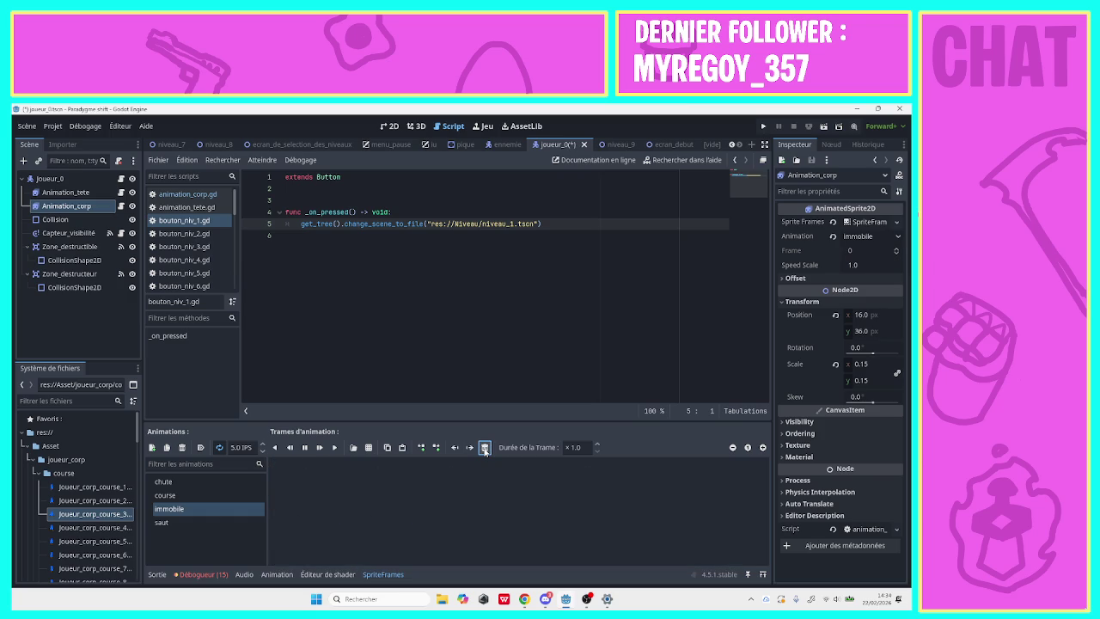
pyautogui.click(38, 472)
pyautogui.click(38, 486)
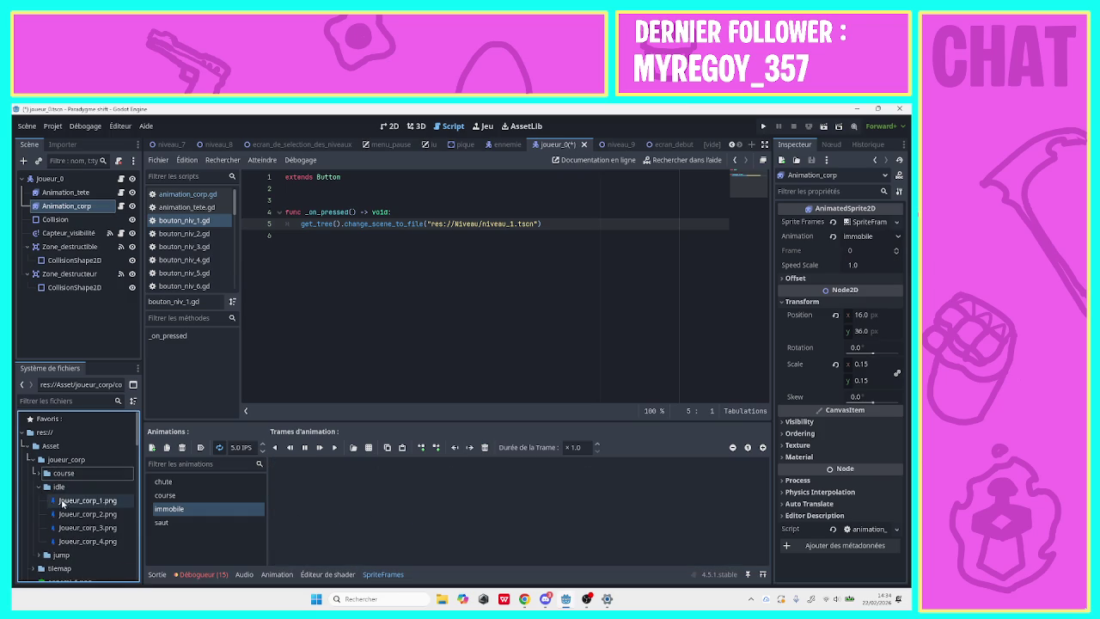
# Fill immobile with Joueur_corp_1, 2, 3, 4, 3, 2, 1, then try closing the player scene.
pyautogui.moveTo(31, 503); pyautogui.dragTo(359, 492)
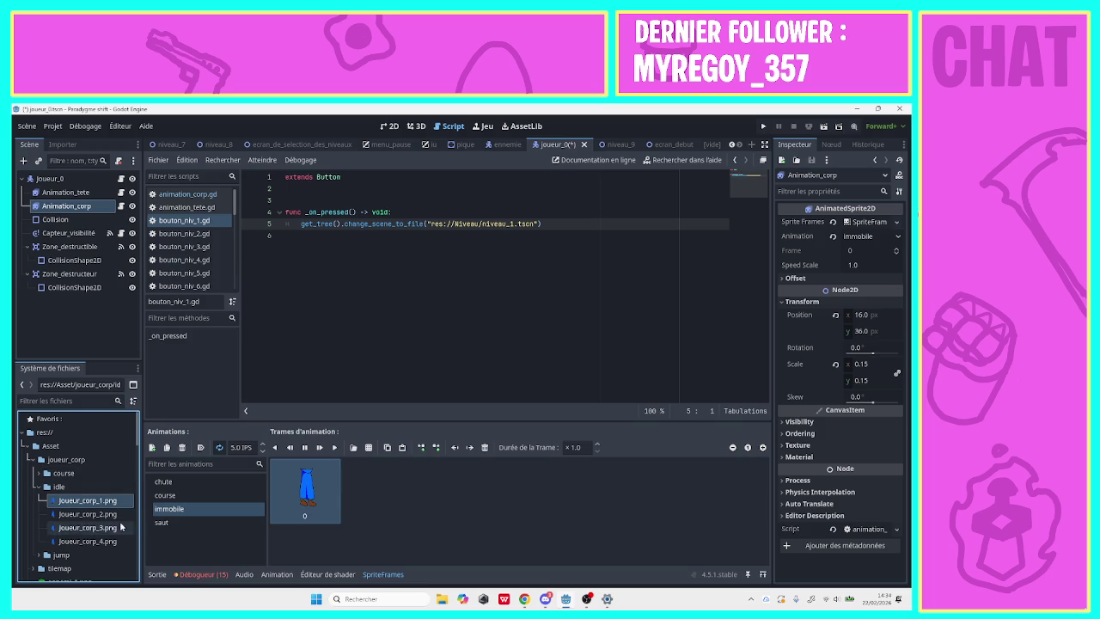
pyautogui.moveTo(95, 514); pyautogui.dragTo(432, 482)
pyautogui.moveTo(98, 526); pyautogui.dragTo(447, 489)
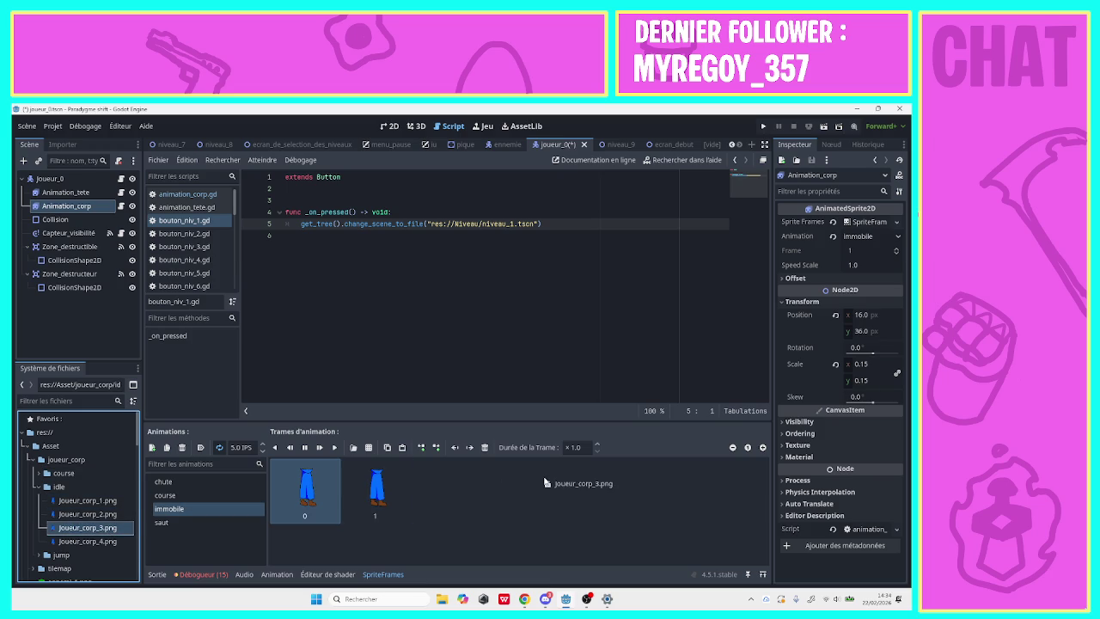
pyautogui.moveTo(124, 540); pyautogui.dragTo(516, 490)
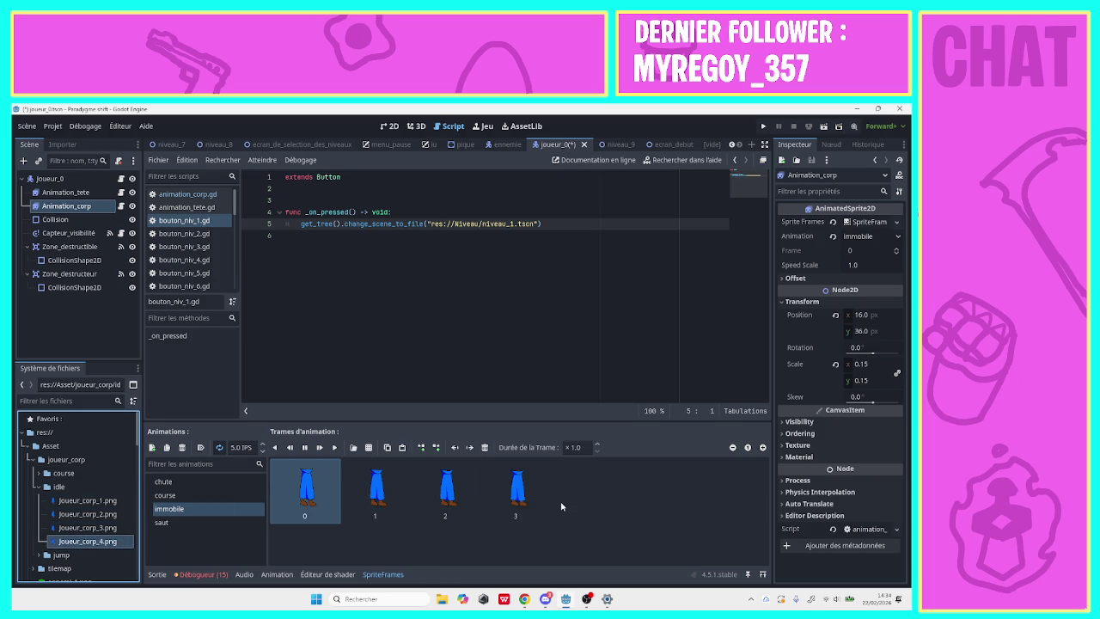
pyautogui.moveTo(88, 526); pyautogui.dragTo(602, 489)
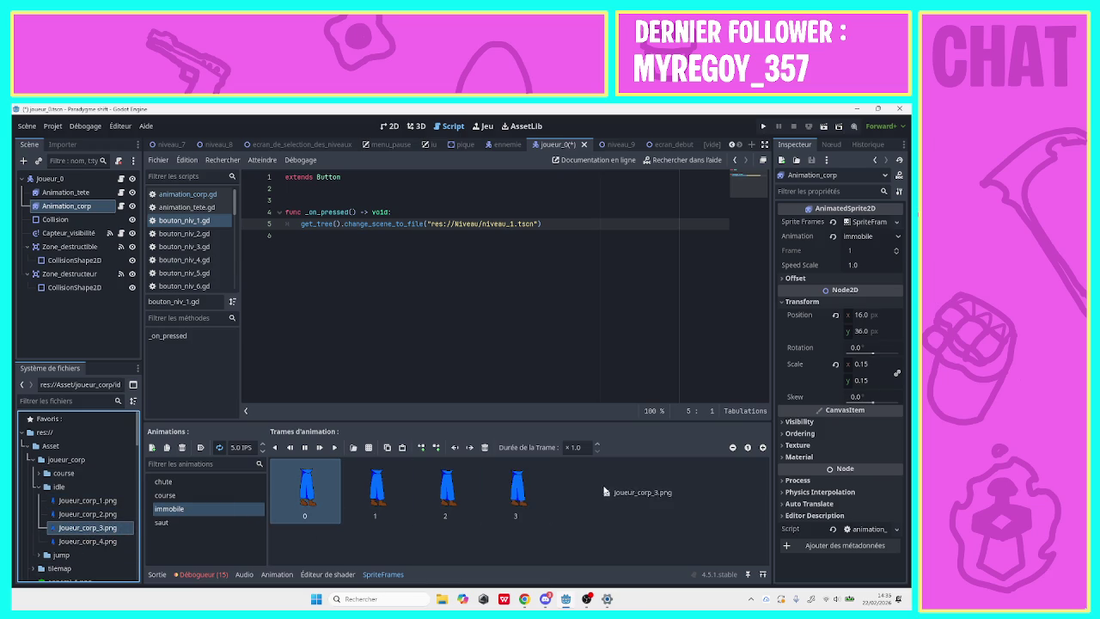
pyautogui.moveTo(105, 513); pyautogui.dragTo(635, 490)
pyautogui.moveTo(86, 500); pyautogui.dragTo(722, 491)
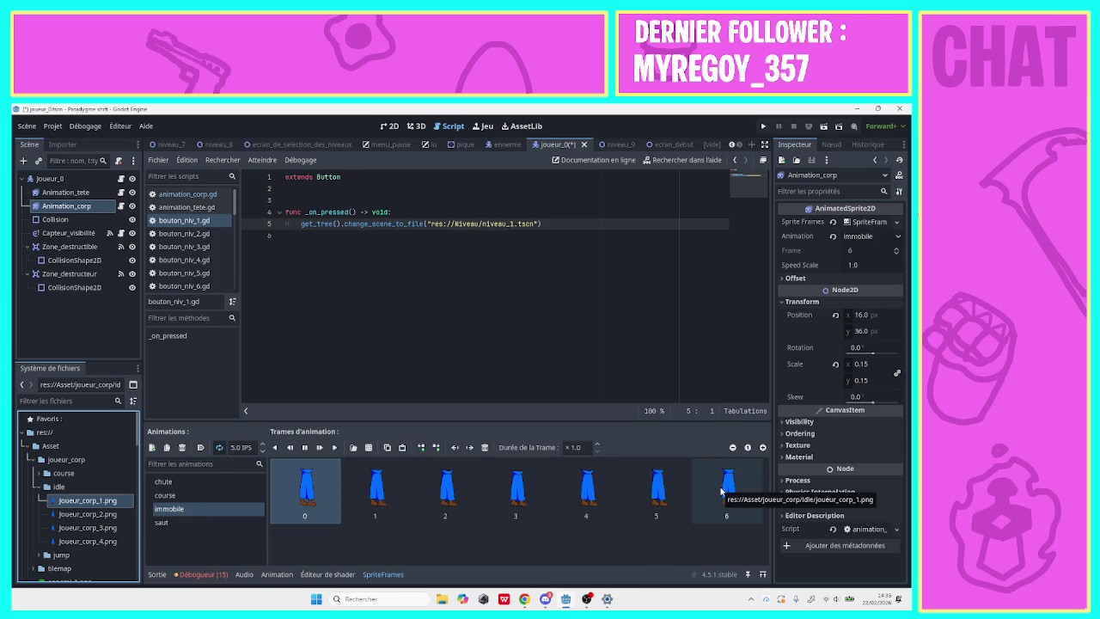
pyautogui.hotkey('ctrl', 'shift', 'w')
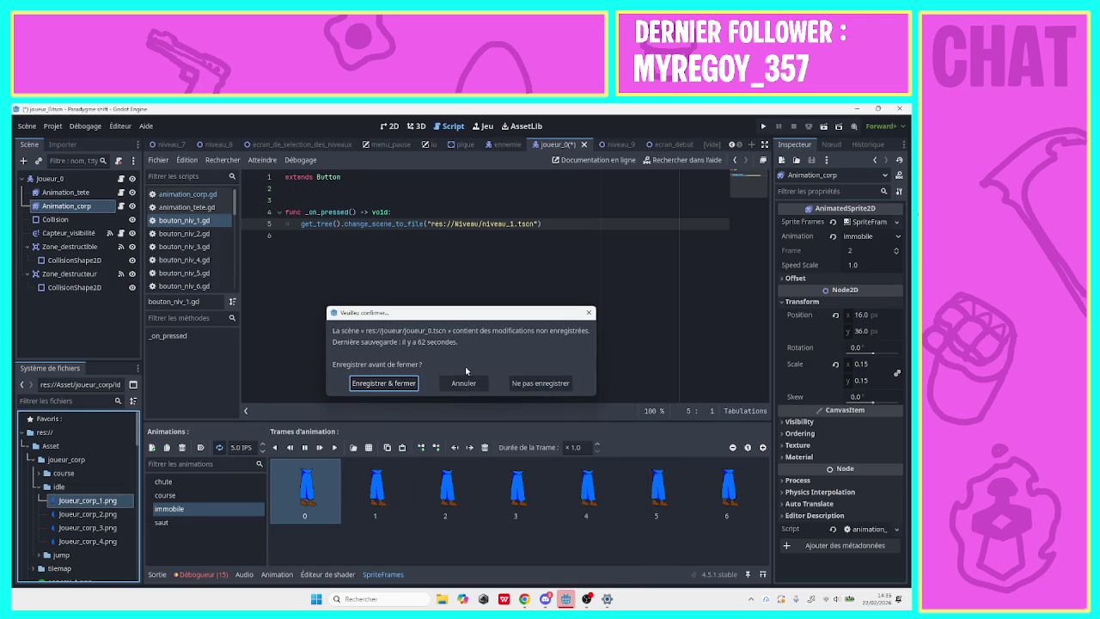
# Cancel closing, save the joueur_0 scene, and run the game into level 1.
pyautogui.click(465, 382)
pyautogui.hotkey('ctrl', 's')
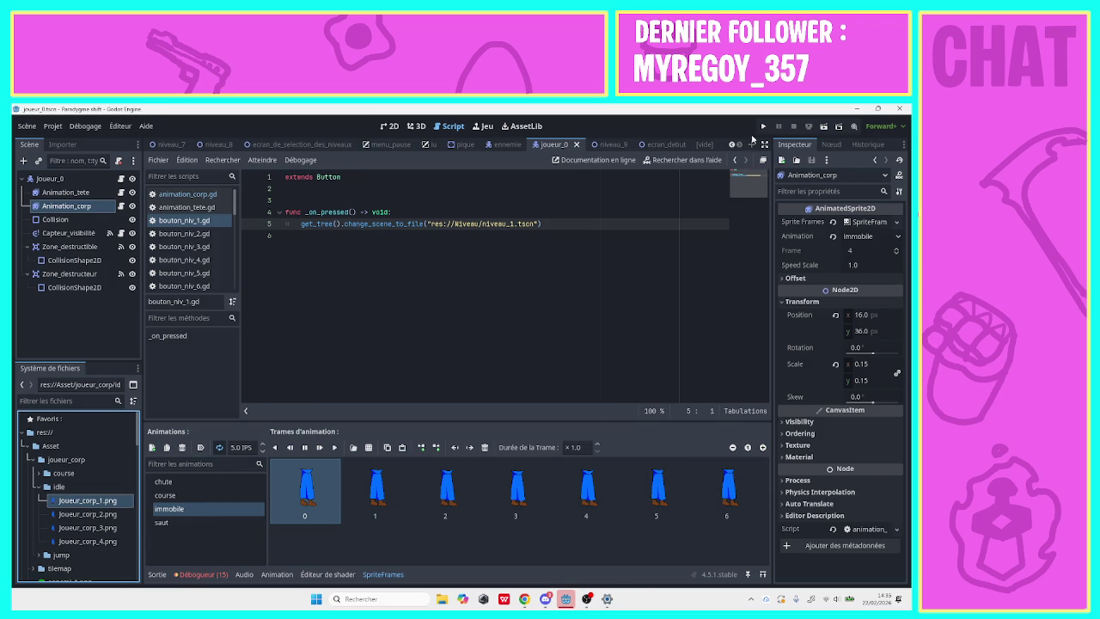
pyautogui.click(763, 125)
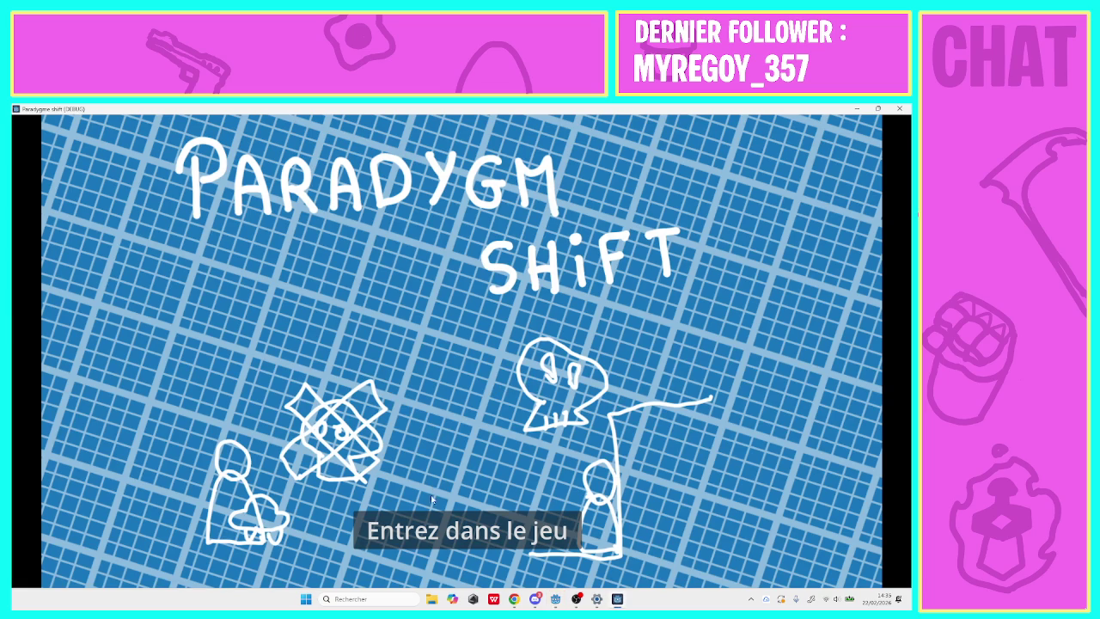
pyautogui.click(432, 530)
pyautogui.click(363, 229)
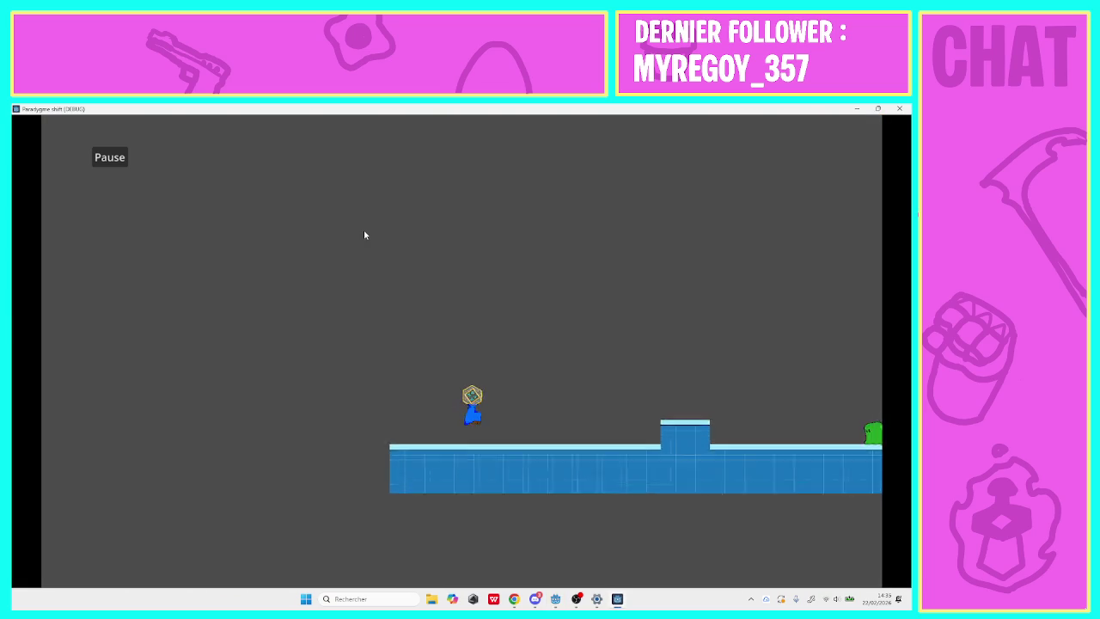